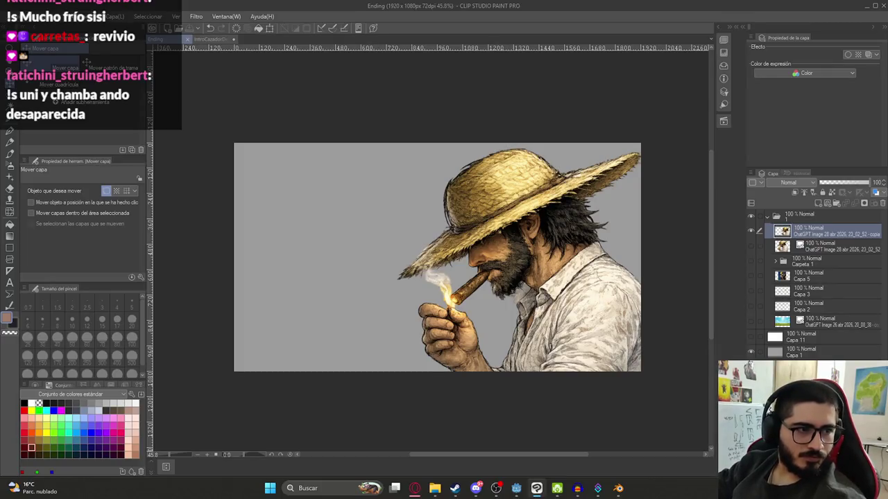
Step: Hide the grey Capa 1 background and duplicate the cowboy portrait layer
click(750, 352)
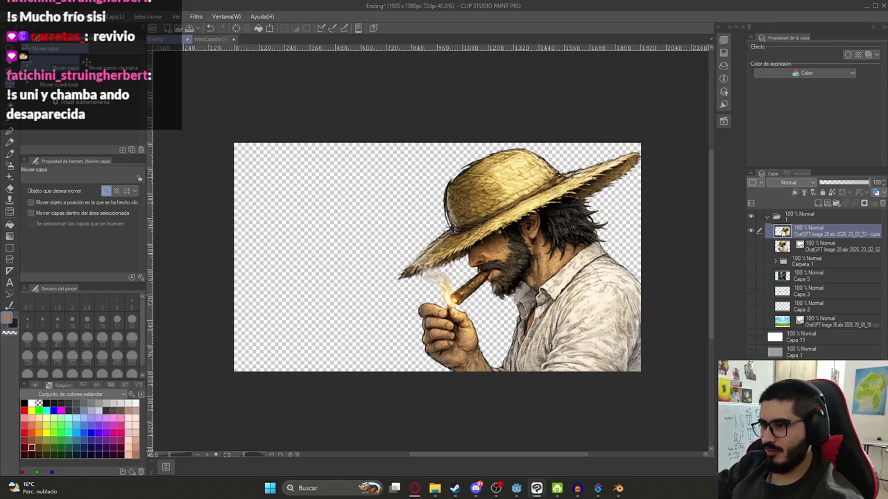
key(ctrl+c)
key(ctrl+v)
Step: Apply the Pictorizar effect in Color y líneas mode with line thickness 6
click(196, 17)
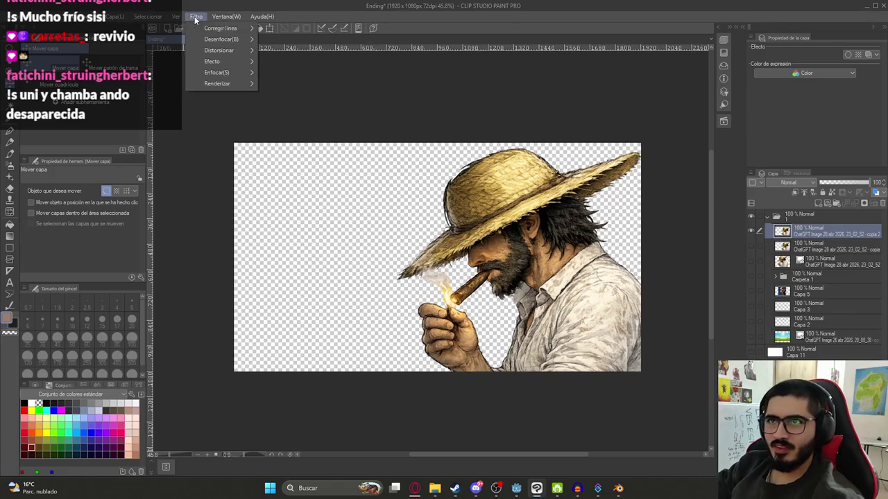
mouse_move(212, 61)
click(286, 87)
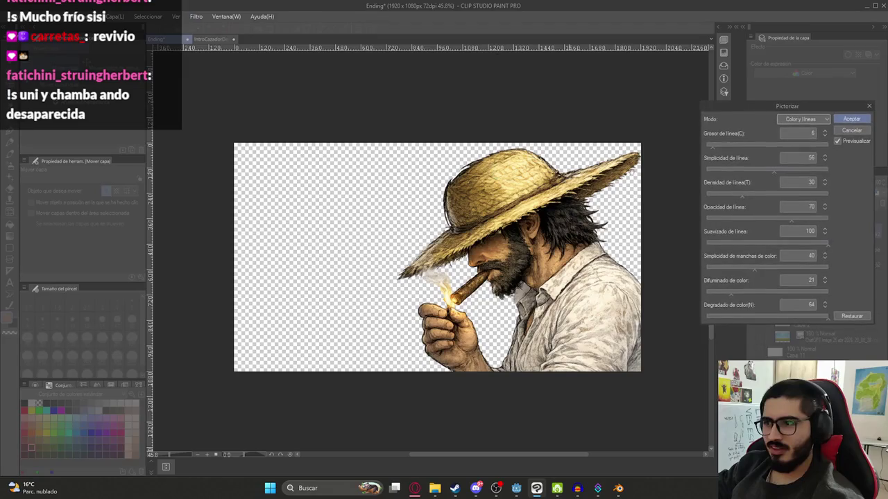
drag(818, 139, 858, 137)
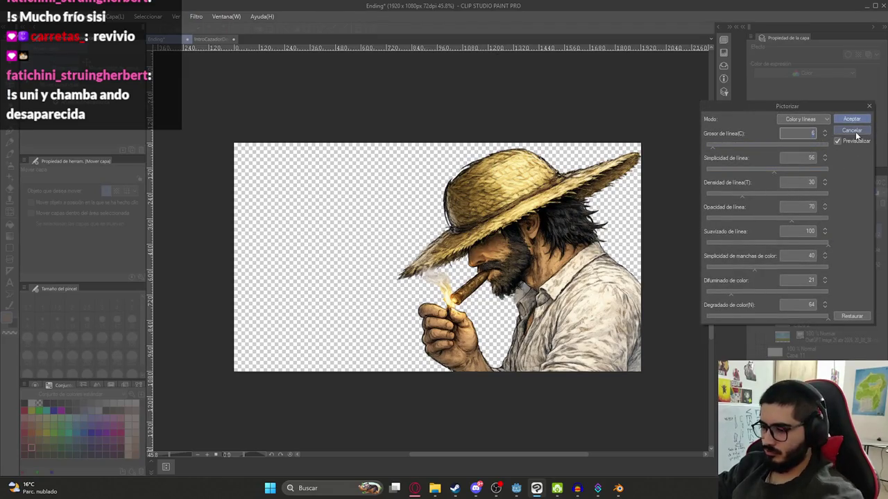
text(10)
key(ctrl+plus)
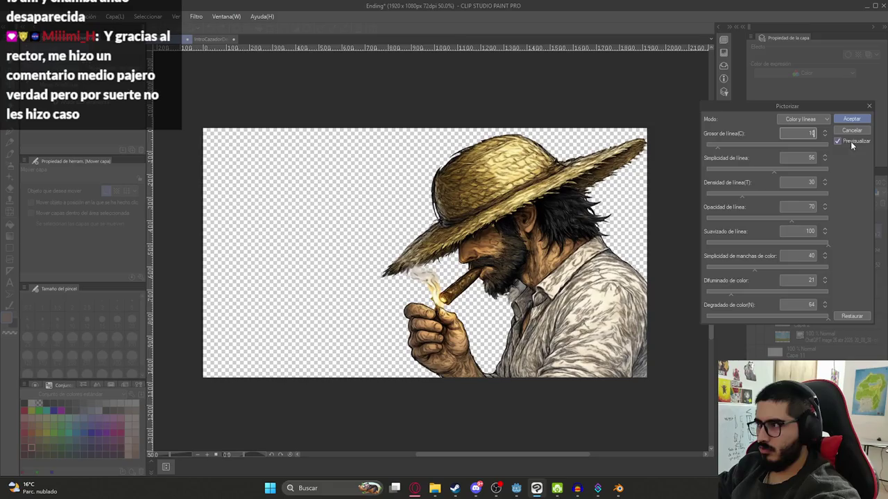
text(1)
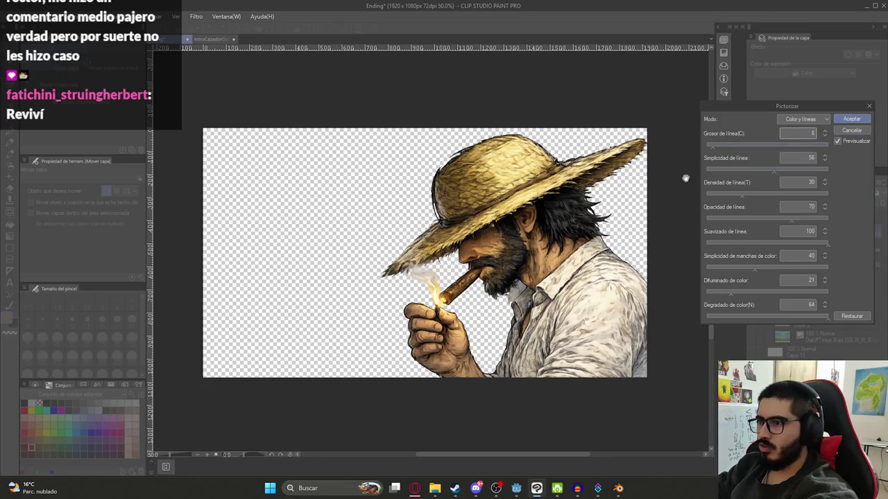
click(850, 118)
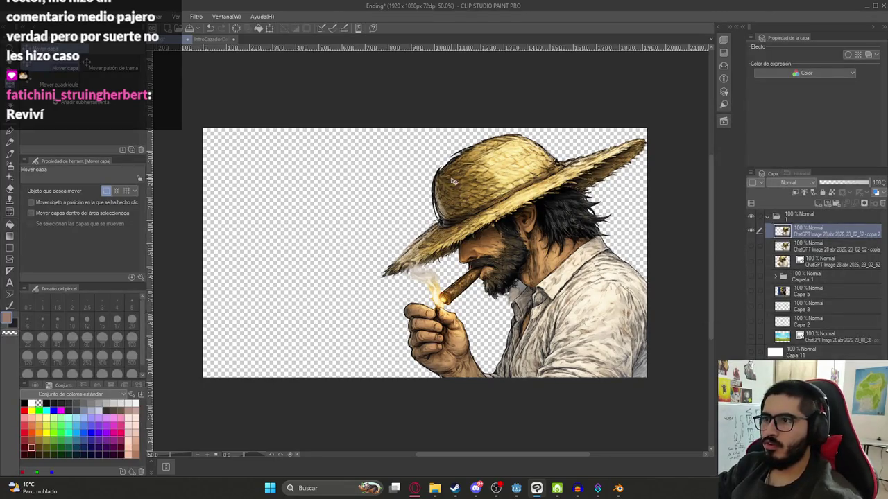
Step: Save the project, then export a single-layer PNG as Ilustracion1.png in the Final folder
scroll(448, 177, down, 1)
key(ctrl+s)
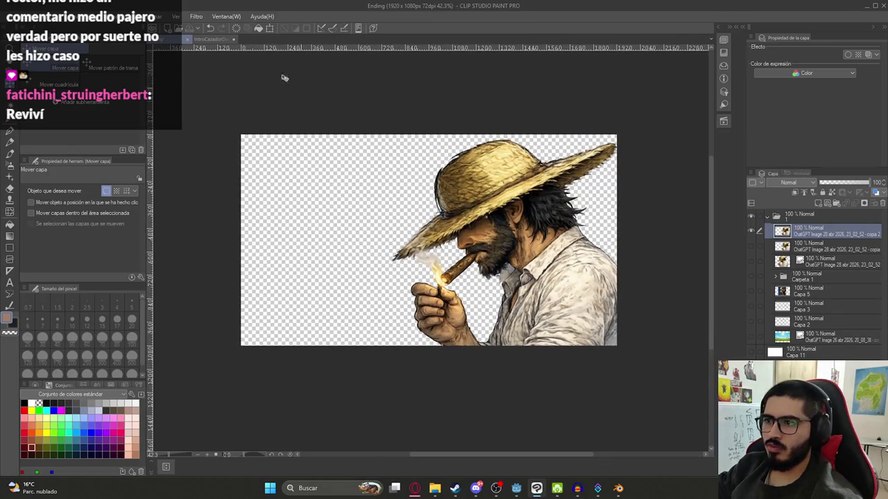
click(10, 16)
click(208, 160)
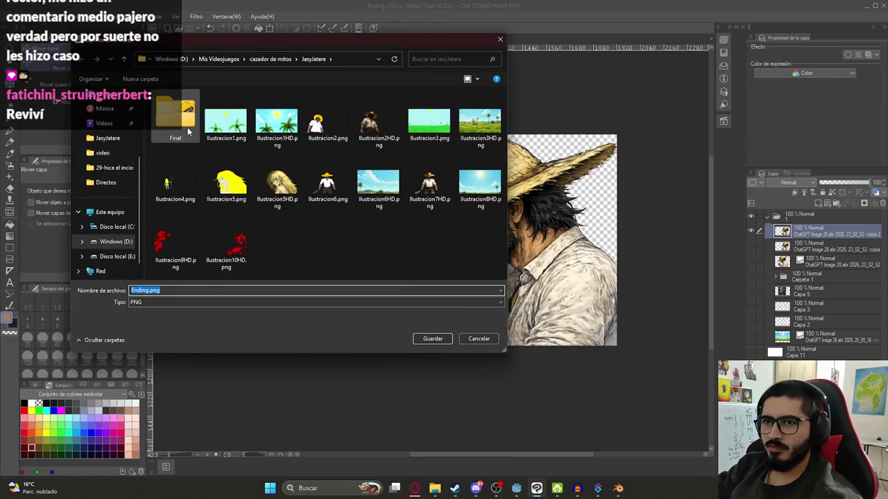
double_click(175, 111)
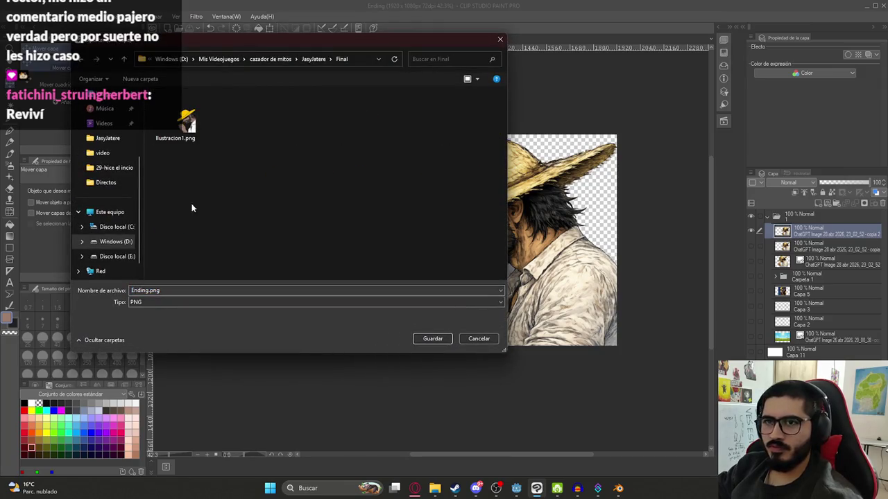
click(175, 135)
click(161, 291)
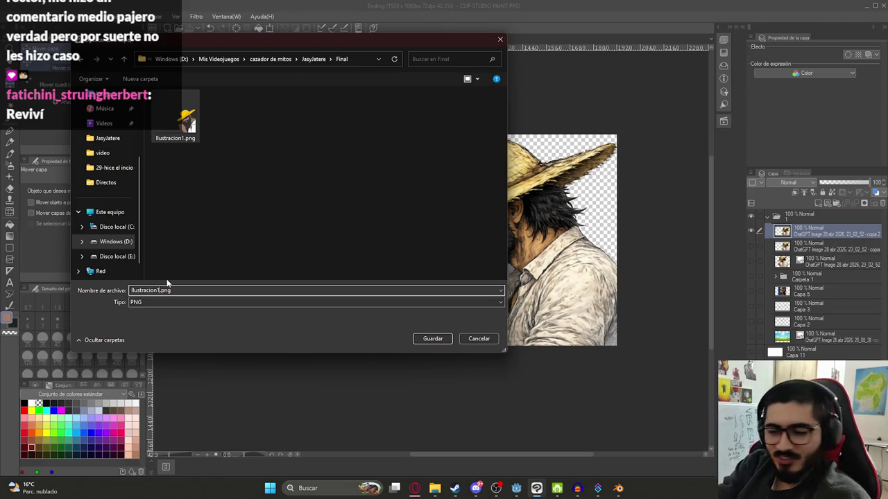
key(Return)
key(Return)
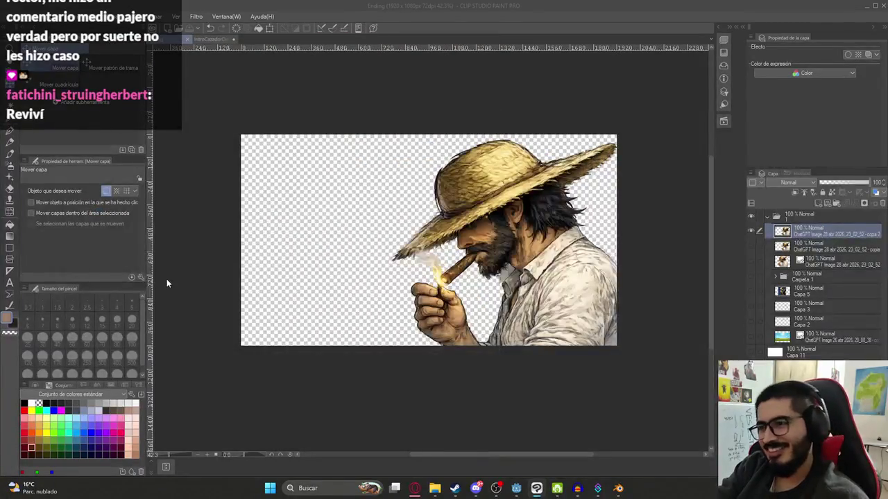
Step: Select the second portrait copy layer and make it visible
scroll(425, 233, up, 2)
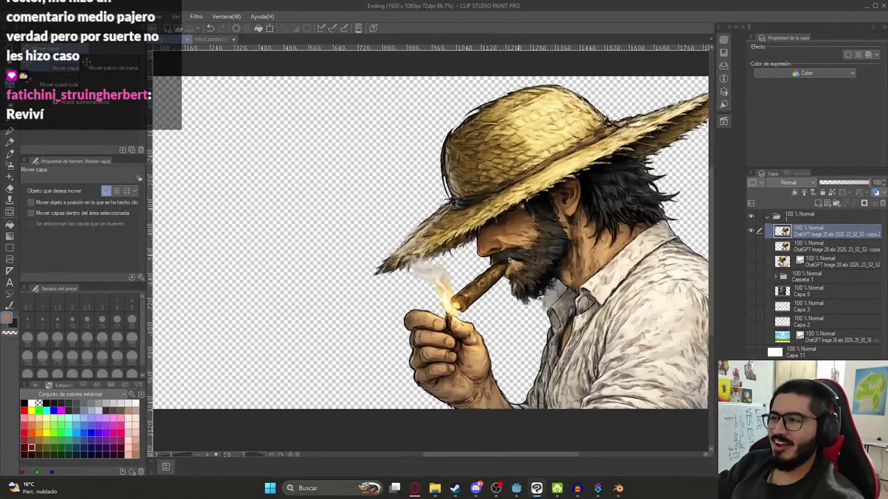
scroll(601, 288, up, 3)
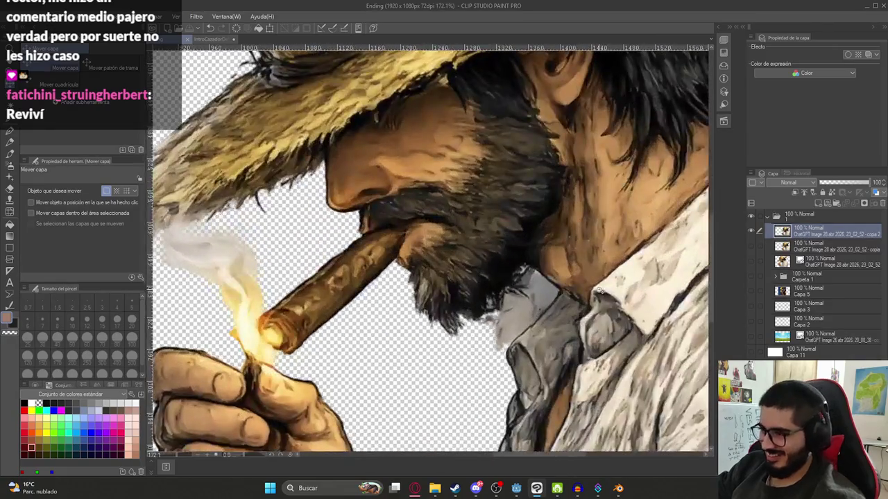
ctrl+click(816, 248)
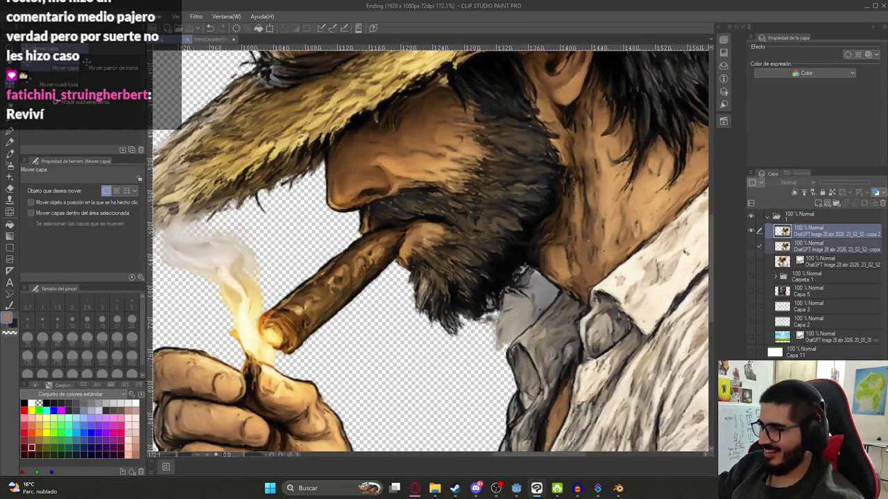
click(752, 245)
Step: Outline the grey patch below the beard with a polyline selection and delete it
key(m)
scroll(353, 217, up, 1)
scroll(375, 226, up, 1)
scroll(513, 326, up, 1)
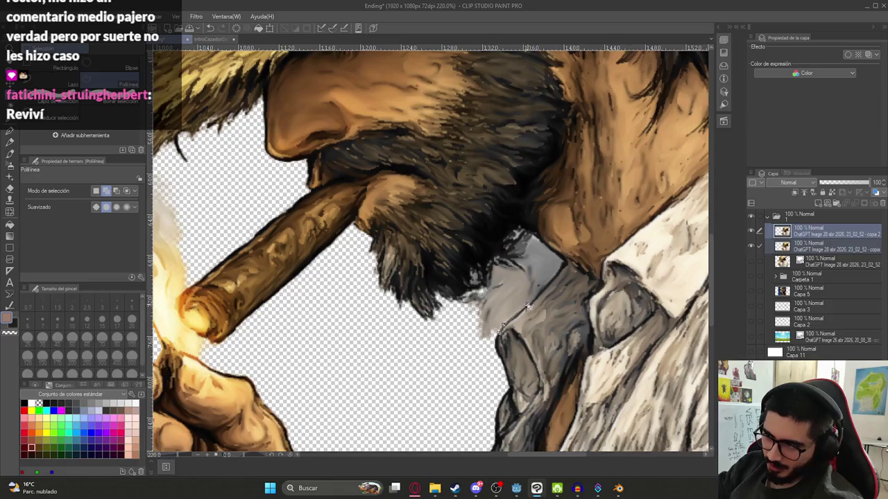
click(550, 282)
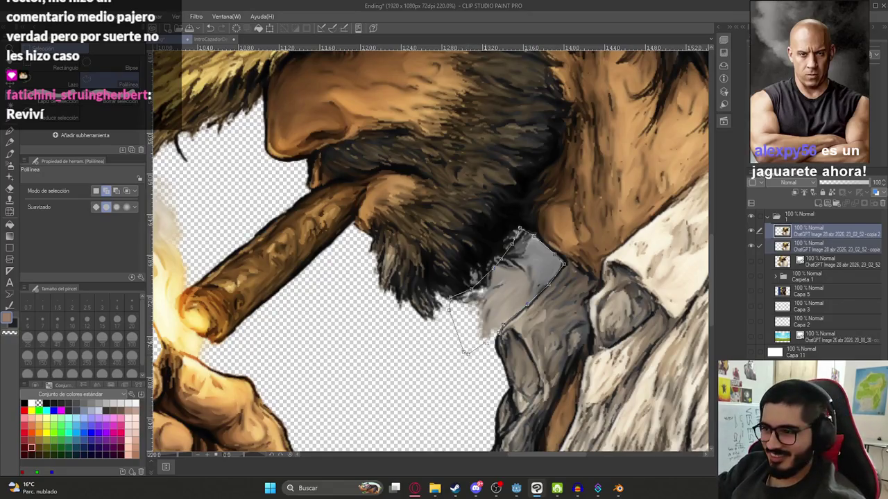
double_click(496, 335)
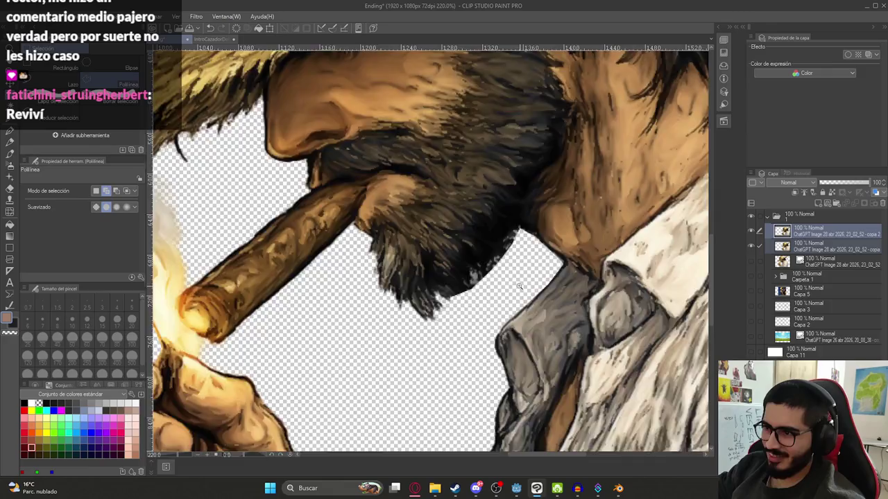
key(ctrl+0)
scroll(479, 223, up, 3)
Step: Erase leftover grey along the beard's lower-right edge with the Suave eraser at size 17
scroll(478, 224, up, 3)
key(e)
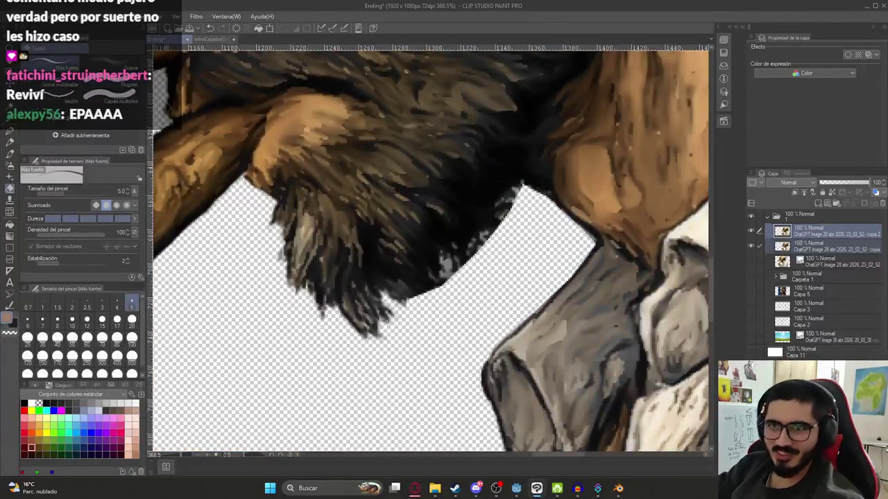
click(127, 51)
drag(456, 284, 450, 281)
click(751, 247)
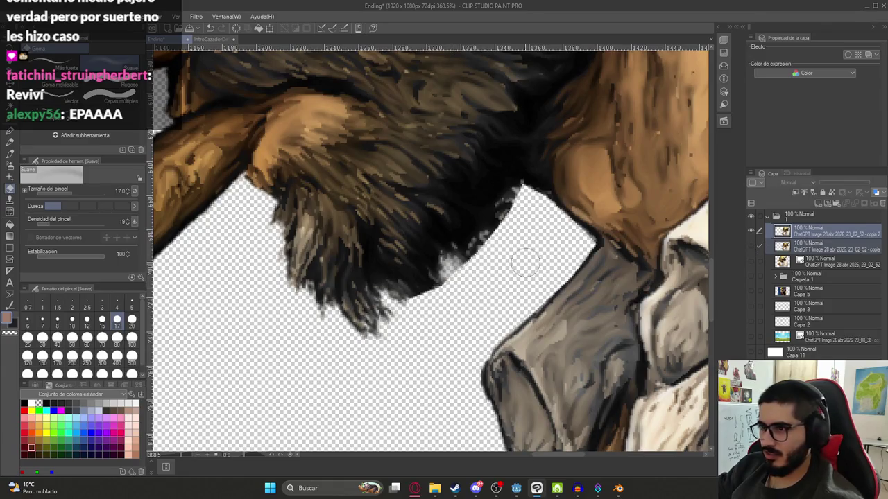
drag(473, 259, 513, 201)
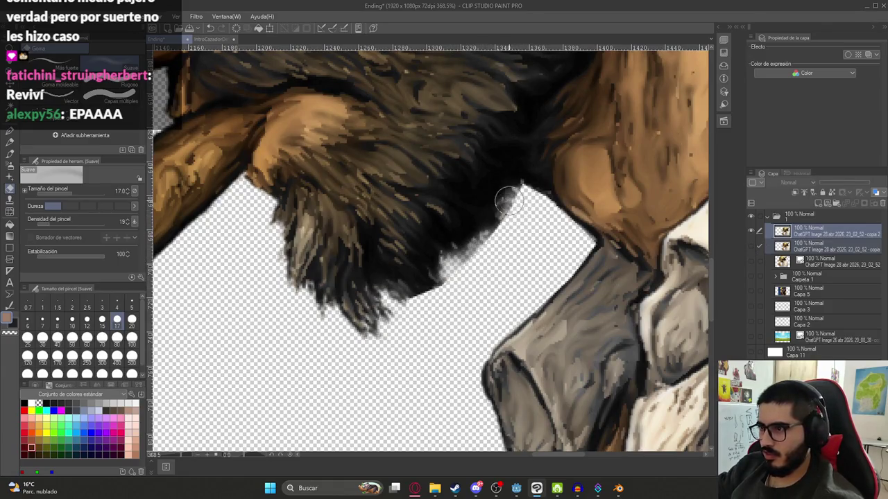
mouse_move(486, 257)
mouse_down()
mouse_move(497, 224)
mouse_move(425, 284)
mouse_move(416, 307)
mouse_move(444, 287)
mouse_up()
drag(505, 229, 517, 196)
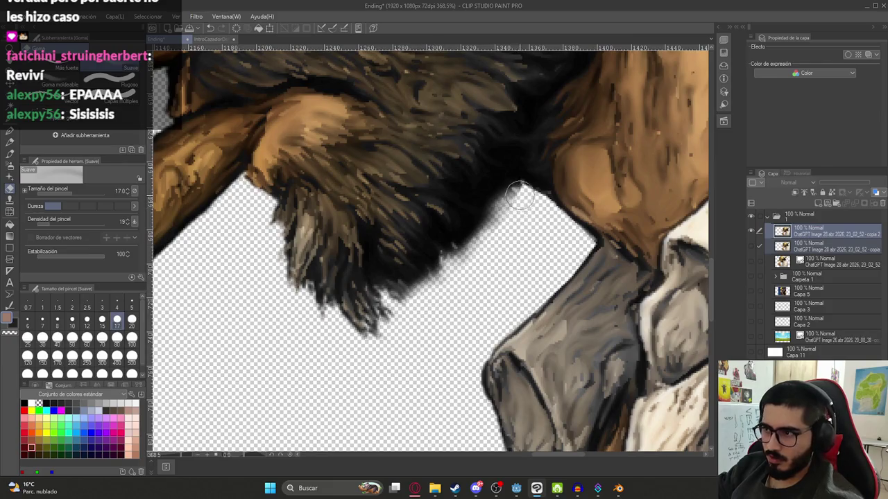
drag(493, 232, 517, 199)
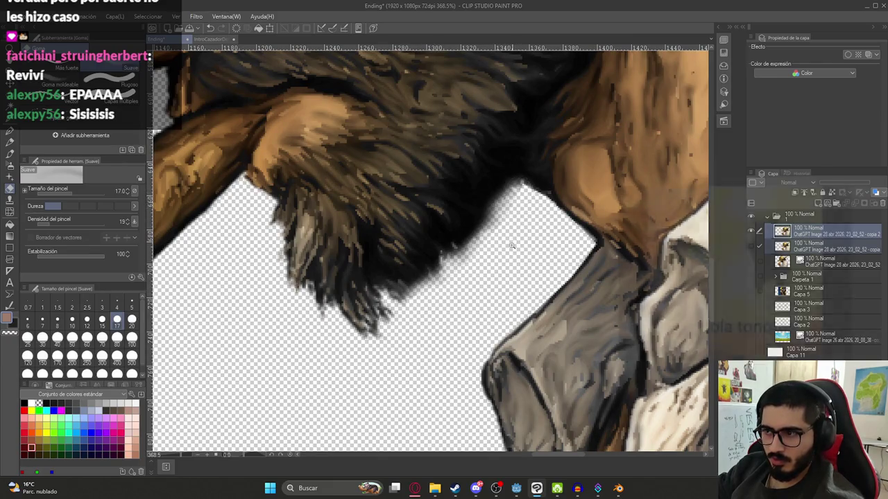
Step: Pan and zoom out to see the whole illustration
scroll(485, 222, down, 8)
scroll(442, 162, up, 5)
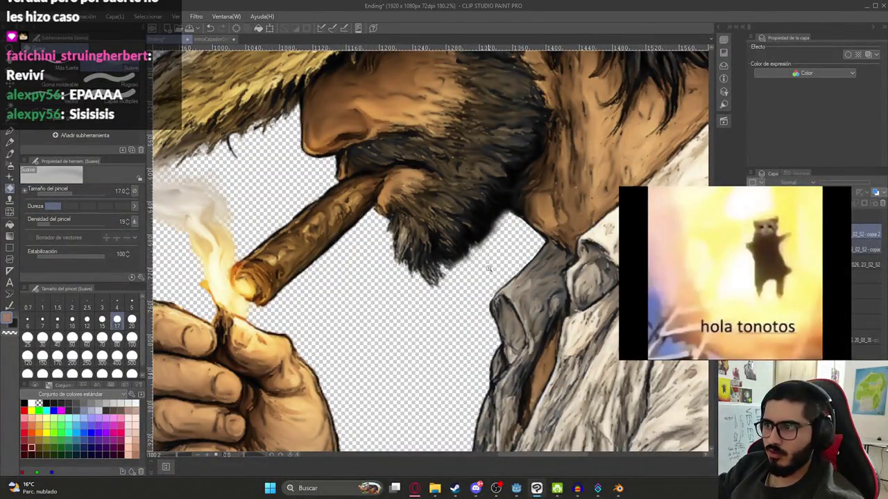
scroll(489, 268, down, 4)
scroll(488, 268, down, 1)
scroll(499, 270, up, 2)
scroll(509, 272, up, 1)
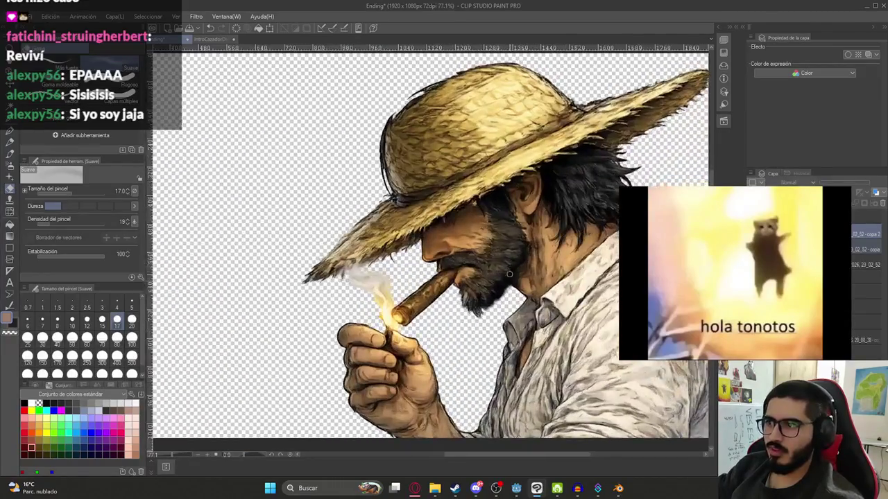
drag(509, 272, 448, 216)
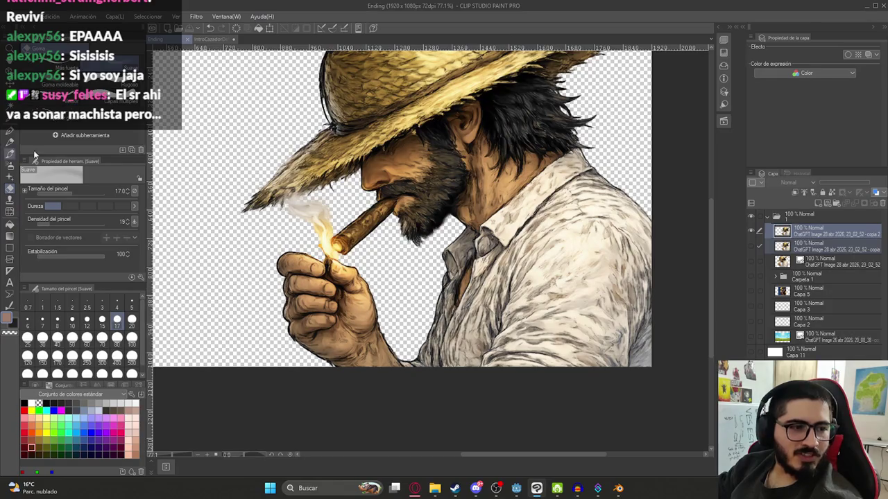
key(ctrl+minus)
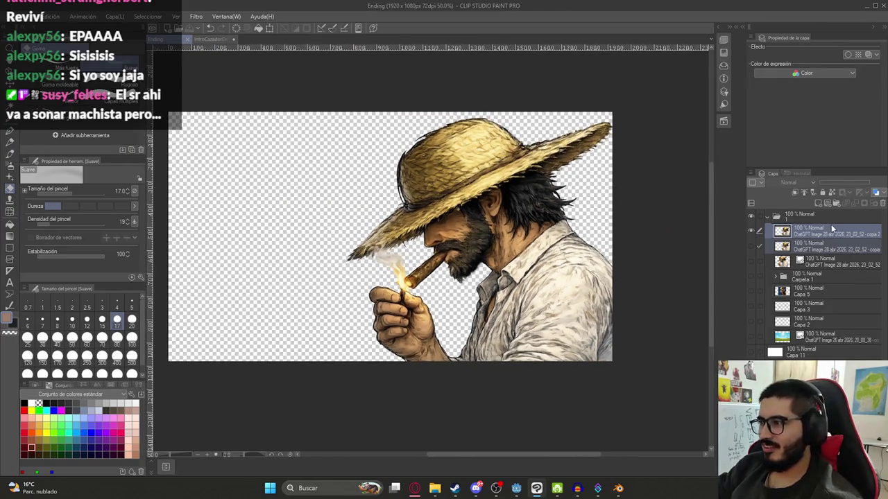
Step: Export the top portrait layer as PNG, overwriting Ilustracion1HD.png
click(833, 228)
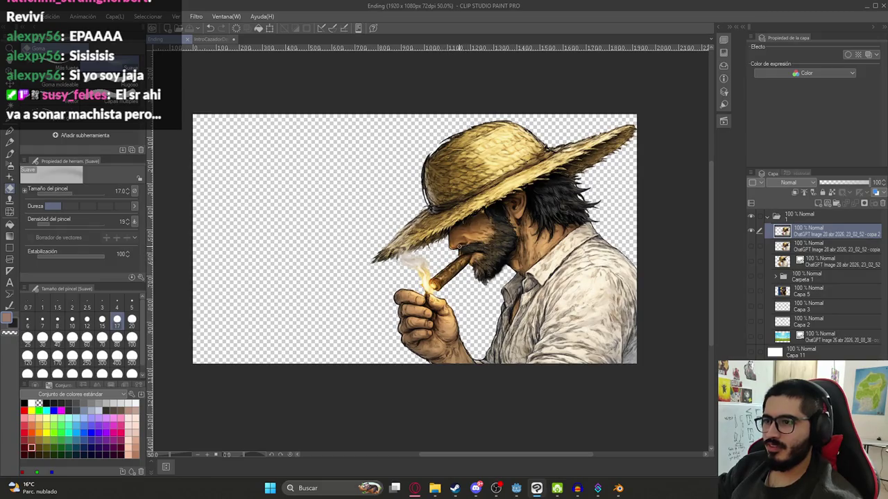
click(14, 15)
mouse_move(49, 136)
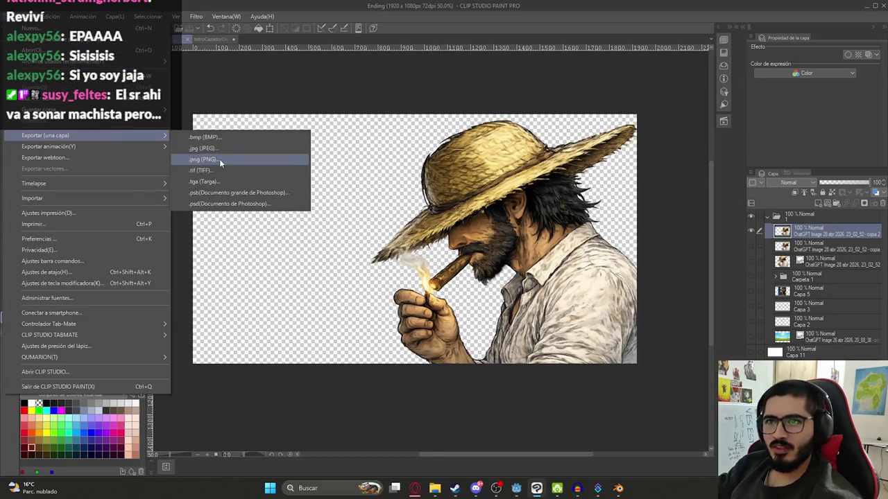
click(208, 159)
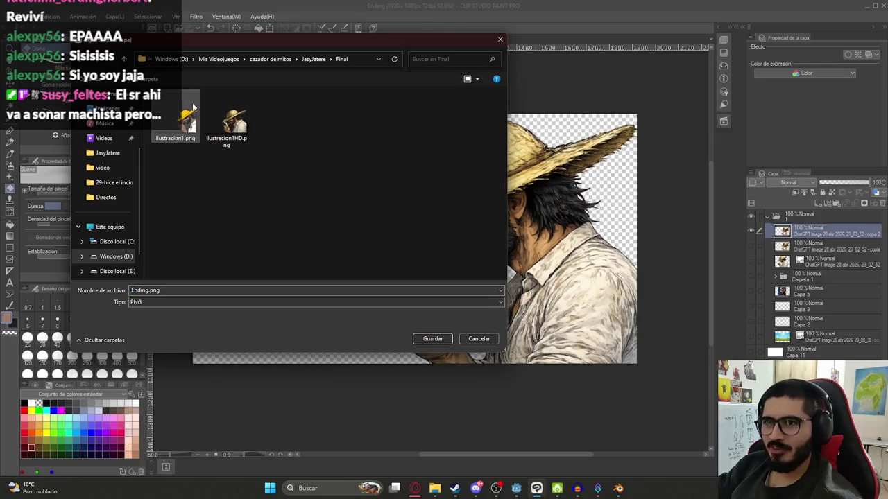
double_click(234, 123)
click(466, 243)
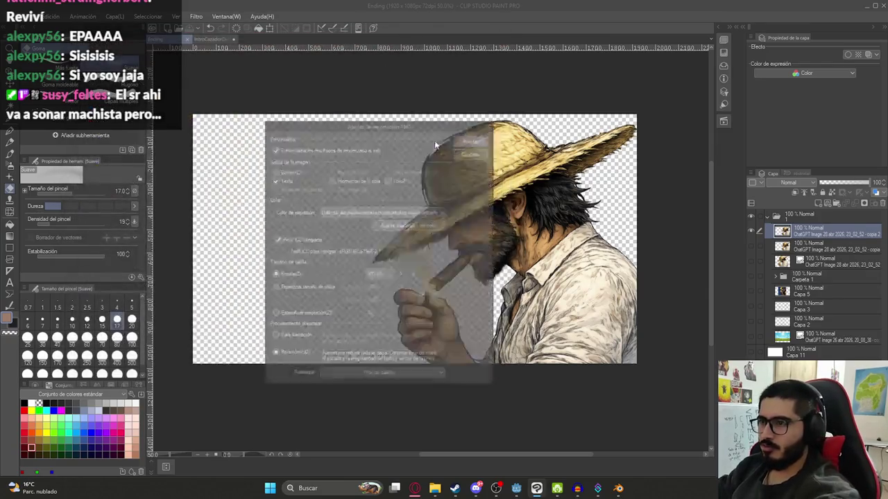
Step: Scroll and pan the view down to the lower image
scroll(461, 238, up, 1)
scroll(462, 238, down, 2)
scroll(461, 238, down, 2)
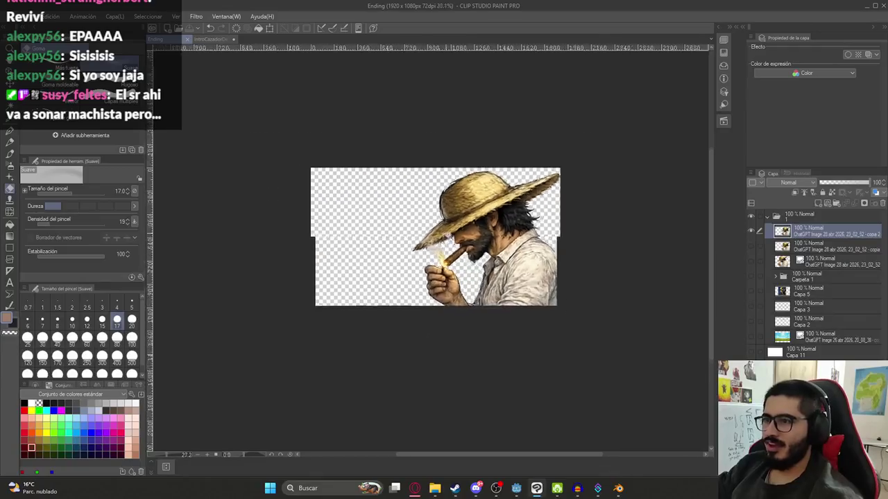
scroll(451, 229, up, 1)
scroll(450, 229, up, 1)
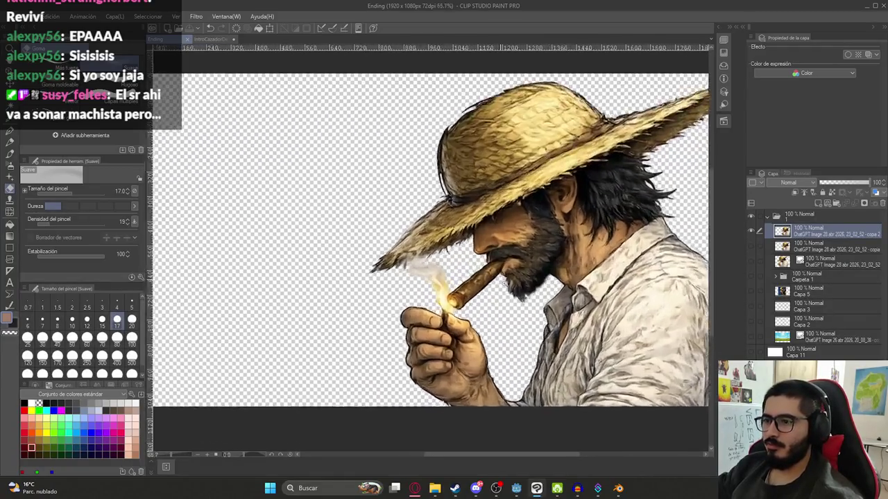
drag(454, 324, 447, 233)
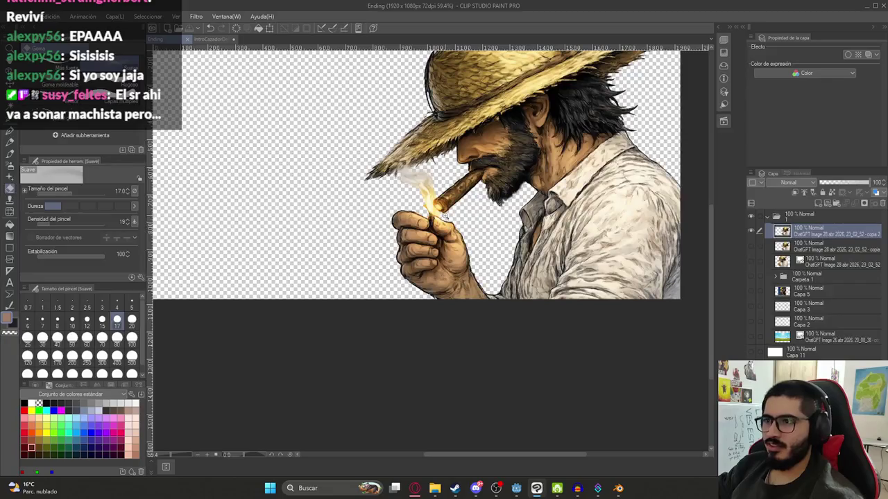
scroll(448, 277, down, 1)
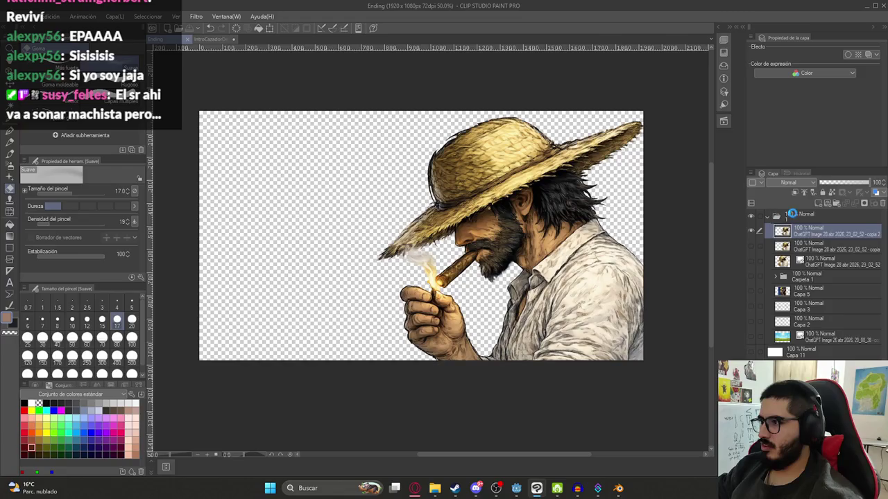
Step: Create a new top layer folder, hide the Capa 2 sketch and show Capa 3
click(799, 216)
click(837, 206)
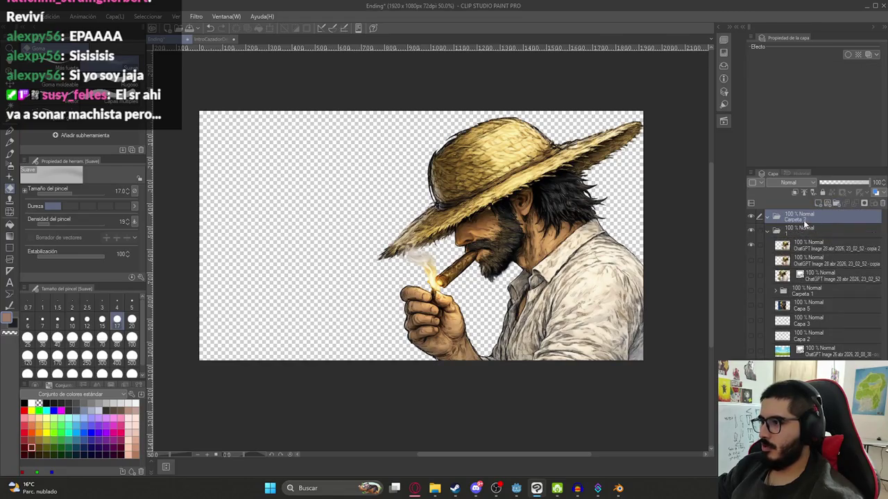
click(752, 320)
click(751, 320)
click(752, 336)
click(751, 334)
click(754, 318)
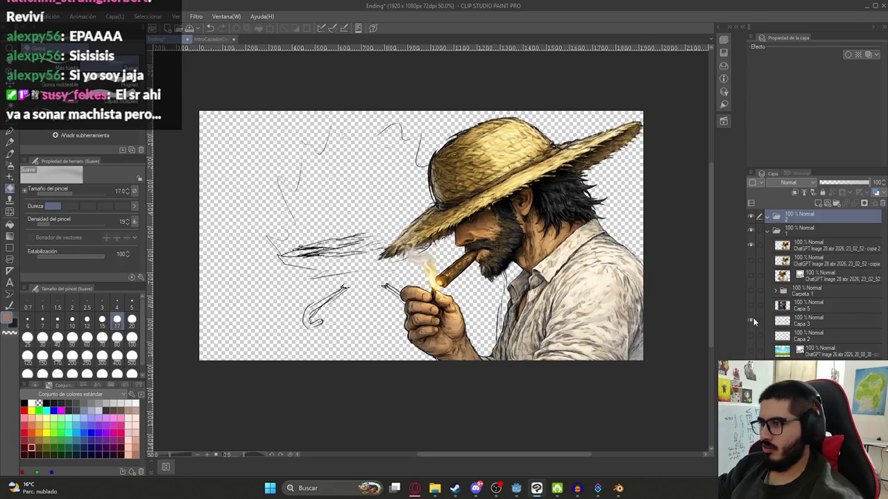
Step: Move Capa 3 into the new folder, hiding the old artwork and showing the grey background
click(834, 318)
key(ctrl+x)
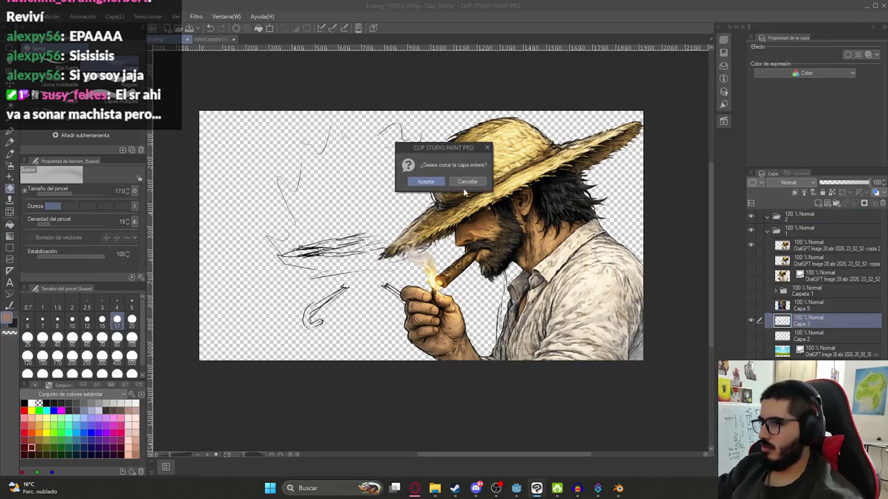
key(Escape)
drag(798, 321, 799, 217)
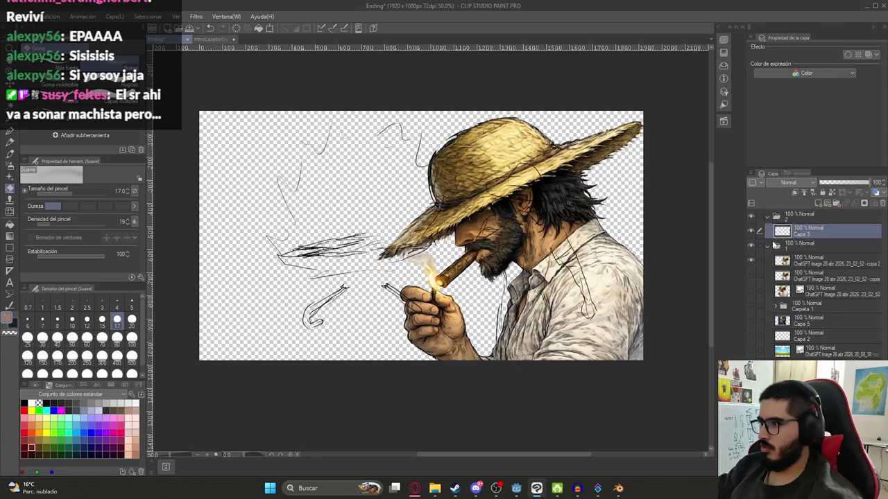
click(751, 217)
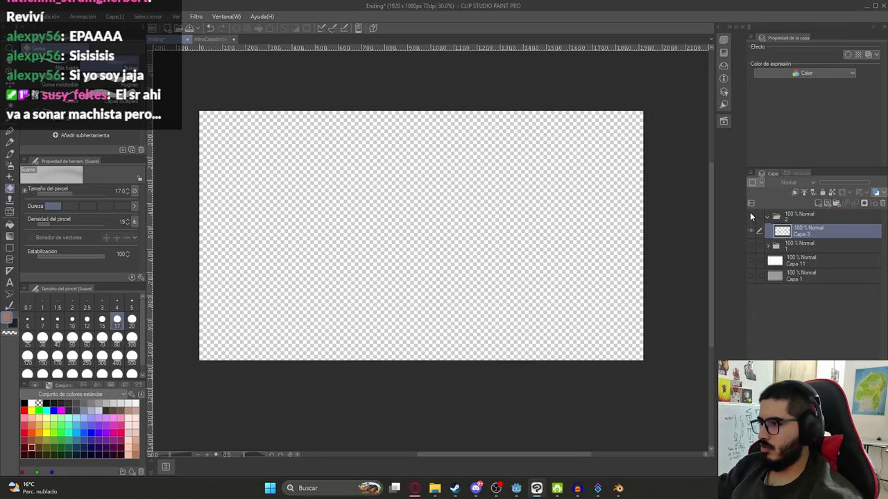
click(749, 214)
click(750, 275)
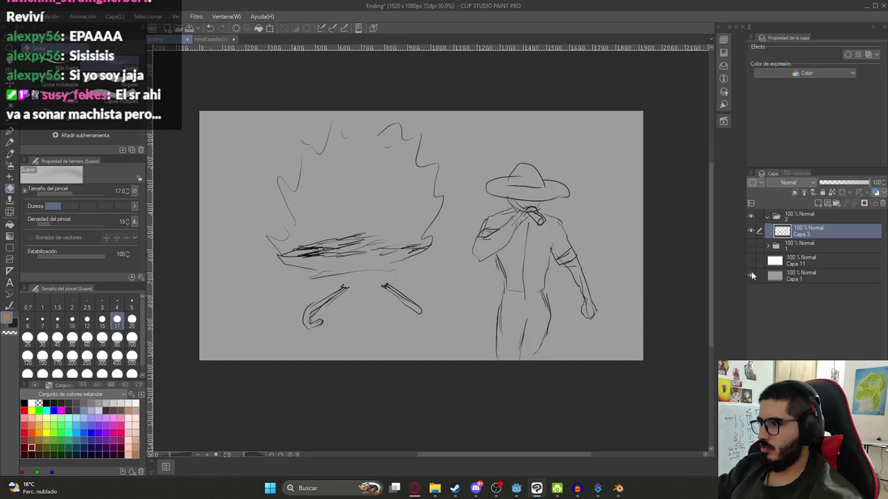
Step: Add a blank layer above the sketch and set the pen to black
click(819, 201)
key(p)
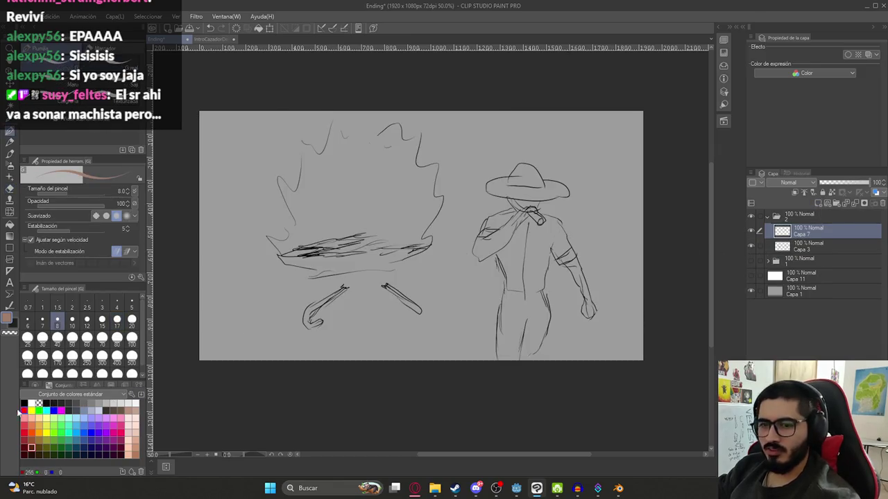
click(23, 403)
drag(489, 220, 416, 267)
key(ctrl+z)
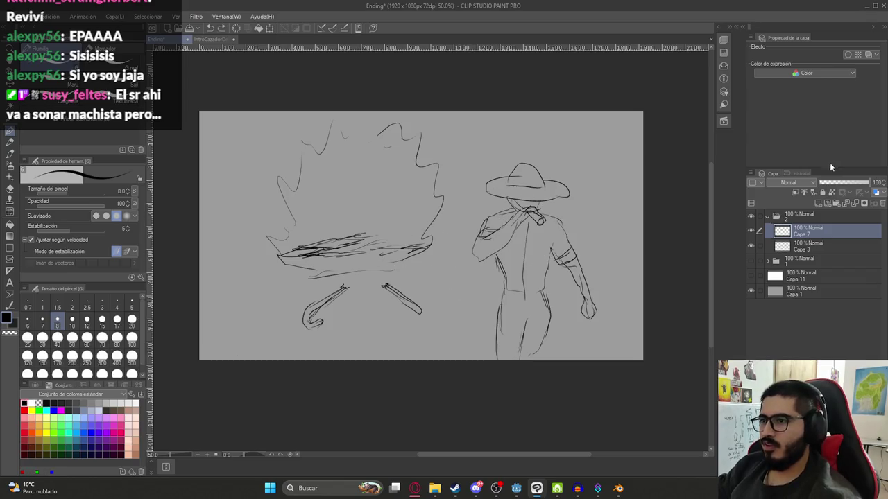
scroll(536, 226, up, 2)
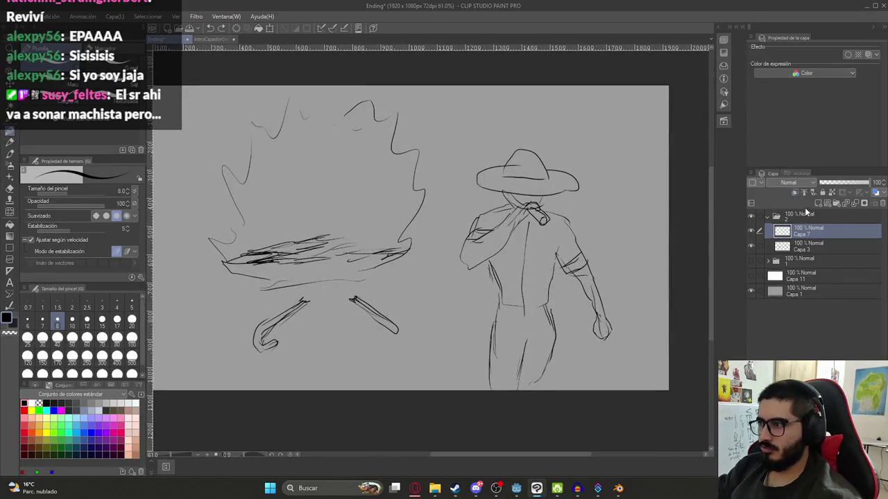
Step: Fade the Capa 3 sketch to 10% opacity, undoing trial strokes
drag(828, 185, 824, 181)
click(819, 245)
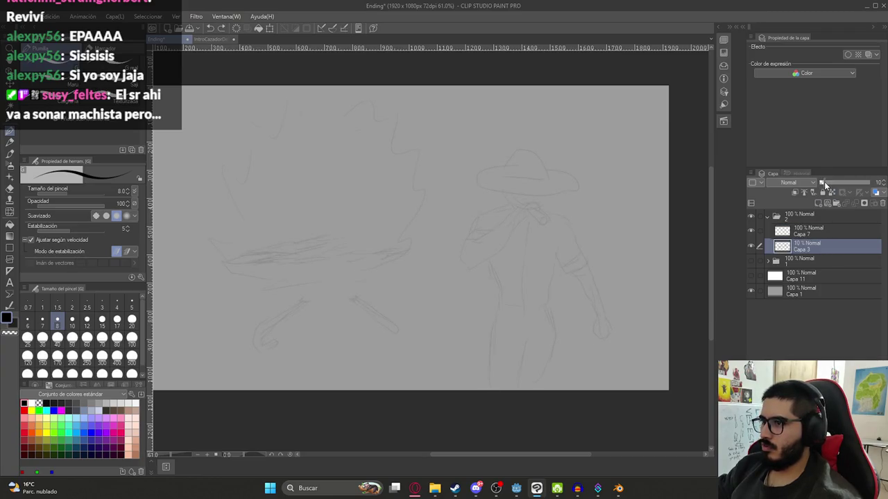
click(808, 231)
drag(482, 166, 457, 225)
key(ctrl+z)
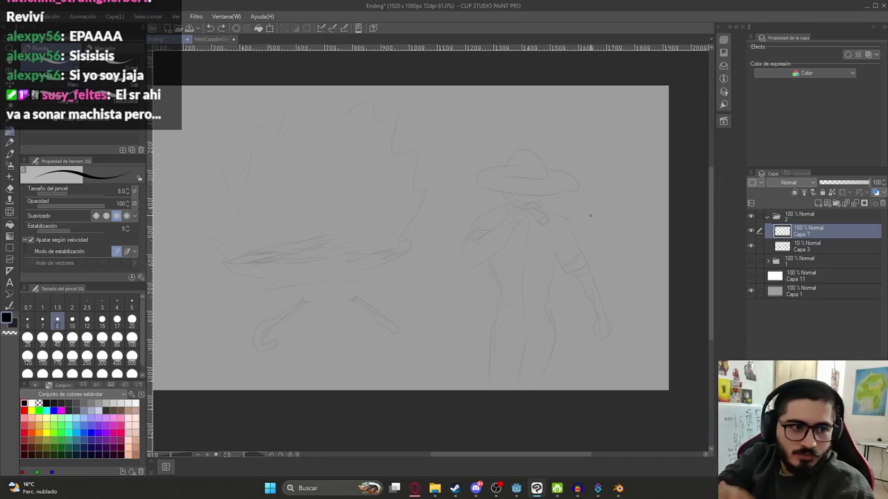
drag(519, 189, 512, 221)
key(ctrl+z)
Step: Ink dense black hatching across the fire base, extending the scribble to the right
drag(307, 281, 364, 300)
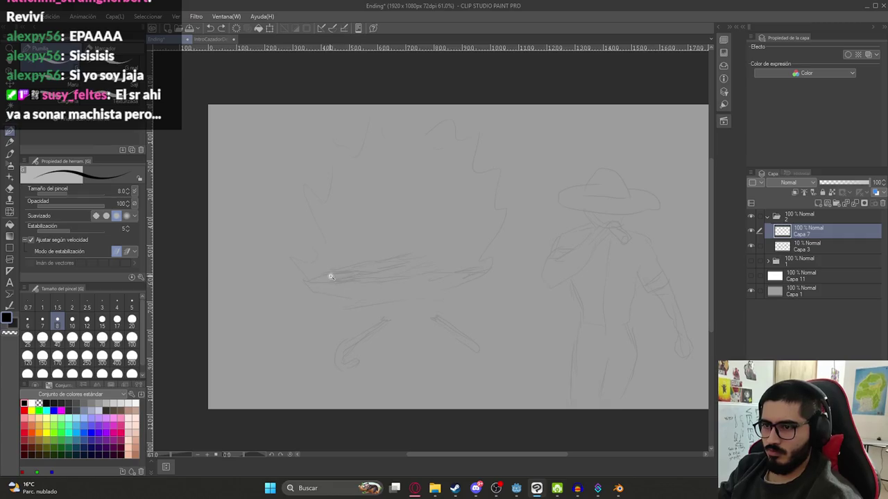
scroll(330, 276, up, 2)
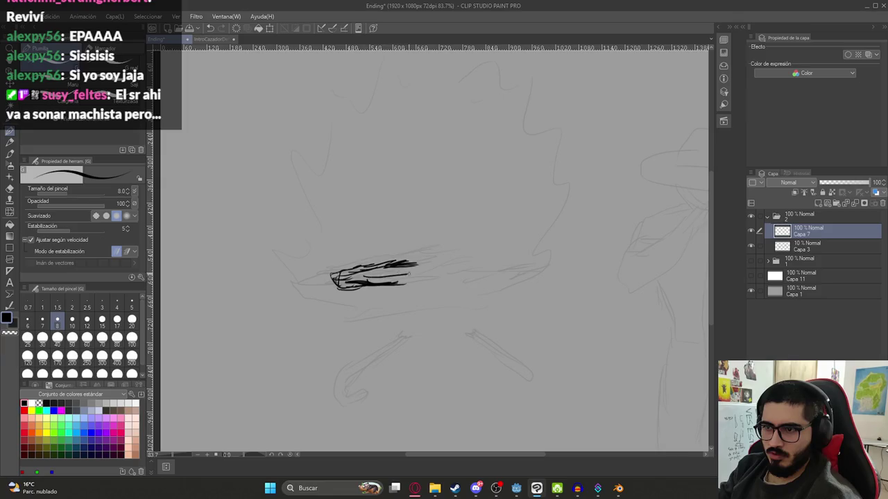
drag(396, 283, 429, 278)
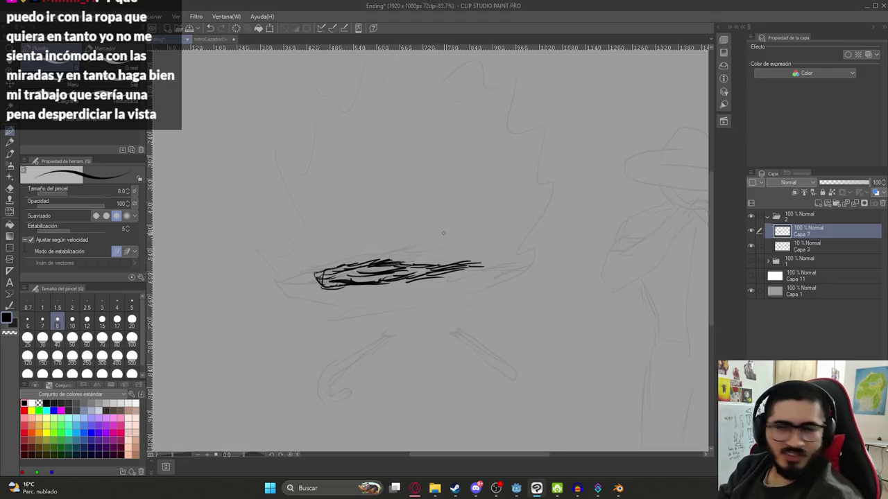
drag(468, 265, 513, 264)
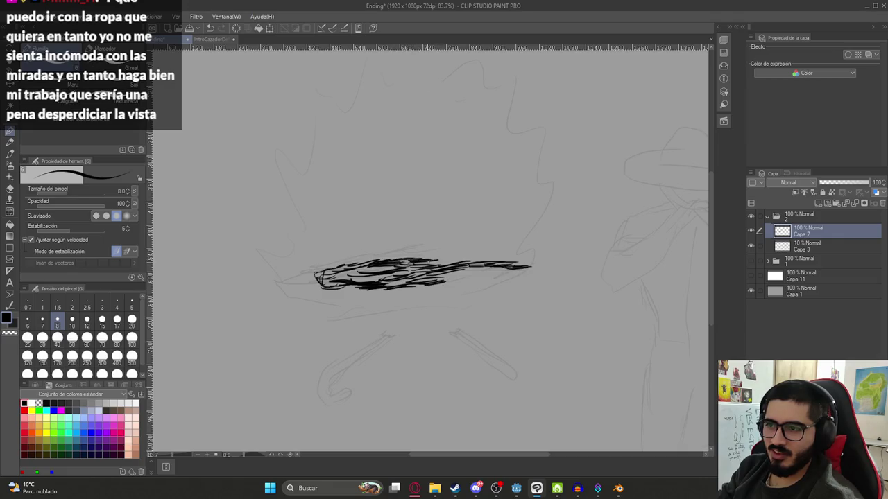
drag(495, 261, 476, 258)
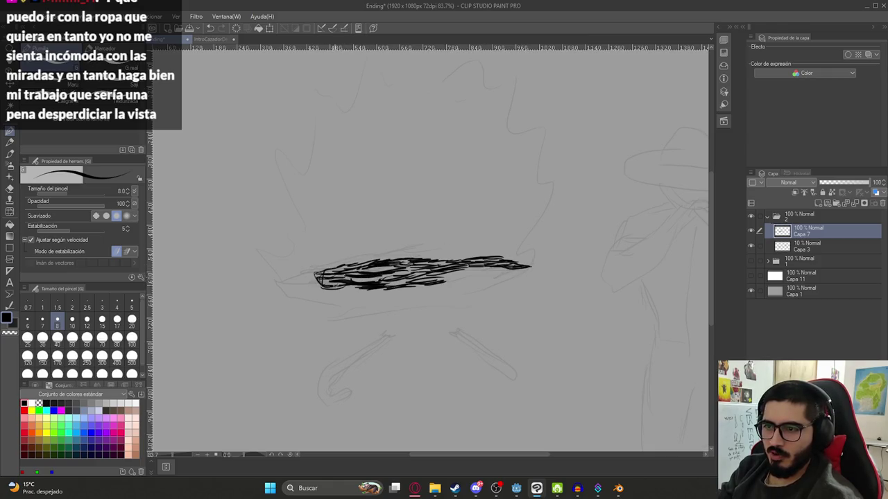
Step: Set a harder eraser at size 17, then extend the scribble leftward with the pen
key(e)
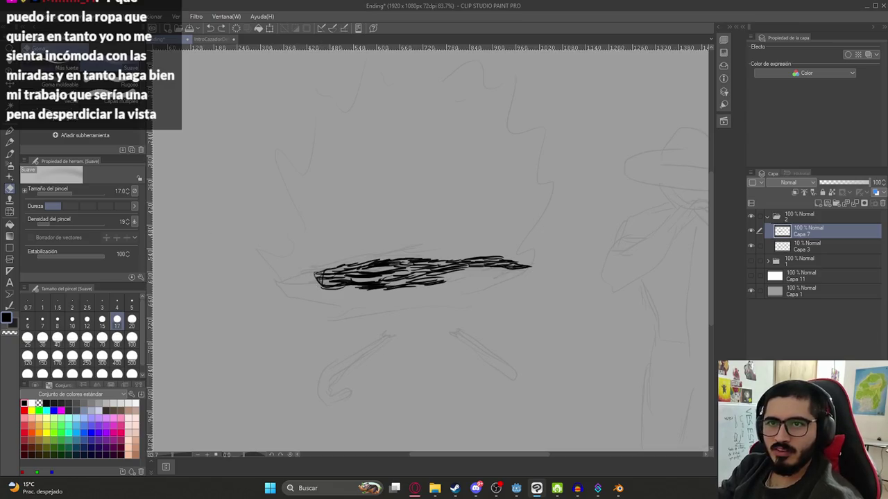
click(66, 68)
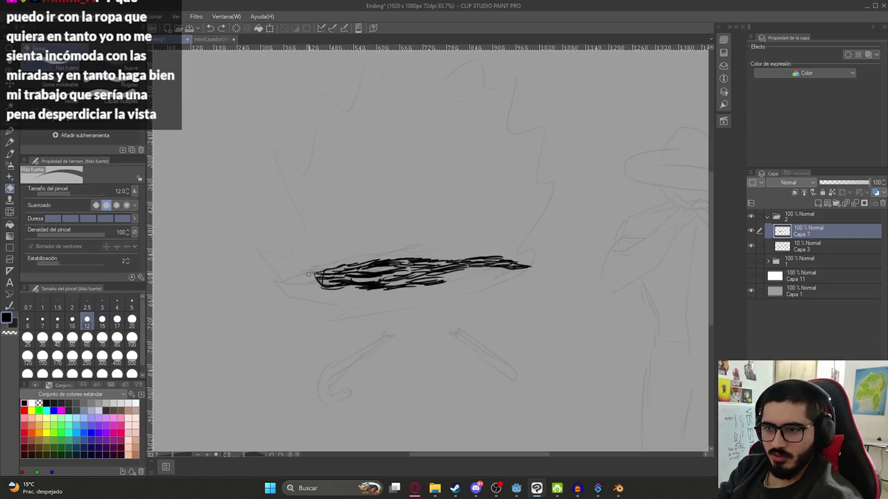
click(116, 320)
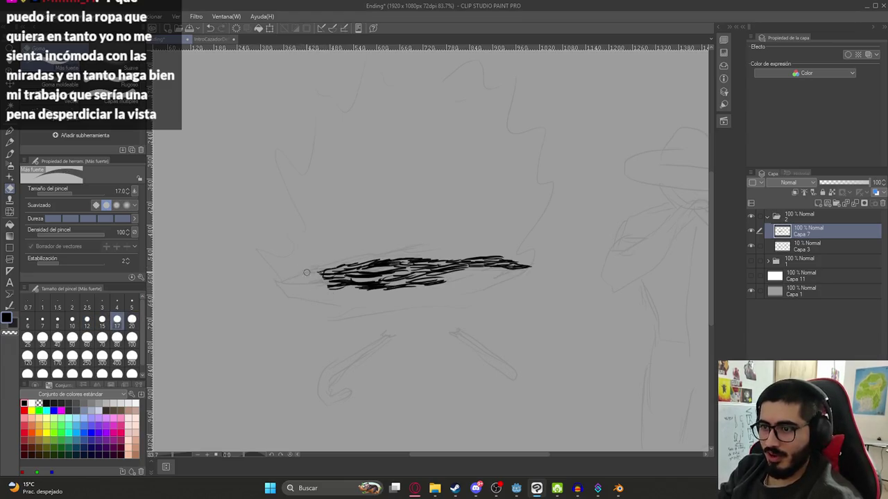
key(p)
mouse_move(330, 279)
mouse_down()
mouse_move(309, 276)
mouse_move(337, 291)
mouse_move(398, 265)
mouse_move(400, 279)
mouse_up()
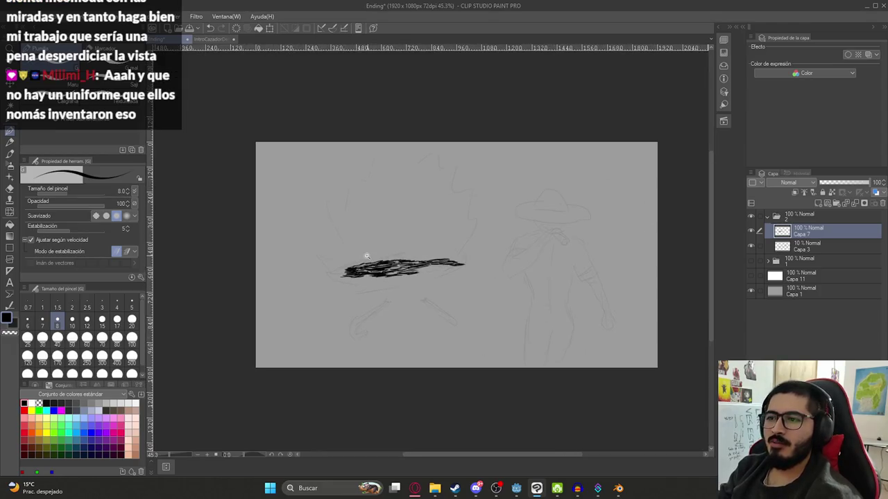
key(ctrl+t)
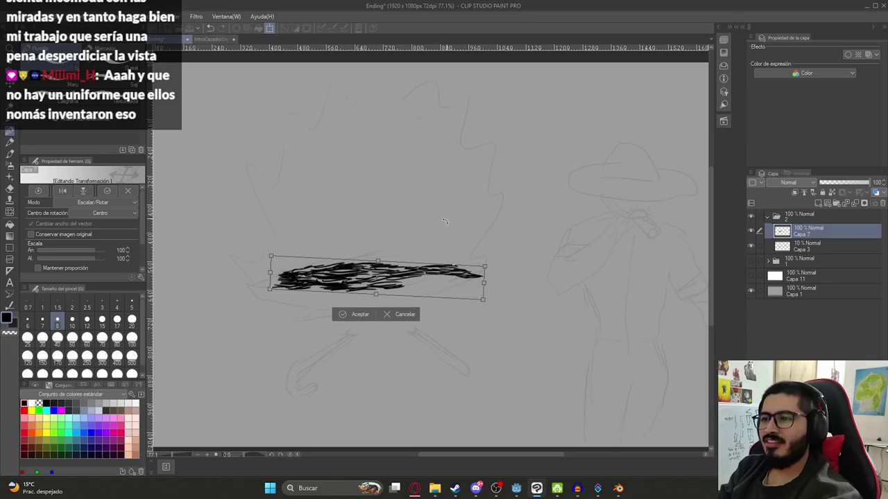
Step: Apply the scribble's scale and rotation, then add a stroke at its left end
key(Return)
scroll(420, 234, down, 3)
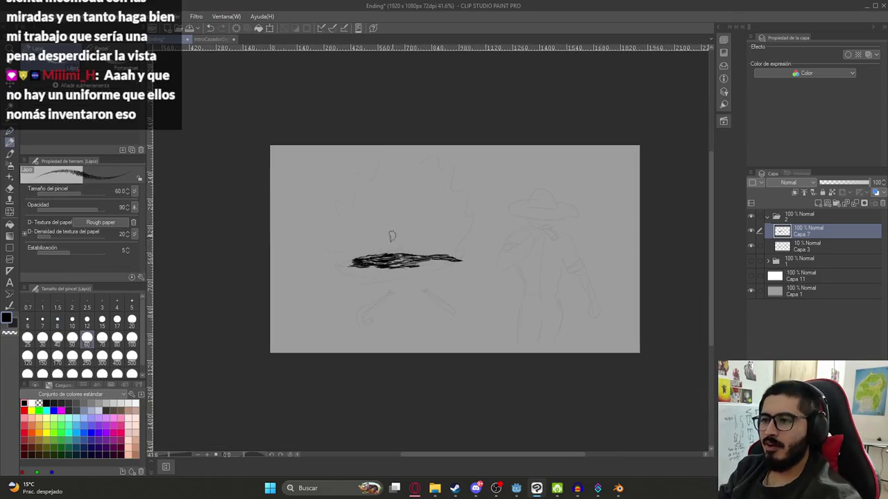
drag(378, 242, 401, 209)
key(ctrl+z)
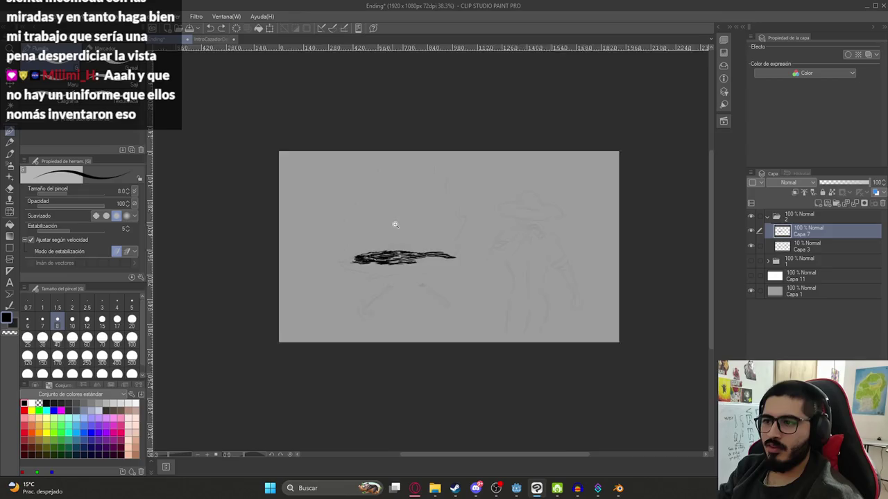
scroll(392, 239, up, 2)
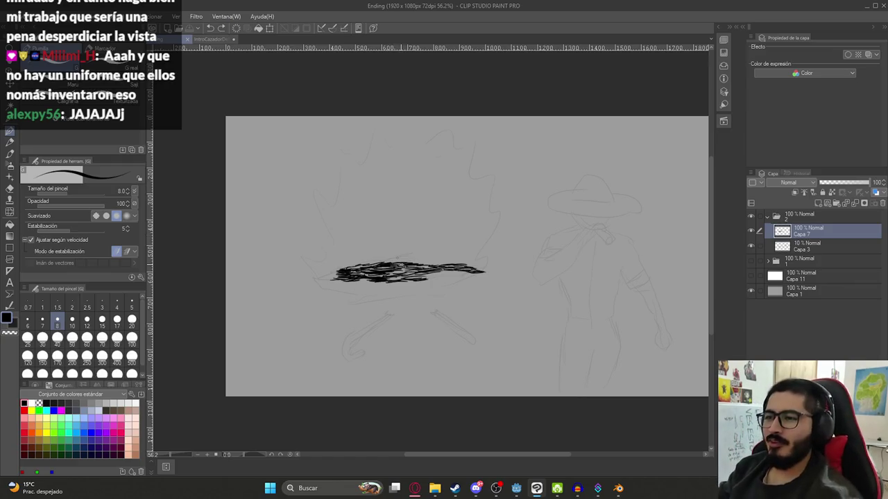
drag(334, 290, 312, 276)
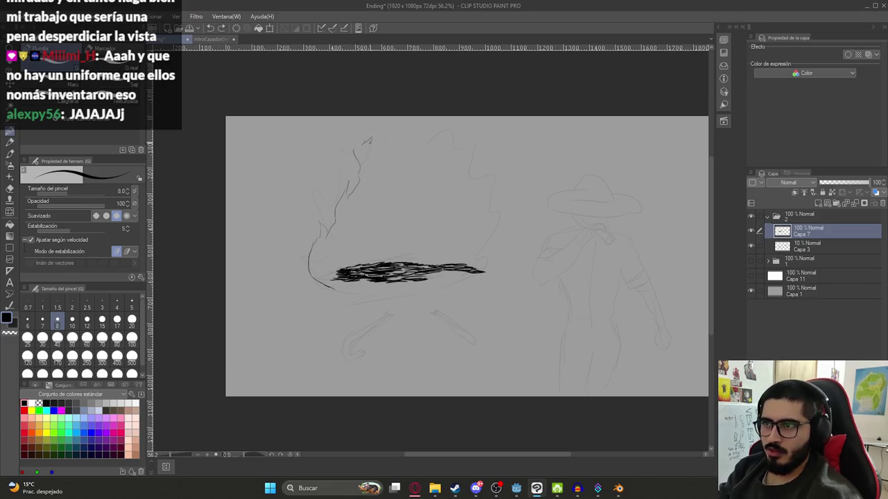
Step: Redraw the flame tips and extend the bottom flame line right, undoing unwanted strokes
key(ctrl+z)
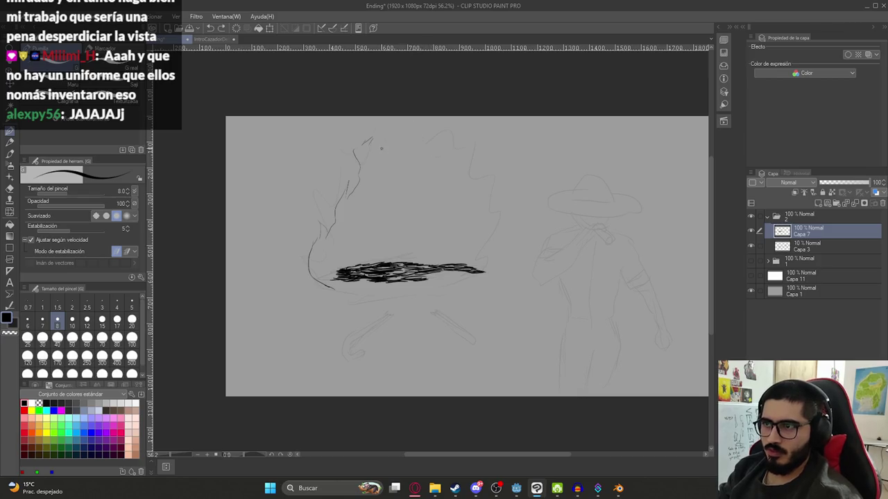
drag(386, 154, 422, 126)
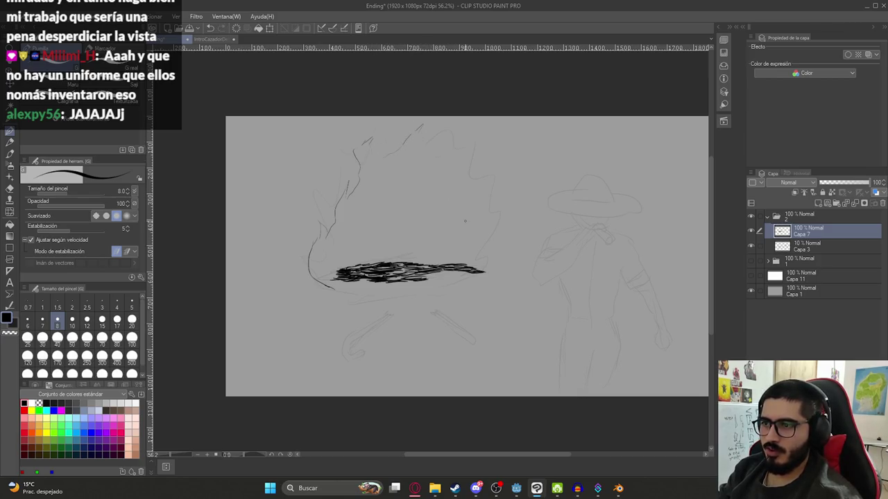
key(ctrl+z)
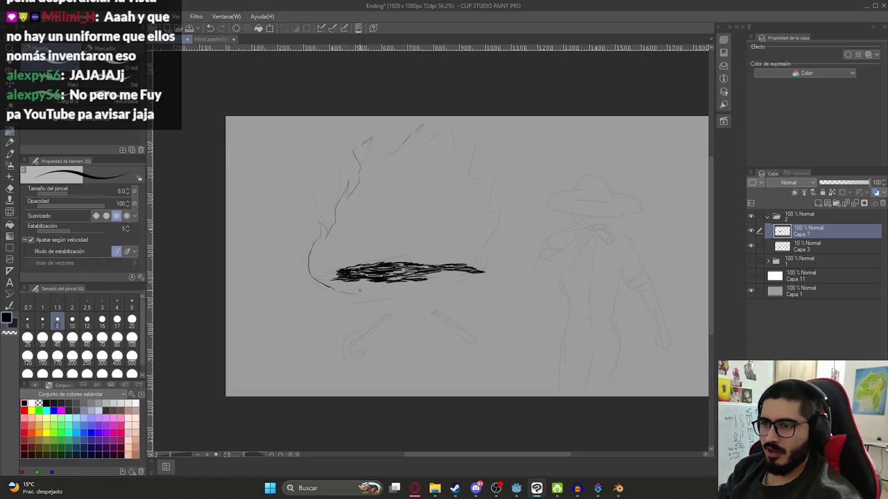
drag(427, 288, 444, 290)
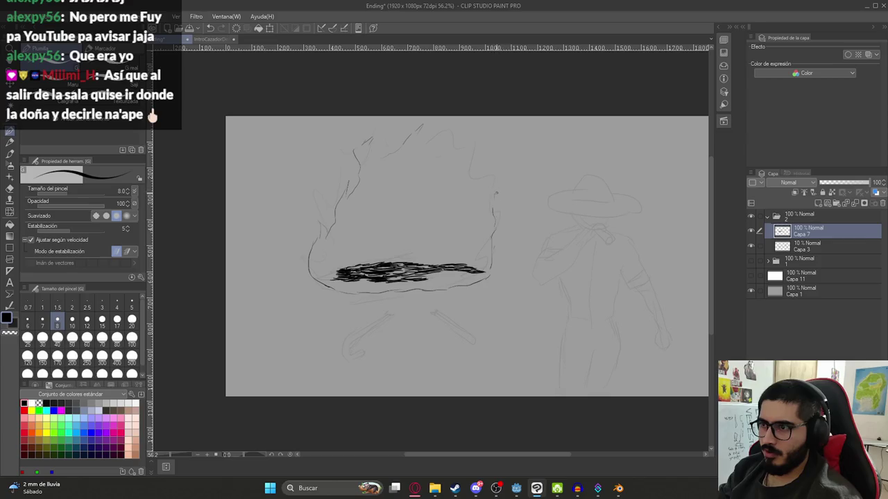
key(ctrl+z)
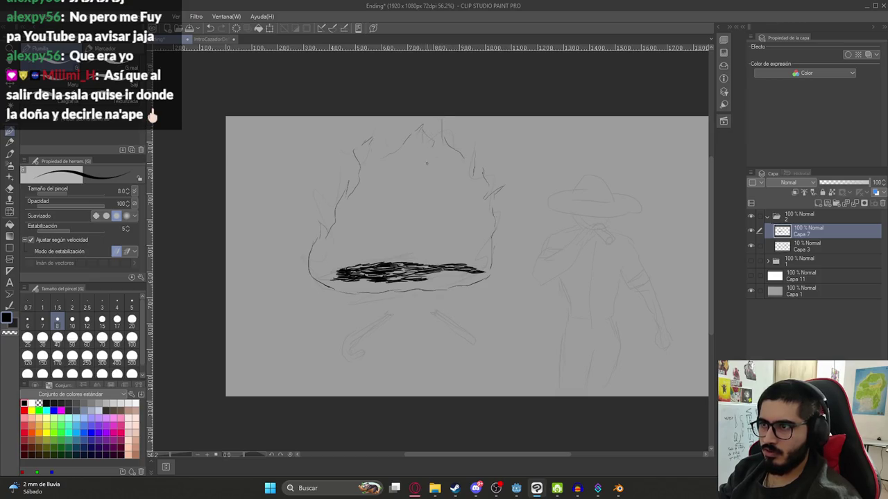
scroll(444, 201, down, 3)
Step: Shift the flame sketch slightly down-left and add a new layer above Capa 7
key(k)
drag(445, 230, 439, 241)
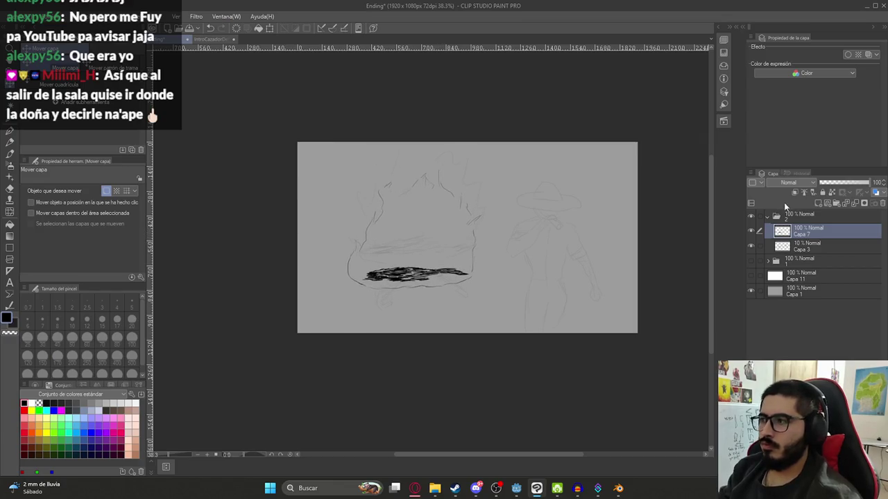
key(ctrl+shift+n)
key(p)
Step: Try and undo test strokes on the head, figure and collar while zooming in
drag(525, 217, 529, 221)
key(ctrl+z)
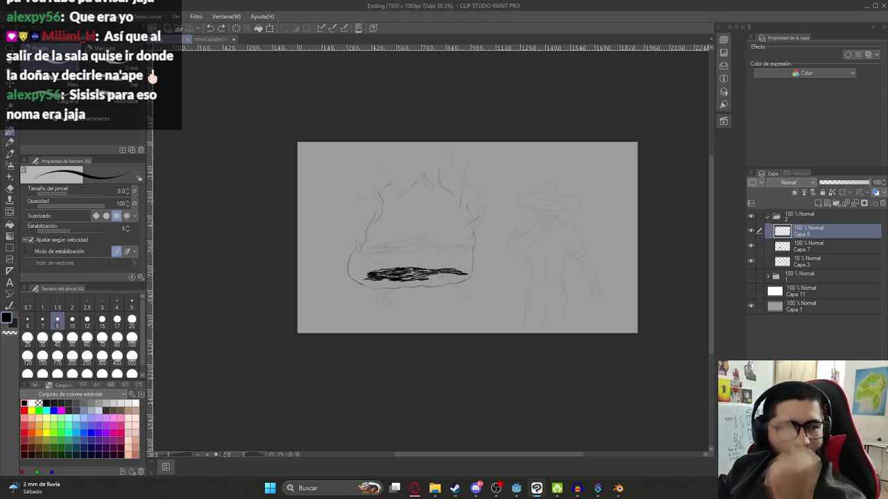
drag(559, 177, 571, 239)
key(ctrl+z)
drag(516, 253, 489, 260)
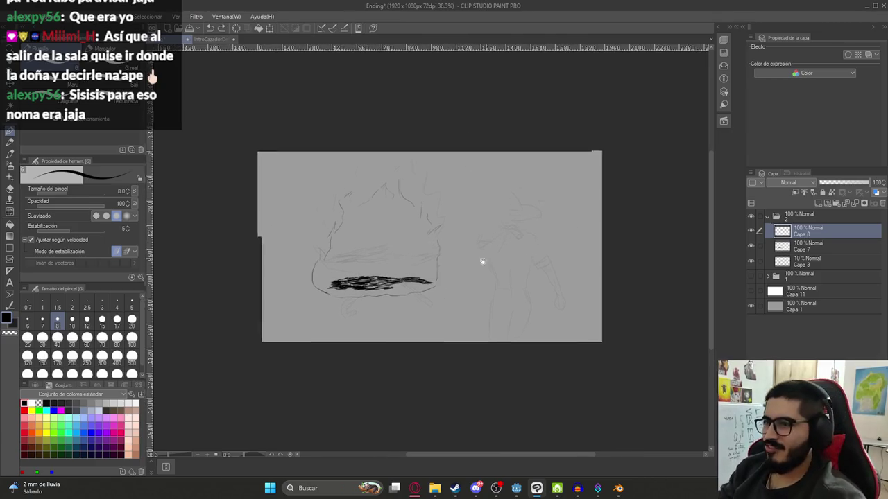
scroll(464, 233, up, 2)
scroll(516, 264, up, 2)
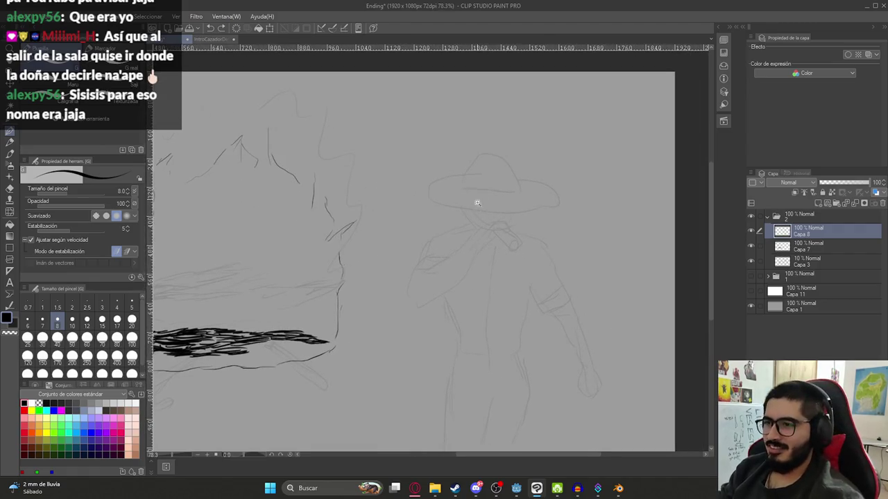
scroll(485, 212, up, 2)
scroll(495, 232, up, 1)
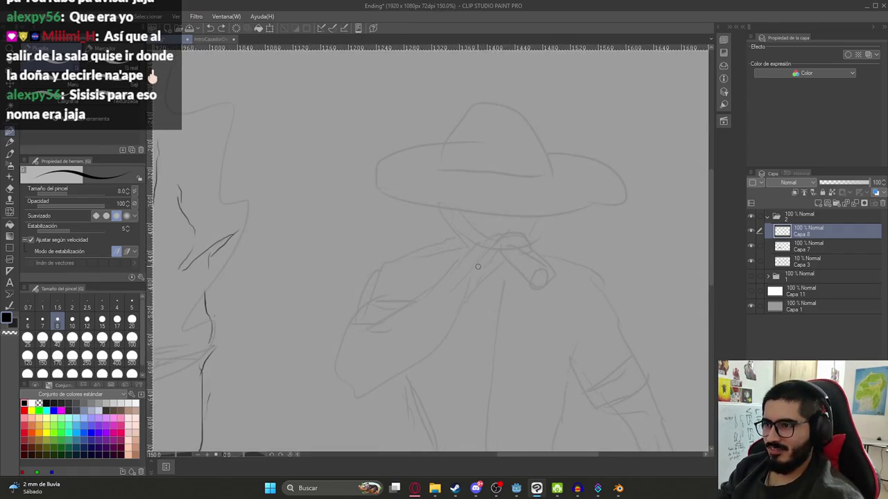
mouse_move(477, 266)
mouse_down()
mouse_move(491, 244)
mouse_move(517, 241)
mouse_move(529, 256)
mouse_up()
key(ctrl+z)
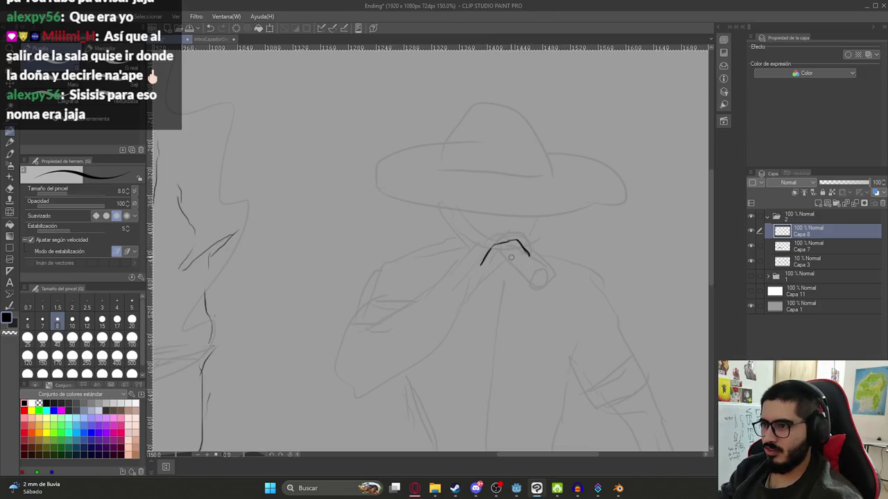
Step: Ink the hand near the mouth and the forearm outline running down from it
mouse_move(517, 254)
mouse_down()
mouse_move(547, 273)
mouse_move(531, 286)
mouse_move(547, 286)
mouse_up()
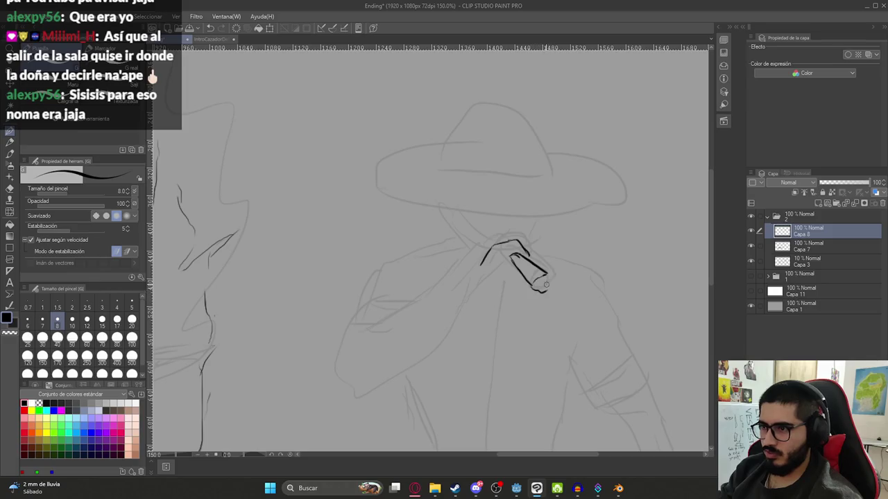
scroll(550, 285, down, 3)
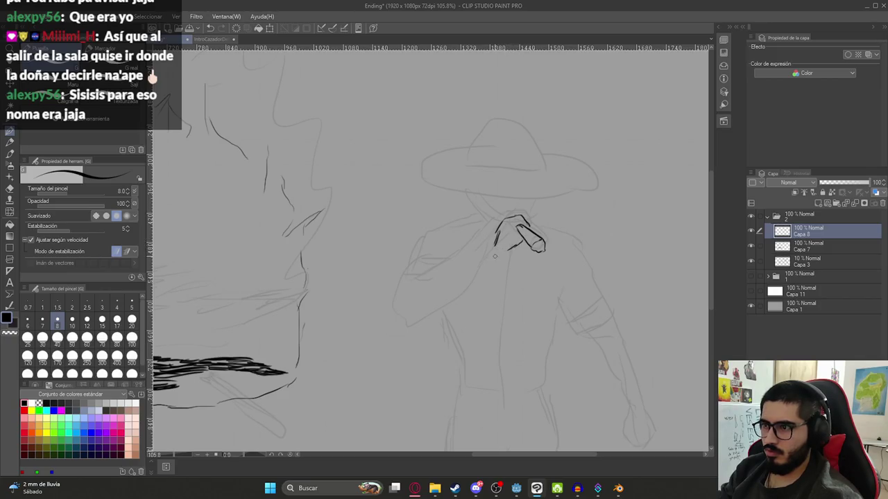
mouse_move(497, 243)
mouse_down()
mouse_move(422, 287)
mouse_move(412, 307)
mouse_up()
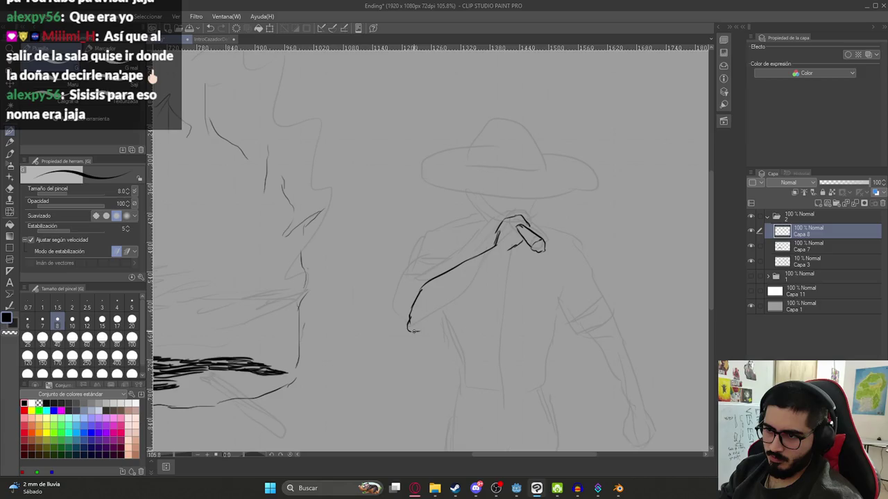
mouse_move(428, 331)
mouse_down()
mouse_move(454, 315)
mouse_move(492, 269)
mouse_up()
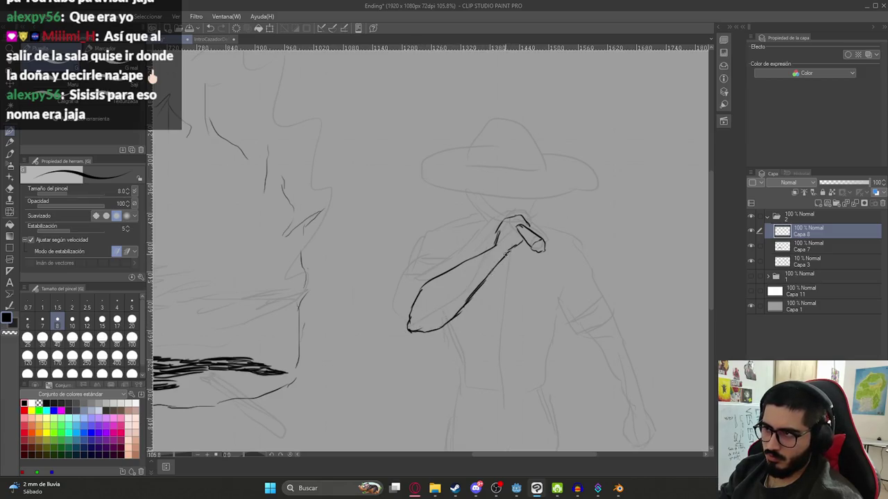
Step: Ink a curved line along the underside of the cowboy's hat brim
scroll(486, 243, down, 5)
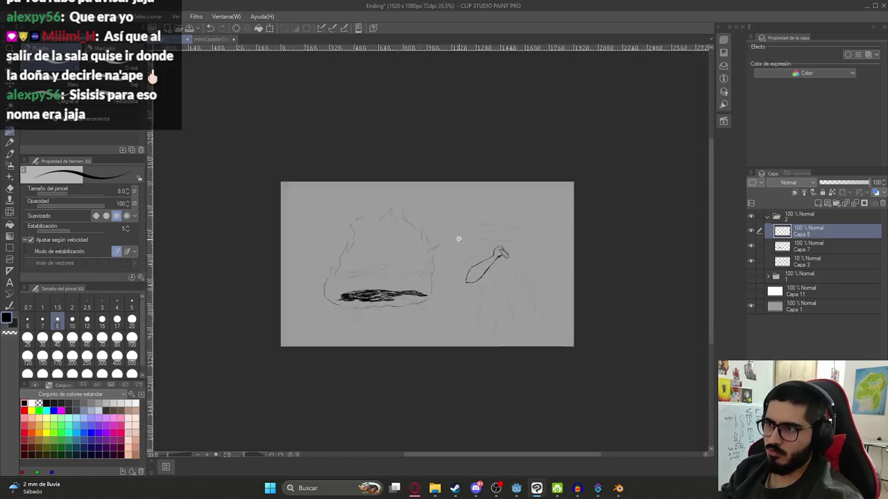
scroll(479, 242, up, 3)
scroll(469, 242, up, 2)
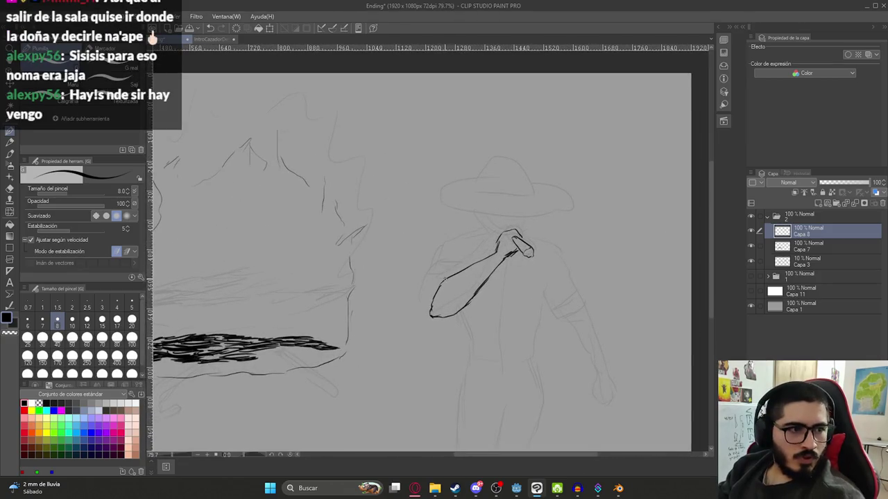
scroll(539, 239, right, 1)
scroll(539, 239, right, 2)
scroll(540, 239, up, 1)
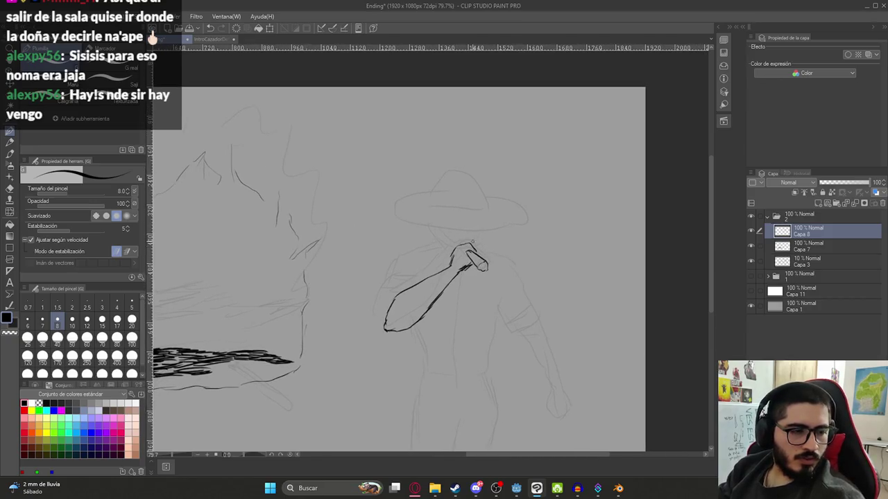
scroll(451, 276, up, 1)
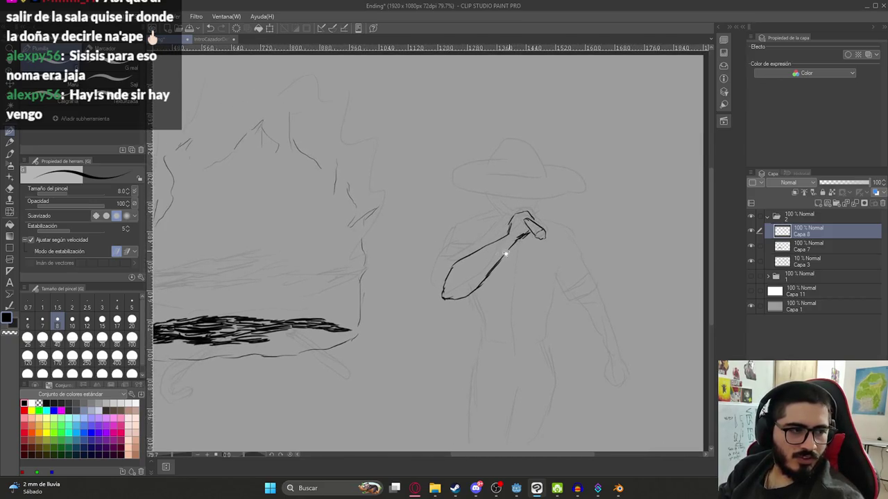
scroll(500, 222, up, 1)
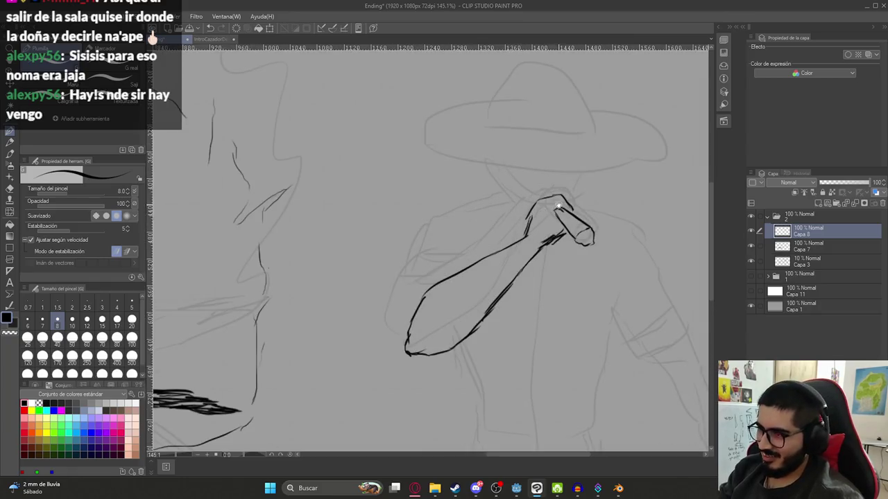
scroll(486, 198, right, 2)
scroll(485, 198, up, 1)
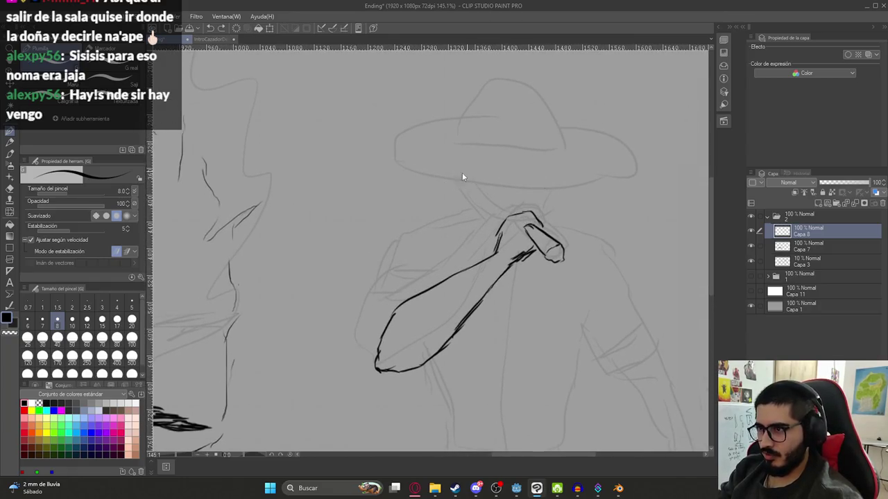
drag(447, 193, 589, 197)
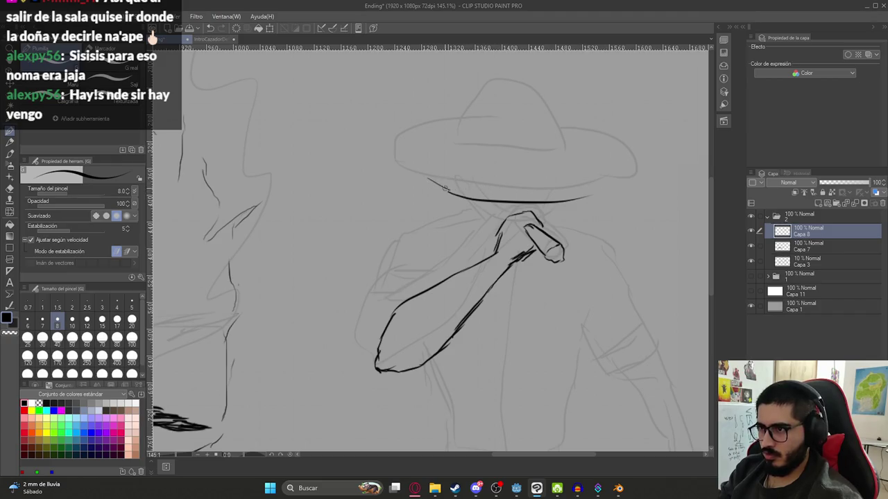
Step: Ink the hat brim and crown outline, redoing the left brim line twice
mouse_move(444, 188)
mouse_down()
mouse_move(413, 179)
mouse_move(416, 158)
mouse_up()
key(ctrl+z)
drag(449, 194, 437, 162)
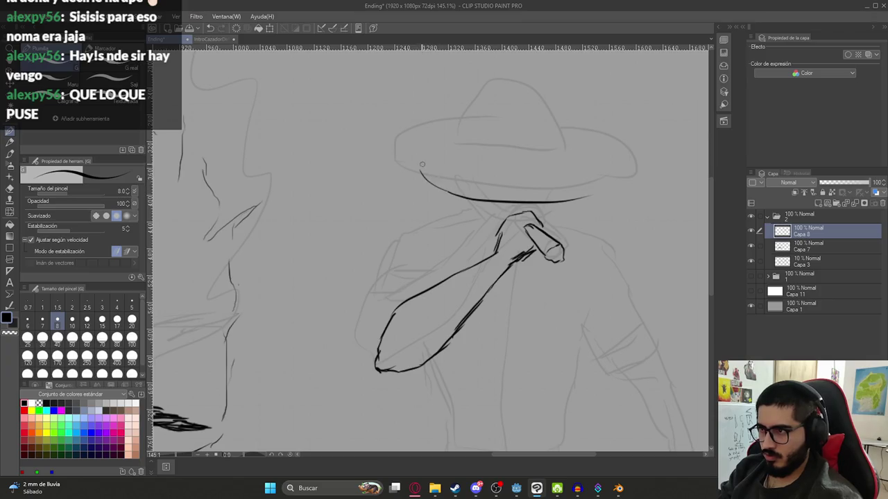
key(ctrl+z)
mouse_move(423, 179)
mouse_down()
mouse_move(454, 153)
mouse_move(522, 181)
mouse_move(556, 179)
mouse_up()
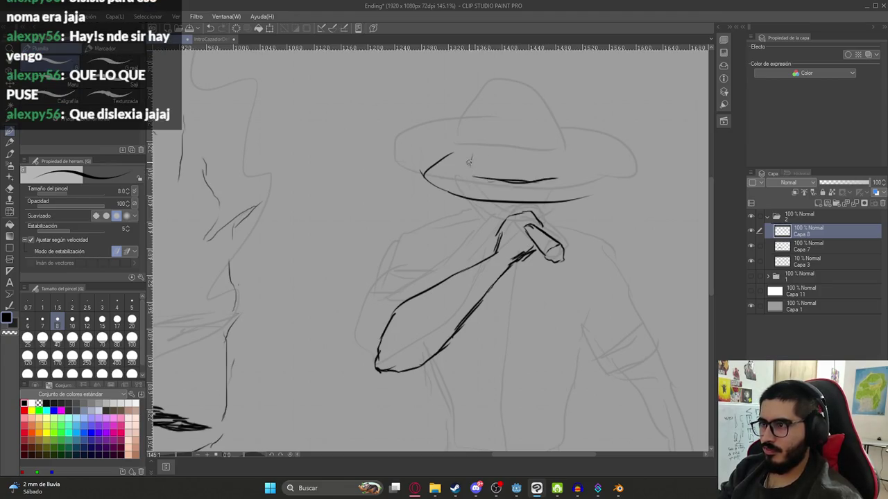
mouse_move(471, 165)
mouse_down()
mouse_move(508, 113)
mouse_move(555, 118)
mouse_up()
mouse_move(499, 119)
mouse_down()
mouse_move(547, 120)
mouse_move(574, 141)
mouse_move(563, 149)
mouse_move(569, 174)
mouse_up()
drag(437, 167, 470, 159)
mouse_move(574, 161)
mouse_down()
mouse_move(613, 169)
mouse_move(590, 196)
mouse_up()
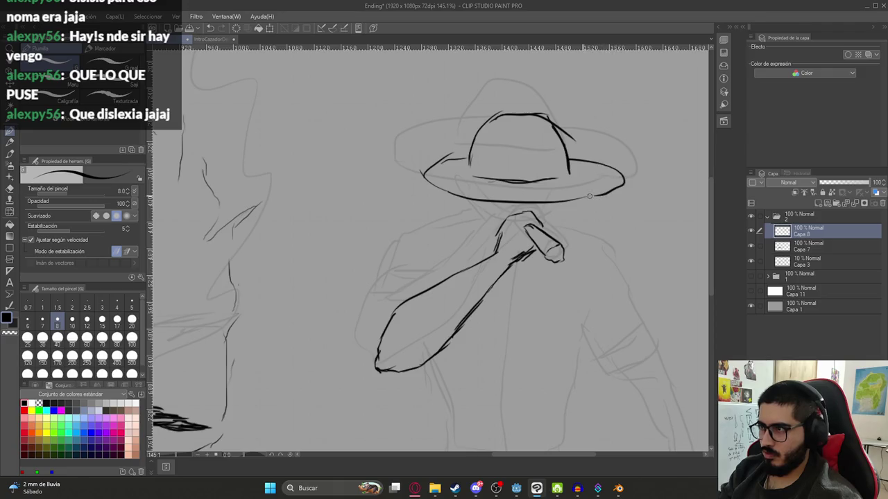
Step: Erase the extra crown line and draw a line from the hat toward the hand
key(e)
drag(574, 142, 553, 115)
key(p)
mouse_move(536, 179)
mouse_down()
mouse_move(543, 165)
mouse_move(552, 229)
mouse_up()
key(ctrl+z)
key(ctrl+z)
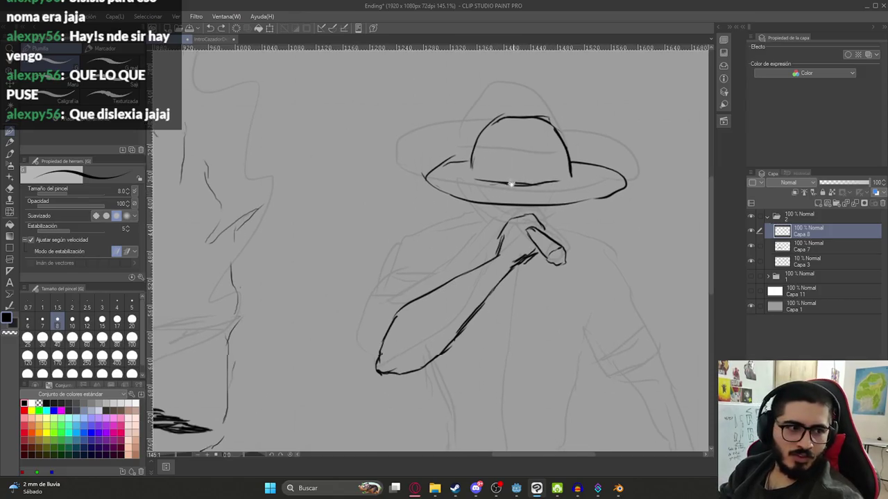
drag(505, 185, 521, 197)
Step: Ink the face's sides below the brim, including the right cheek
scroll(521, 197, down, 8)
scroll(507, 201, up, 6)
scroll(507, 201, up, 3)
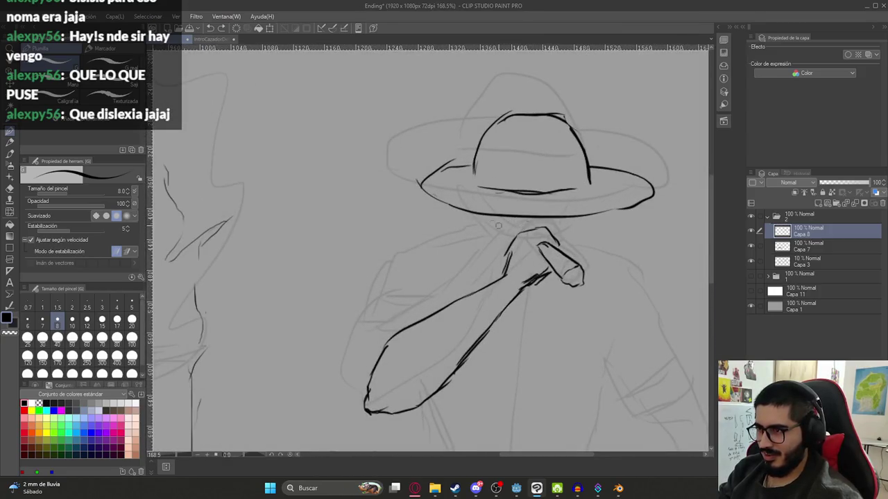
drag(477, 211, 507, 256)
key(ctrl+z)
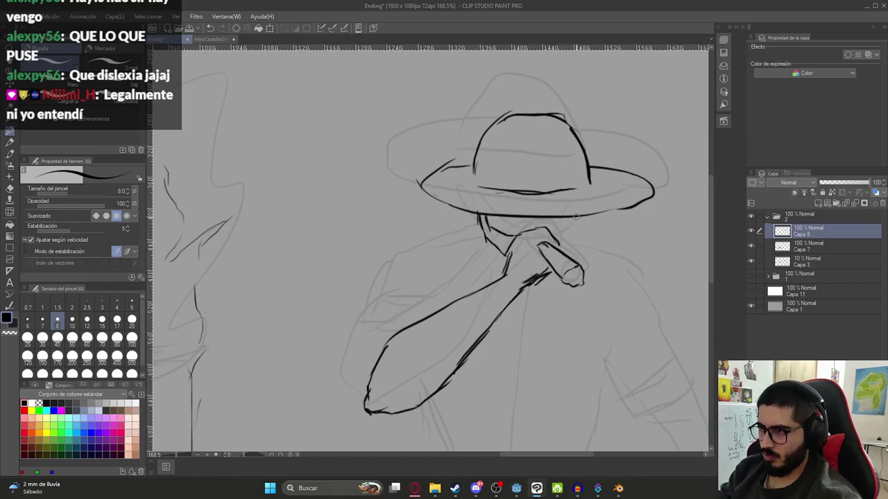
drag(587, 217, 586, 228)
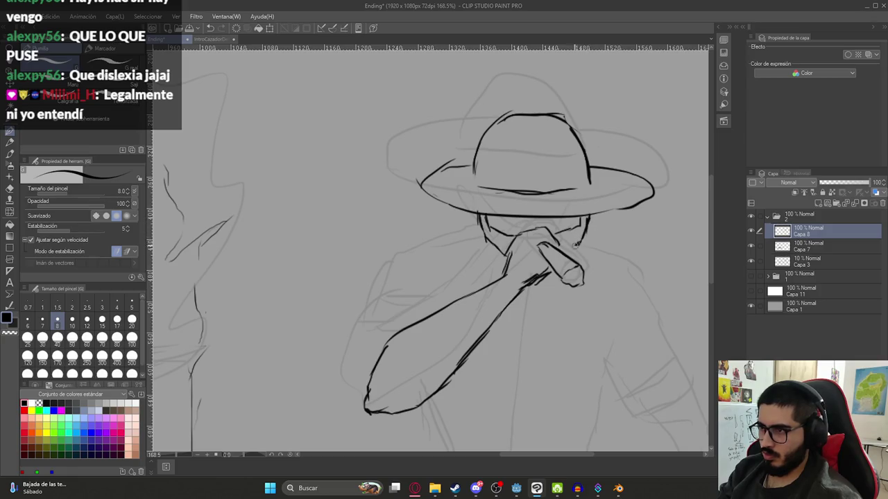
Step: Ink and refine the thumb and the cigarette base
scroll(539, 235, down, 2)
scroll(527, 222, down, 3)
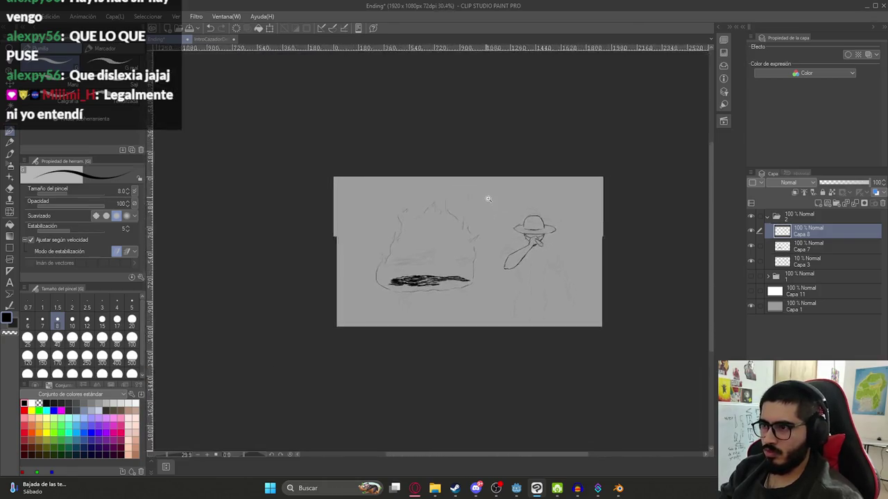
scroll(532, 240, up, 5)
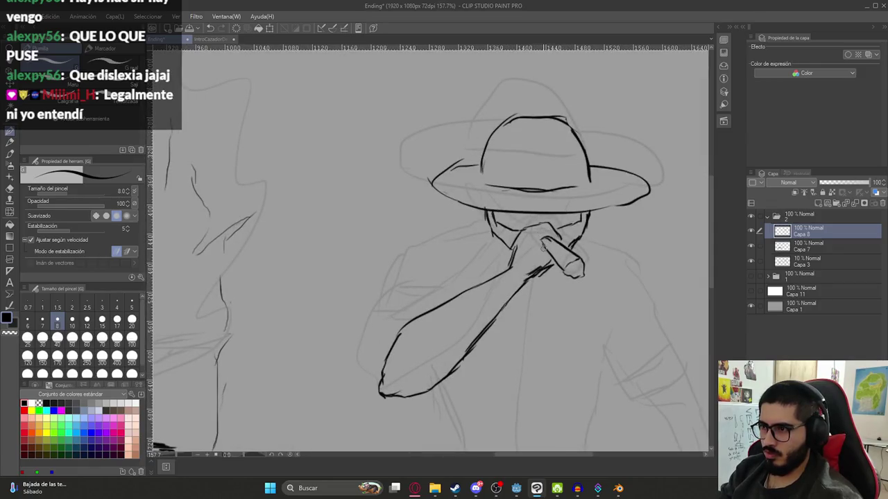
mouse_move(542, 267)
mouse_down()
mouse_move(545, 238)
mouse_move(564, 245)
mouse_move(559, 224)
mouse_move(569, 253)
mouse_up()
drag(532, 229, 552, 224)
scroll(553, 243, down, 10)
scroll(509, 204, up, 5)
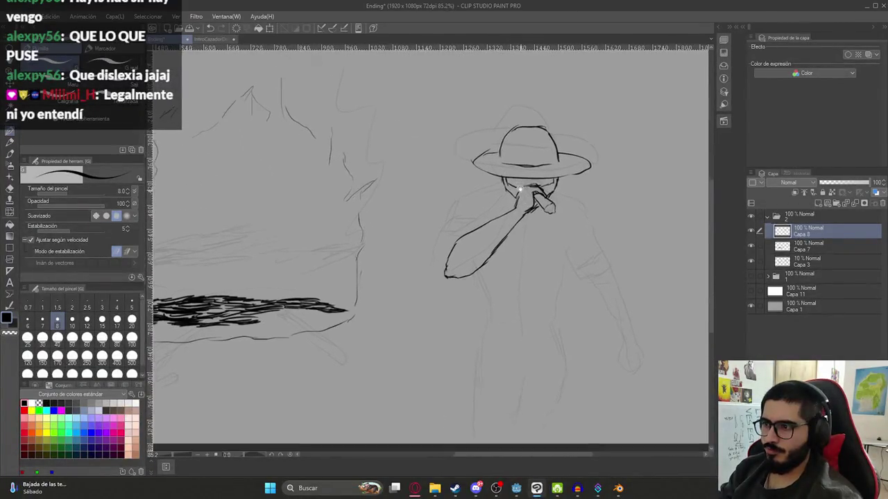
scroll(501, 165, up, 3)
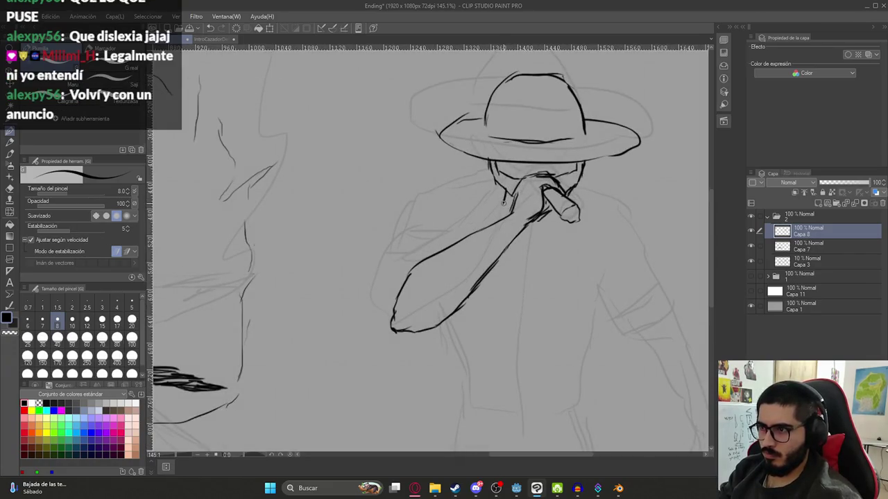
Step: Draw jagged hair strokes left of the face, undoing stray marks
mouse_move(499, 206)
mouse_down()
mouse_move(493, 219)
mouse_move(508, 200)
mouse_up()
key(ctrl+z)
key(ctrl+z)
drag(488, 159, 479, 191)
key(ctrl+z)
mouse_move(488, 158)
mouse_down()
mouse_move(473, 188)
mouse_move(502, 201)
mouse_up()
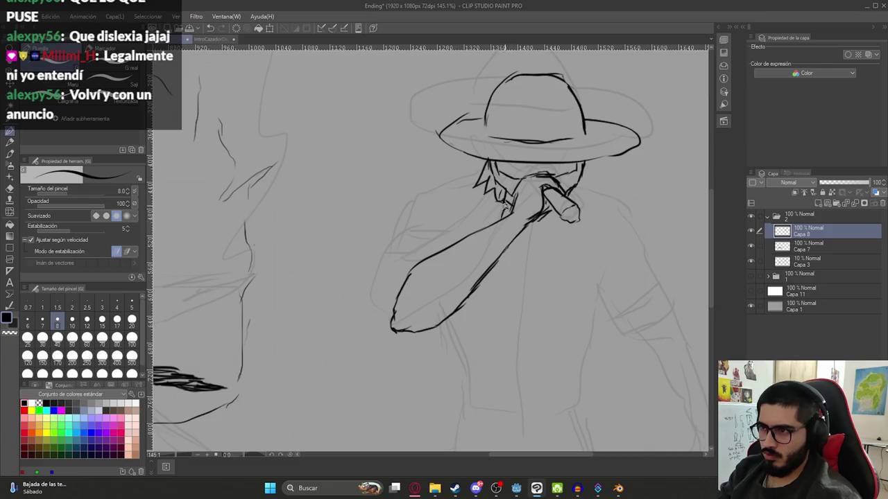
scroll(493, 201, down, 5)
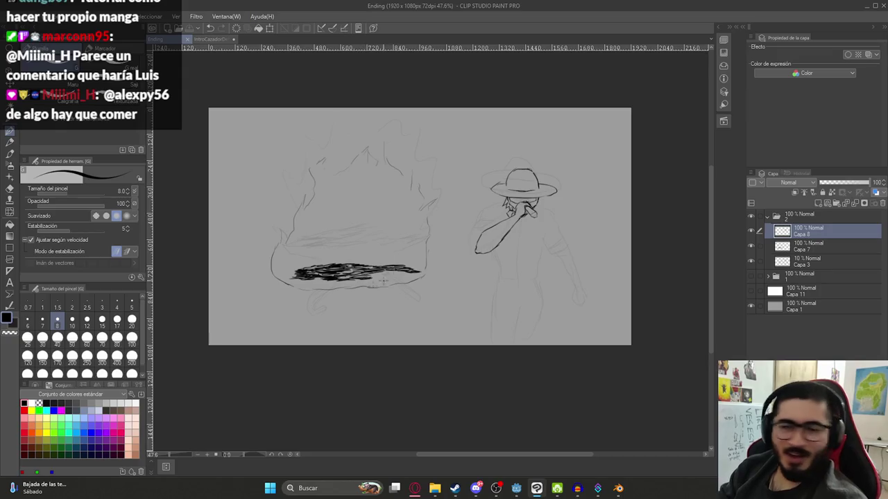
drag(371, 260, 425, 202)
key(ctrl+z)
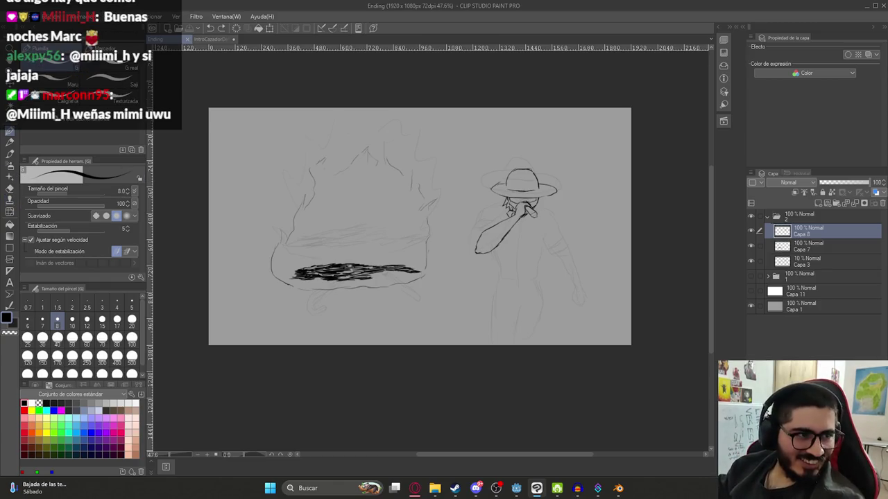
drag(493, 221, 541, 174)
key(ctrl+z)
scroll(570, 191, up, 10)
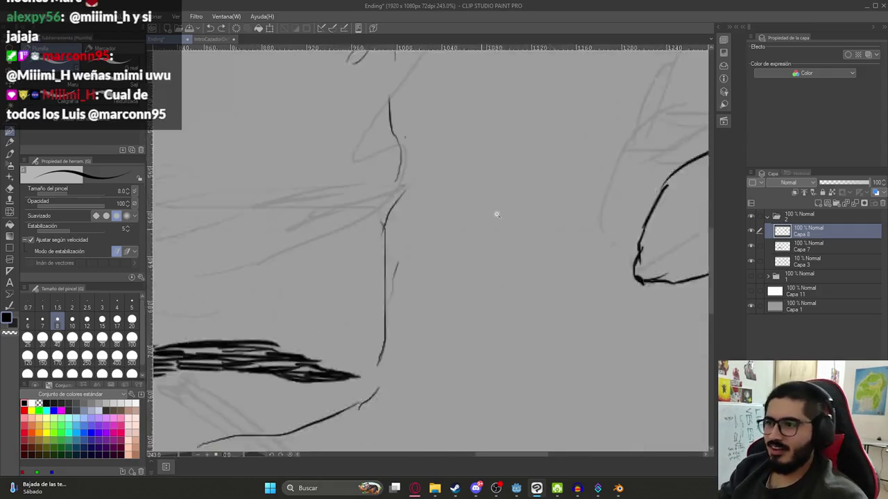
Step: Ink bolder edges of the raised arm and fold lines inside the upper sleeve
scroll(482, 216, down, 10)
scroll(482, 216, up, 5)
drag(495, 247, 382, 276)
mouse_move(363, 388)
mouse_down()
mouse_move(360, 344)
mouse_move(378, 321)
mouse_move(416, 304)
mouse_up()
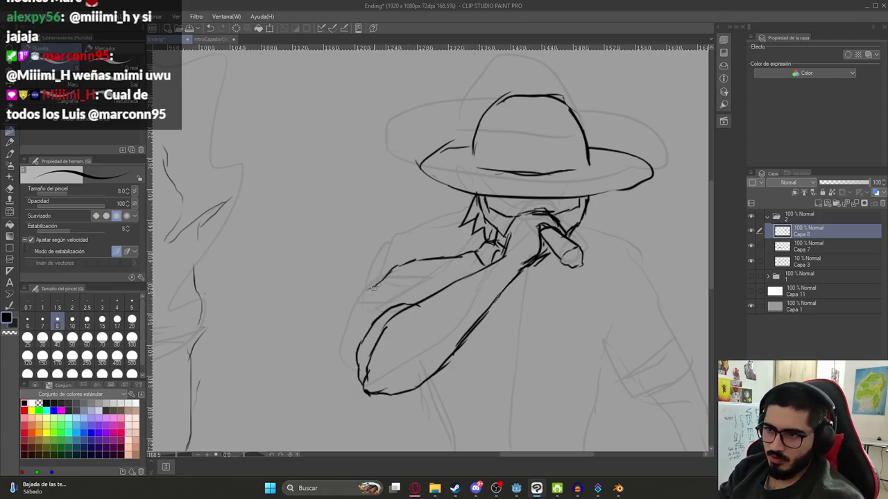
mouse_move(385, 276)
mouse_down()
mouse_move(361, 310)
mouse_move(357, 368)
mouse_up()
mouse_move(402, 297)
mouse_down()
mouse_move(369, 312)
mouse_move(407, 293)
mouse_up()
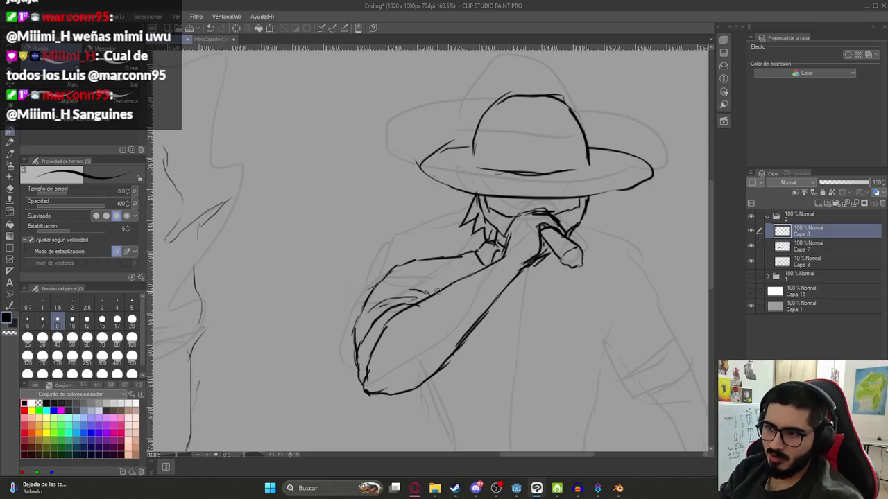
Step: Zoom out and back in on the figure, then hide sketch layer Capa 3
scroll(451, 281, down, 5)
scroll(487, 273, down, 1)
scroll(488, 273, up, 3)
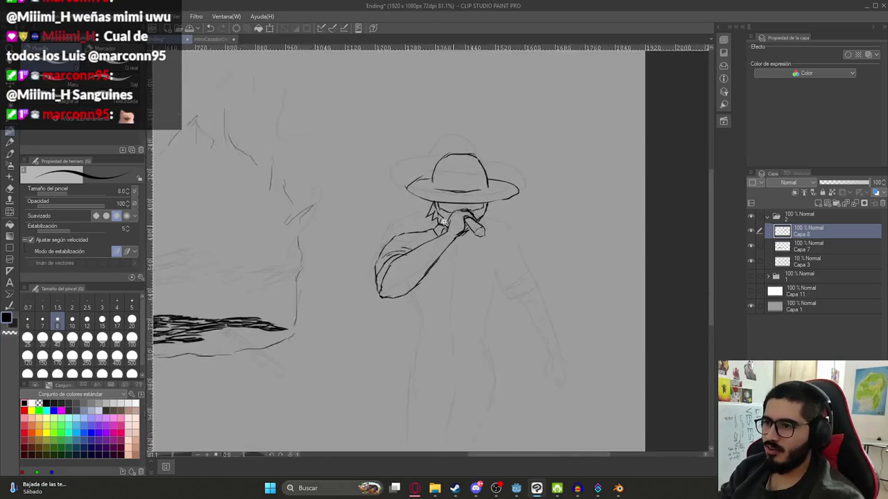
scroll(476, 234, up, 1)
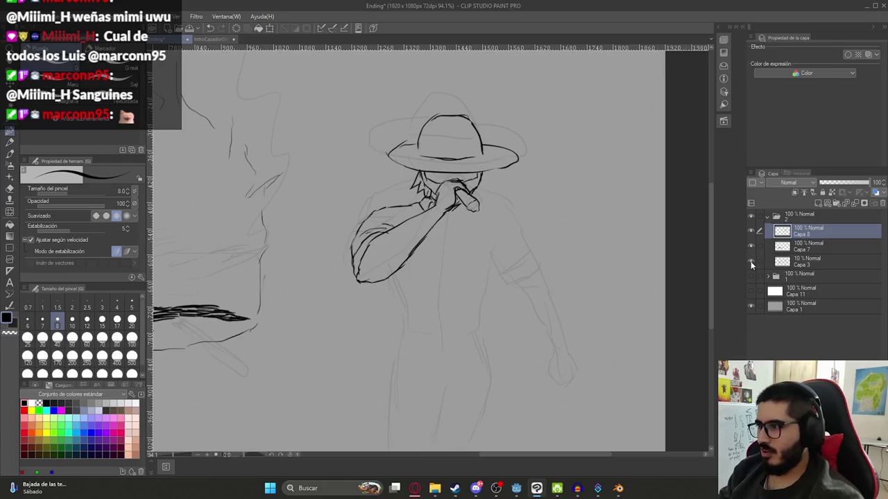
click(751, 260)
Step: Toggle Capa 3's visibility, leaving the rough sketch hidden, and zoom in
click(752, 260)
click(751, 260)
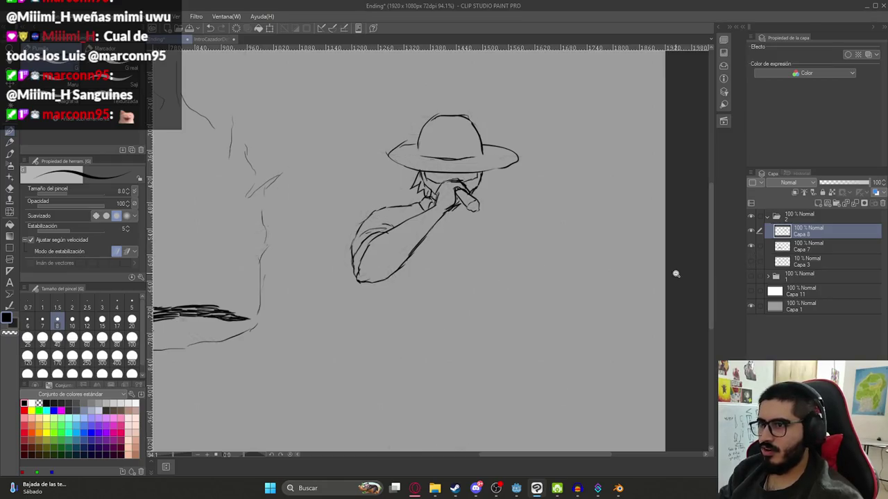
scroll(384, 230, down, 2)
scroll(451, 227, up, 3)
scroll(463, 216, up, 2)
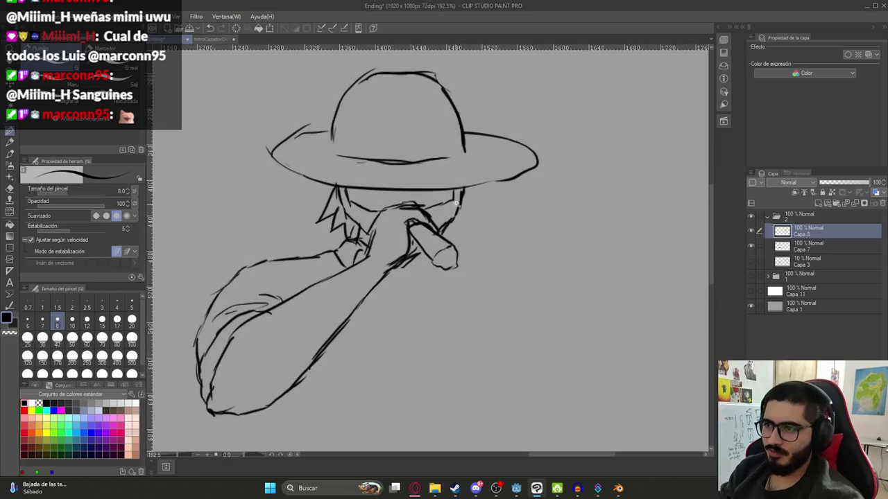
Step: Draw jagged hair on the right of the head and recentre the cowboy
mouse_move(472, 193)
mouse_down()
mouse_move(488, 220)
mouse_move(448, 246)
mouse_up()
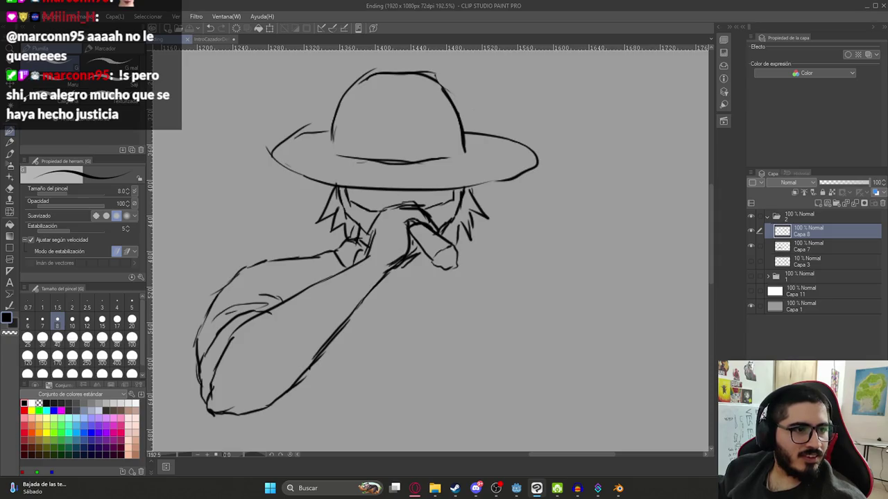
drag(417, 197, 444, 212)
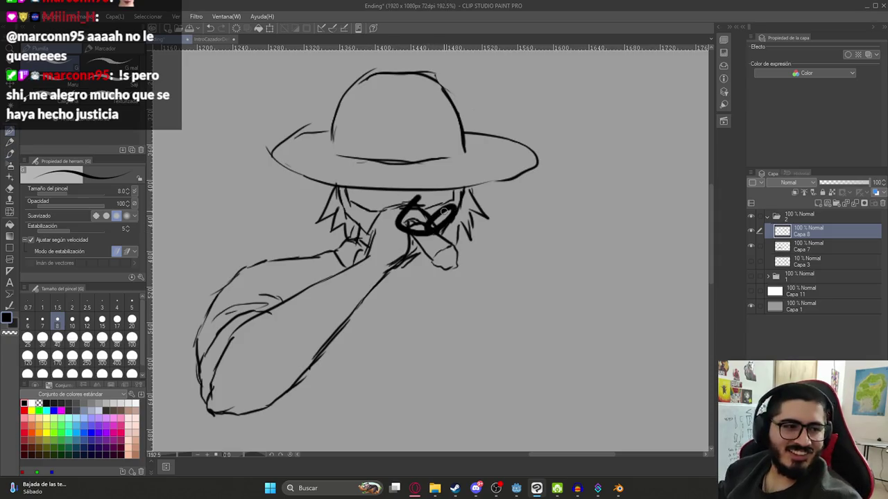
key(ctrl+z)
scroll(380, 276, down, 3)
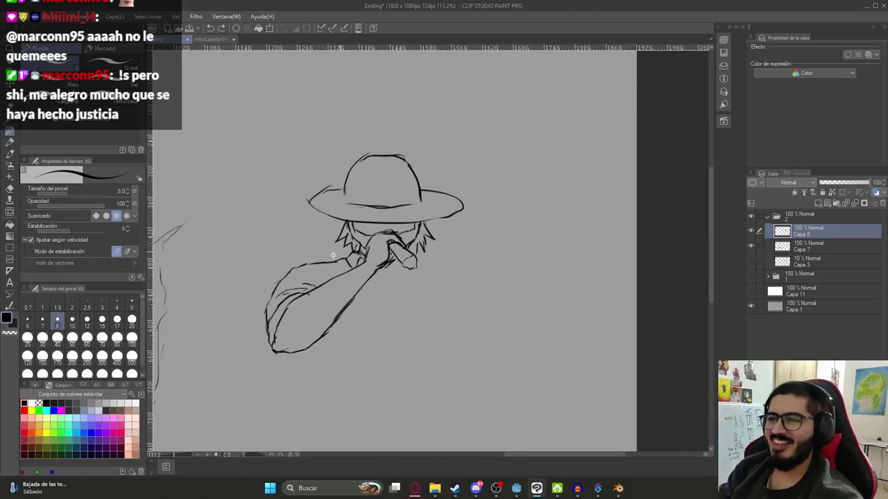
drag(380, 276, 424, 206)
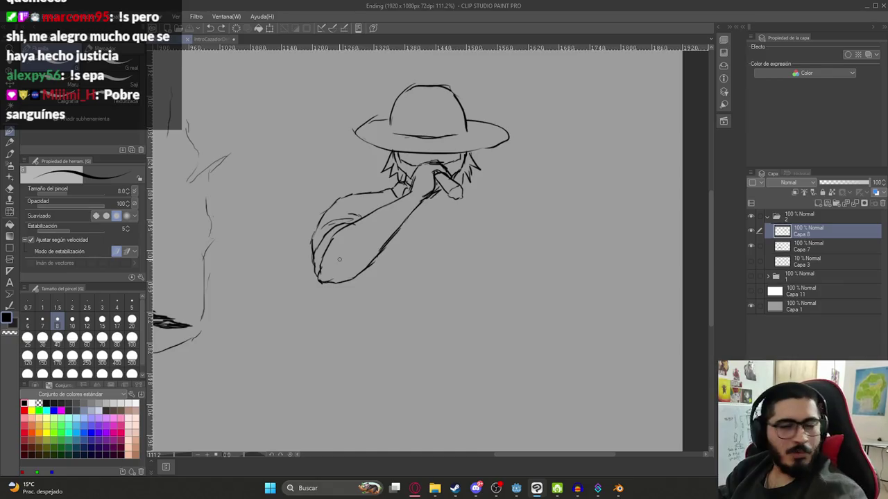
Step: Draw knuckle and finger details on the hand beside the arm
scroll(402, 215, down, 5)
scroll(389, 204, up, 5)
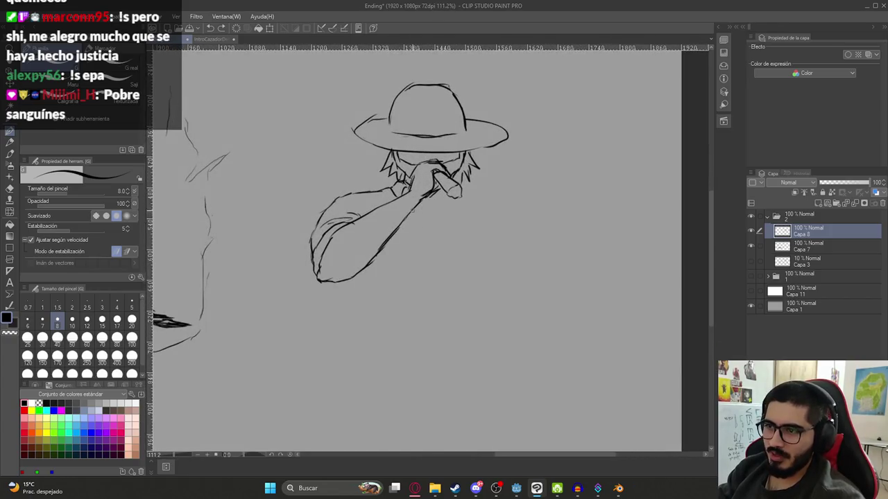
drag(410, 212, 433, 261)
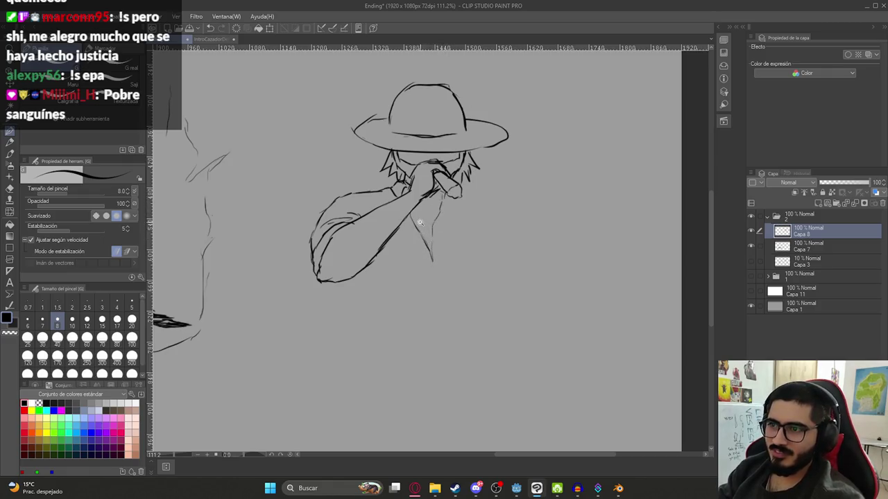
mouse_move(415, 213)
mouse_down()
mouse_move(430, 243)
mouse_move(437, 207)
mouse_up()
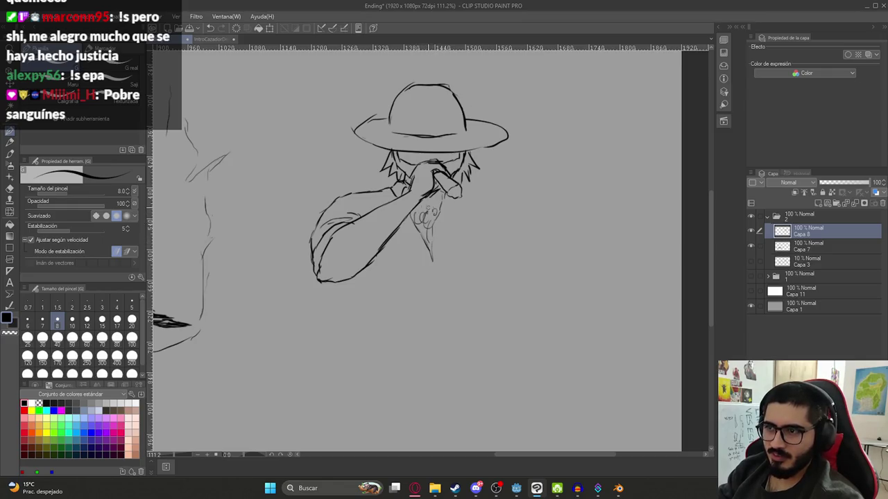
scroll(410, 252, down, 3)
scroll(410, 252, down, 2)
scroll(410, 252, up, 3)
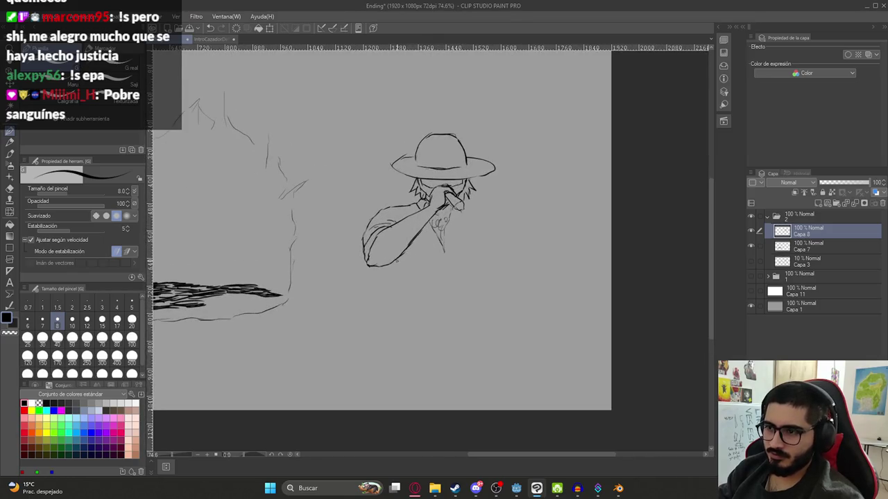
Step: Draw the torso's left side line and bottom edge below the arm
key(ctrl+z)
drag(398, 262, 412, 326)
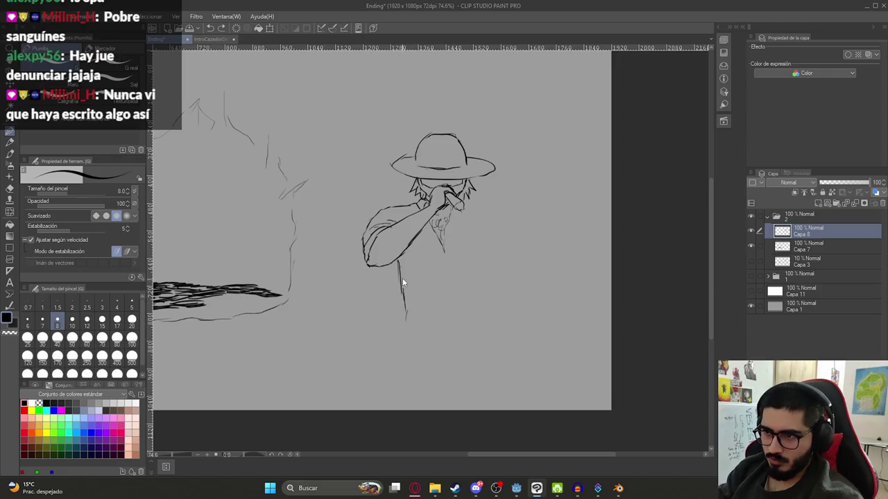
key(ctrl+z)
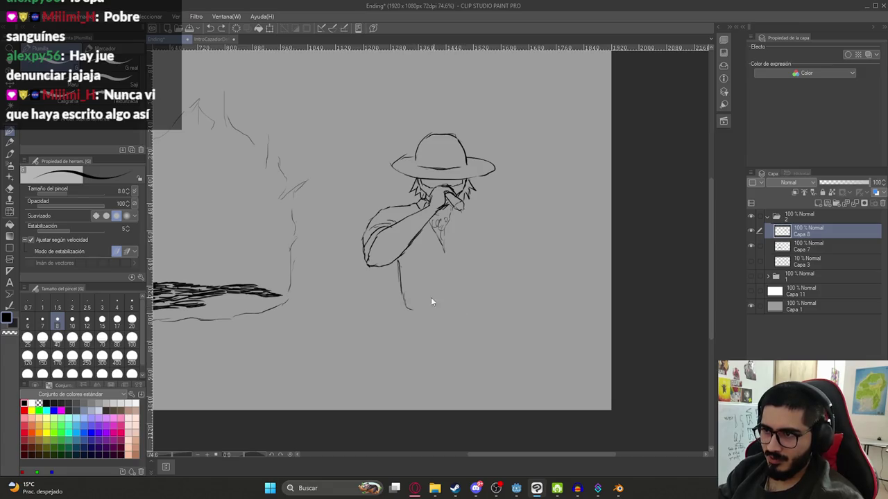
mouse_move(400, 299)
mouse_down()
mouse_move(407, 309)
mouse_move(454, 310)
mouse_up()
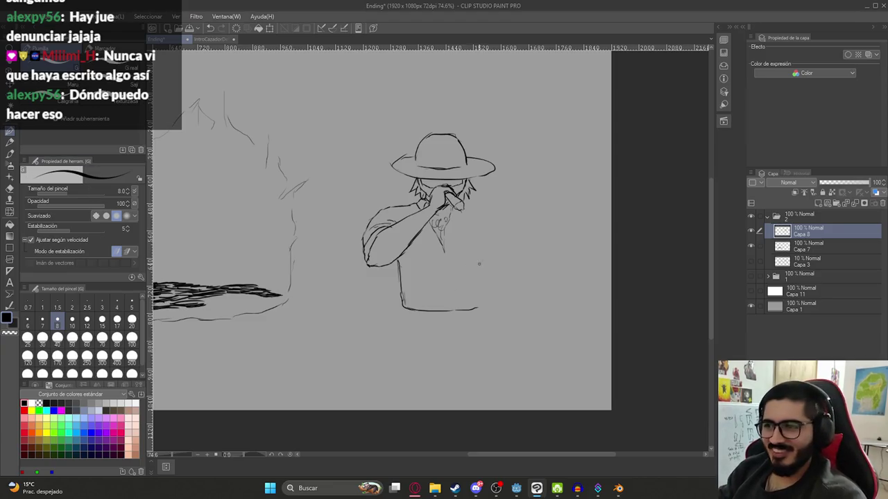
Step: Add short strokes near the chin and two fold strokes on the torso
scroll(448, 248, up, 3)
key(e)
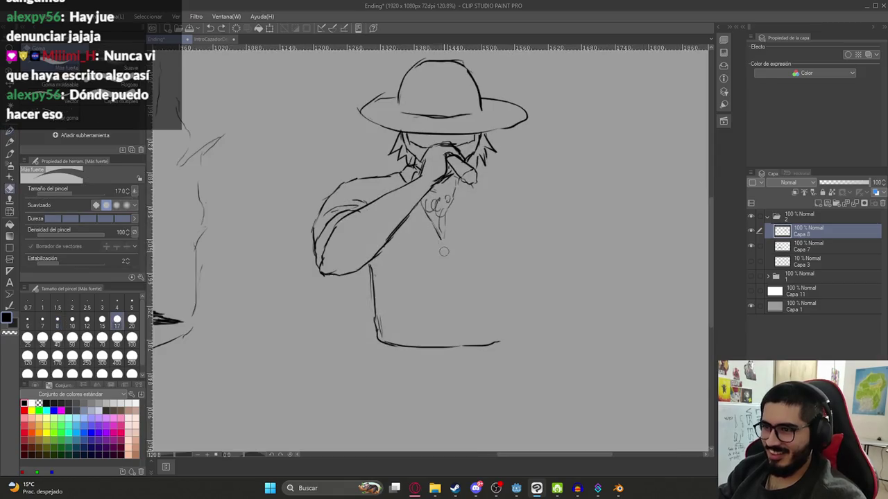
key(p)
mouse_move(433, 206)
mouse_down()
mouse_move(446, 232)
mouse_move(446, 305)
mouse_up()
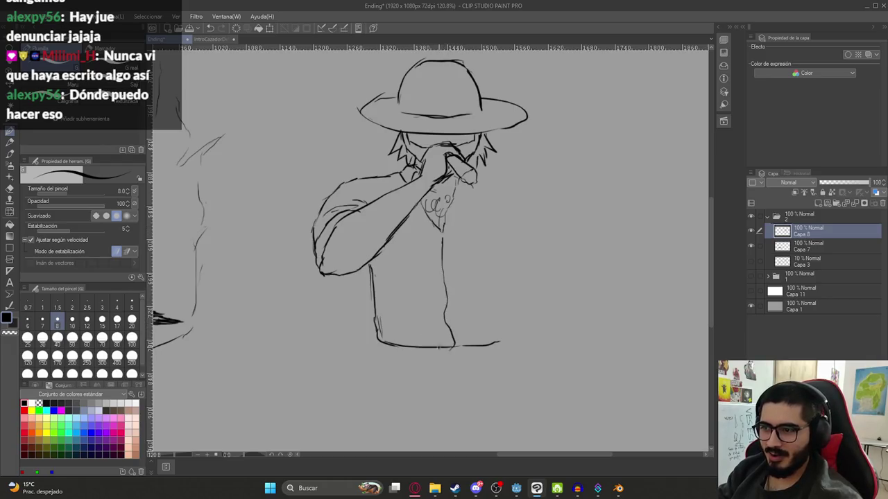
mouse_move(408, 244)
mouse_down()
mouse_move(393, 311)
mouse_move(414, 322)
mouse_up()
key(ctrl+z)
mouse_move(426, 290)
mouse_down()
mouse_move(425, 310)
mouse_move(443, 339)
mouse_up()
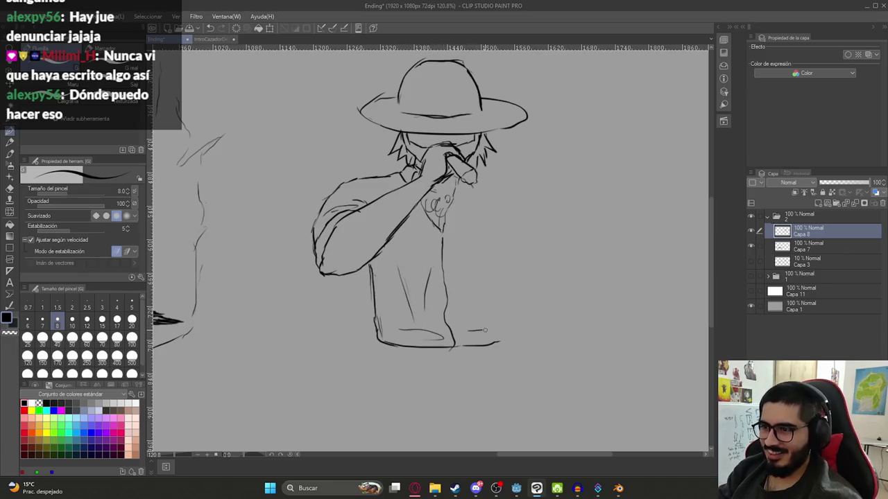
Step: Erase part of the torso's left line and redraw a short stroke there
drag(449, 306, 427, 263)
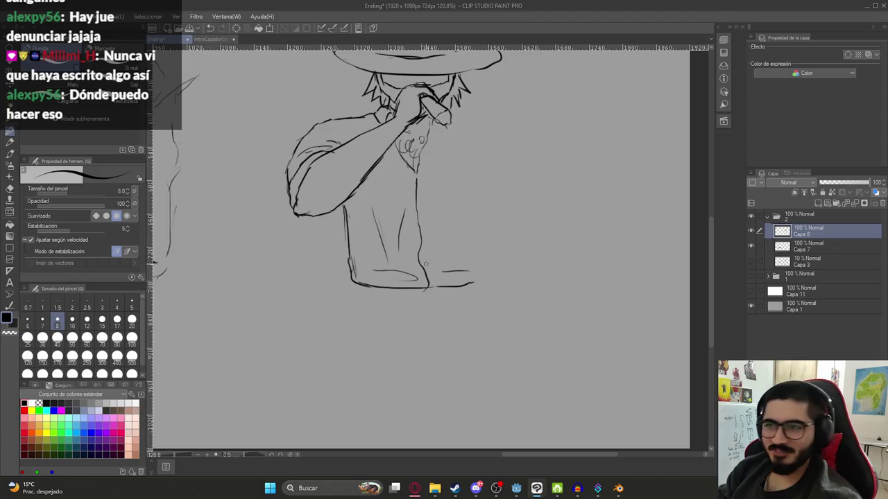
scroll(379, 271, down, 3)
scroll(379, 271, up, 5)
key(e)
drag(362, 283, 354, 207)
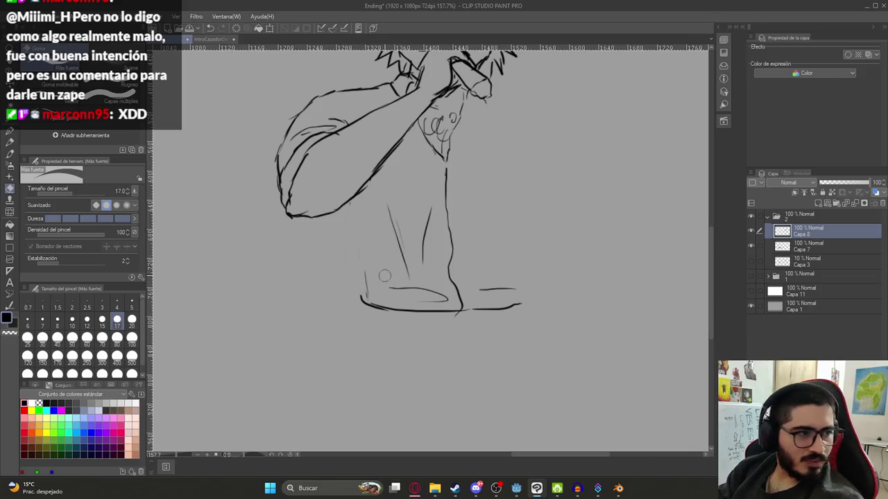
key(p)
mouse_move(351, 201)
mouse_down()
mouse_move(366, 254)
mouse_move(362, 299)
mouse_up()
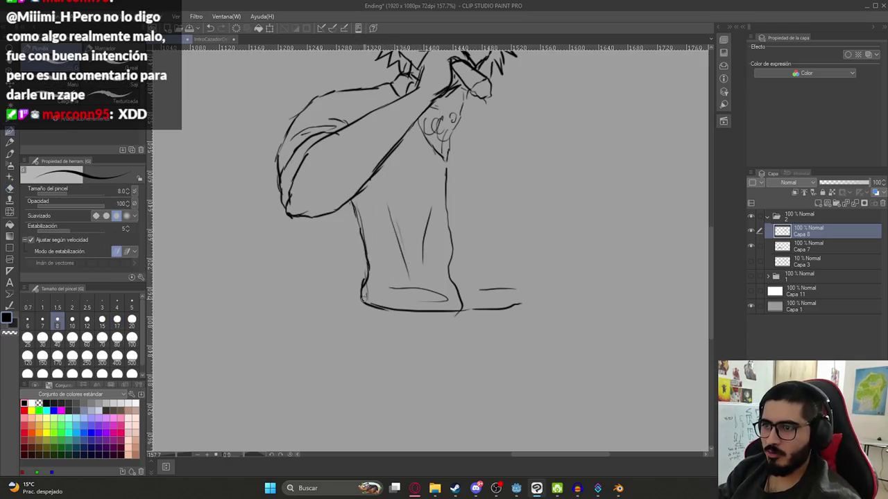
Step: Draw the shirt's right-side line up toward the shoulder
scroll(402, 255, down, 2)
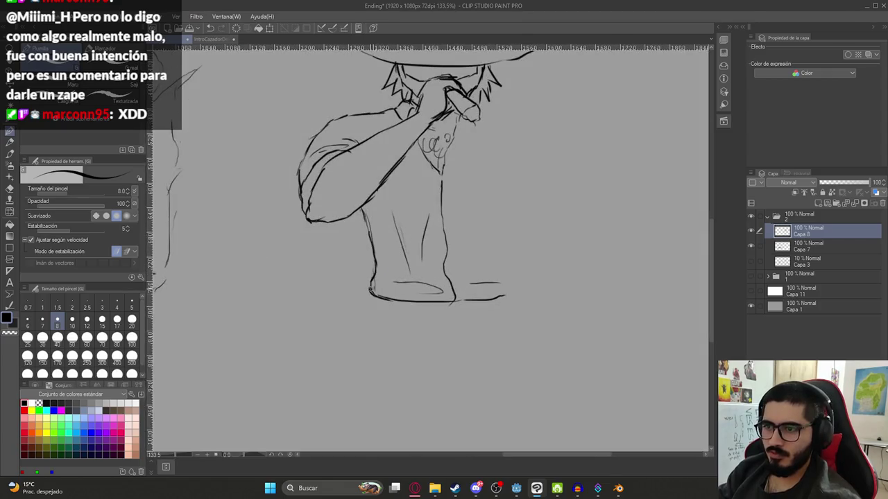
scroll(409, 275, down, 3)
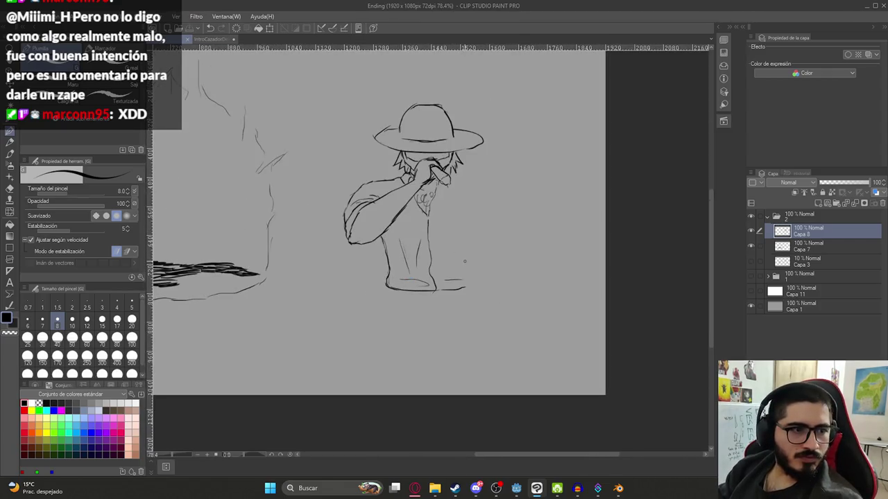
mouse_move(471, 247)
mouse_down()
mouse_move(506, 208)
mouse_move(466, 260)
mouse_up()
key(ctrl+z)
scroll(488, 250, right, 1)
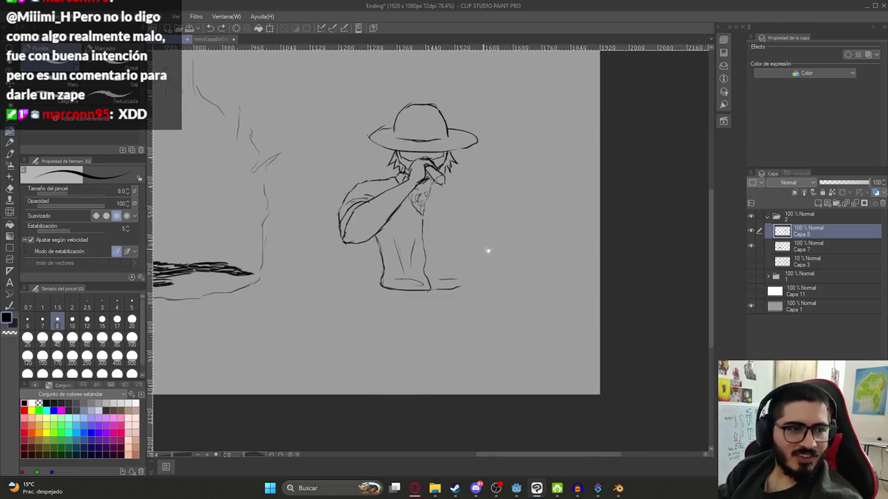
scroll(488, 251, up, 2)
scroll(440, 257, up, 1)
mouse_move(484, 304)
mouse_down()
mouse_move(495, 297)
mouse_move(491, 211)
mouse_up()
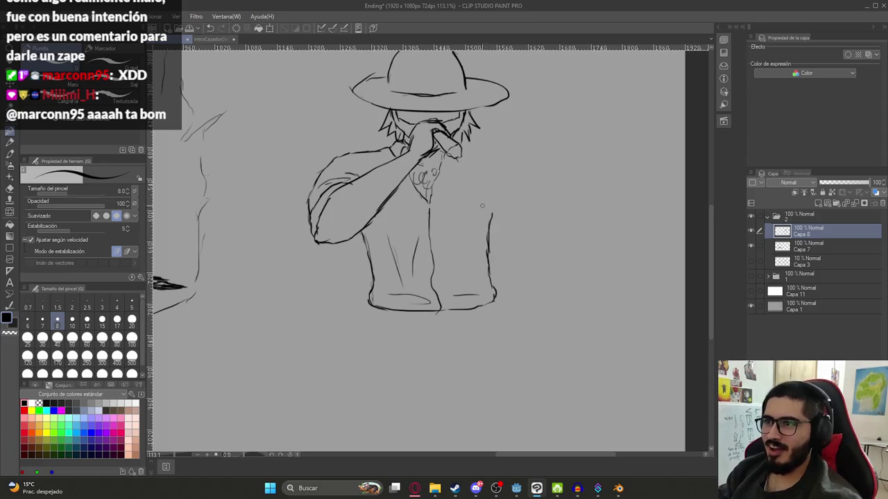
scroll(482, 204, down, 2)
scroll(426, 279, up, 3)
Step: Draw a square buckle below the shirt hem with belt lines on both sides
mouse_move(463, 269)
mouse_down()
mouse_move(472, 290)
mouse_move(490, 268)
mouse_move(471, 288)
mouse_move(471, 275)
mouse_up()
key(ctrl+z)
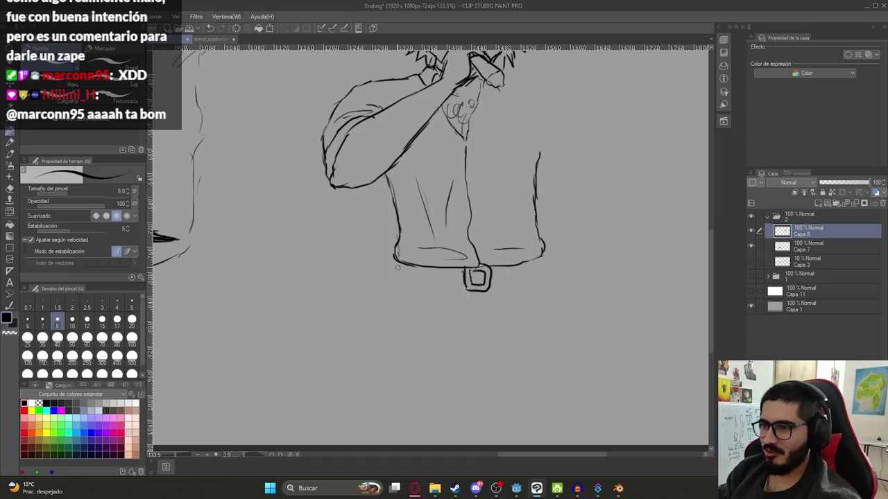
mouse_move(400, 274)
mouse_down()
mouse_move(463, 284)
mouse_move(545, 269)
mouse_move(510, 278)
mouse_up()
scroll(509, 276, down, 5)
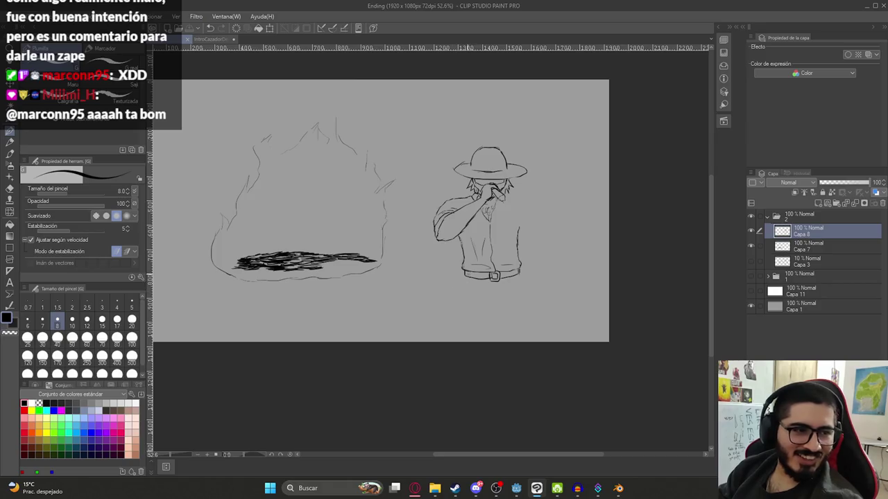
scroll(430, 235, up, 3)
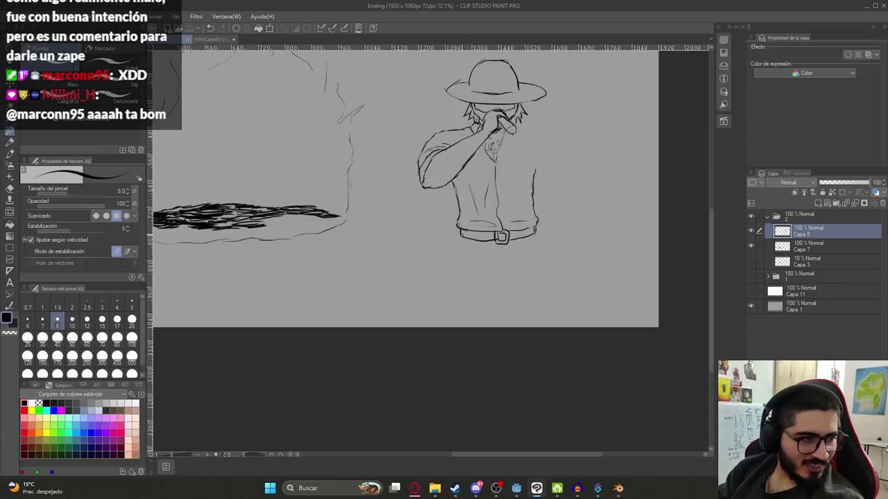
Step: Start the outer leg line below the belt, redrawing the lower part twice
scroll(445, 212, up, 1)
scroll(446, 217, up, 1)
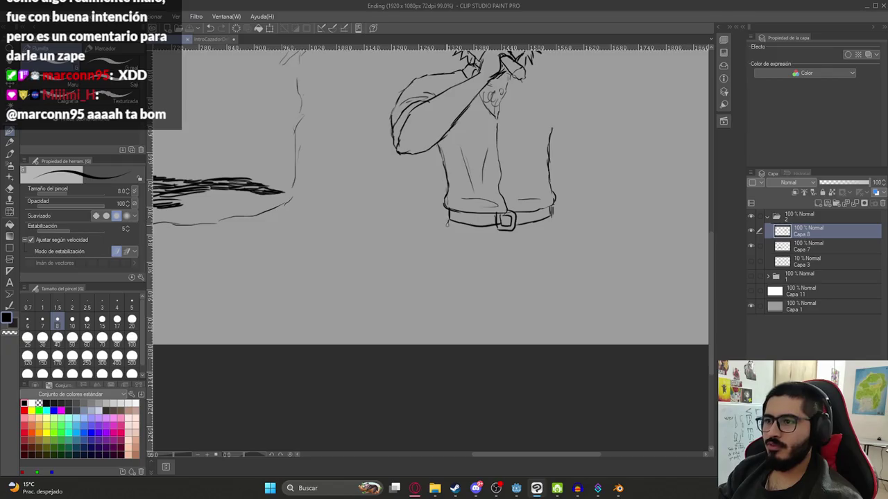
drag(448, 222, 439, 241)
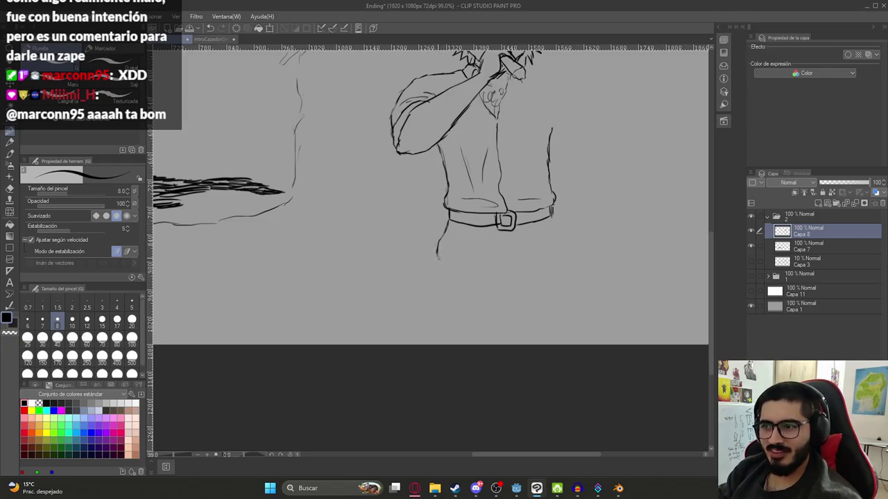
key(ctrl+z)
drag(437, 267, 452, 329)
key(ctrl+z)
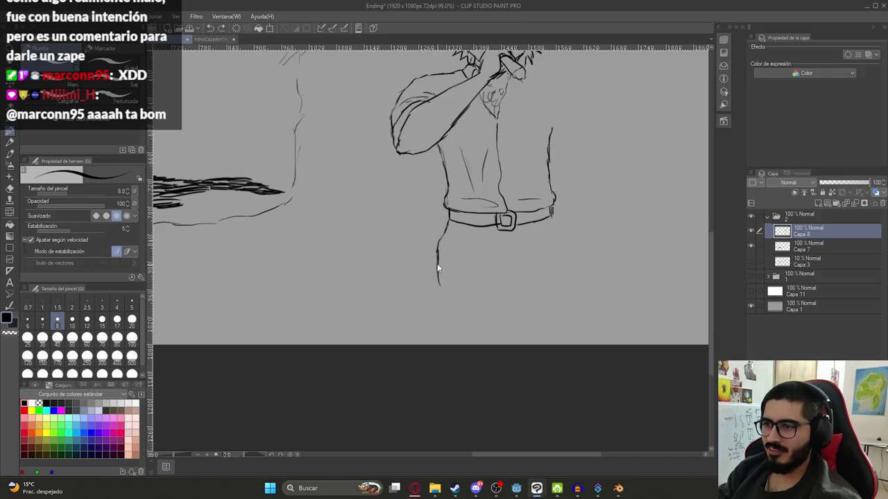
drag(438, 292, 444, 324)
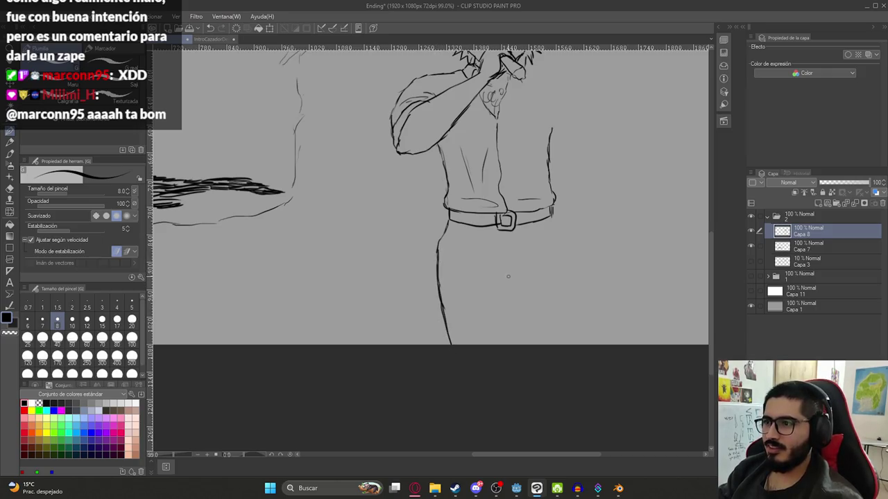
Step: Draw the inner leg lines down to the canvas bottom, erasing and redrawing the left one
drag(500, 275, 512, 331)
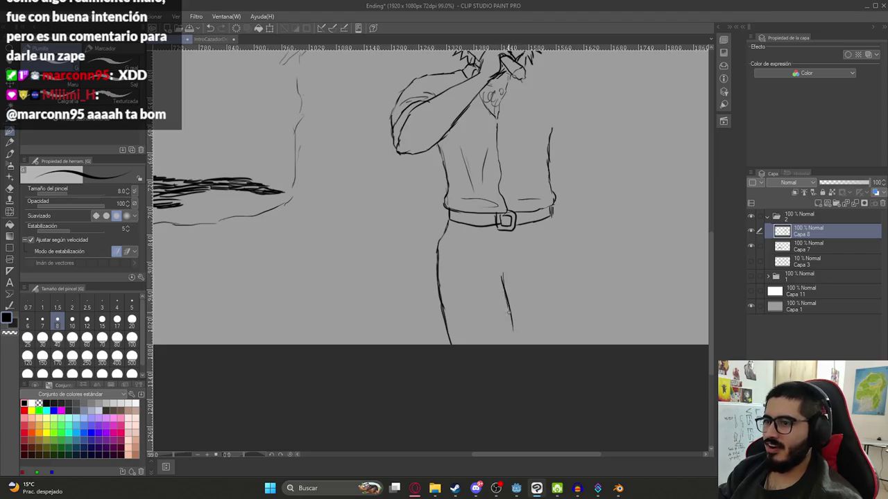
drag(502, 281, 514, 344)
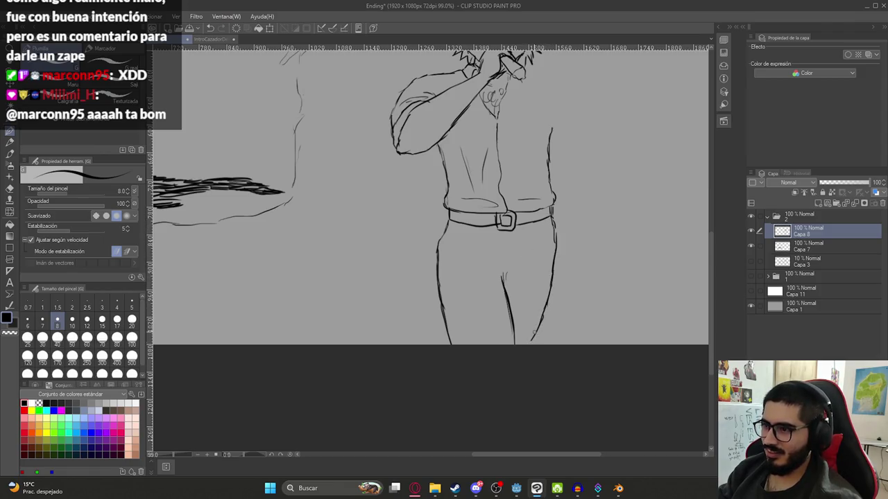
scroll(536, 338, down, 2)
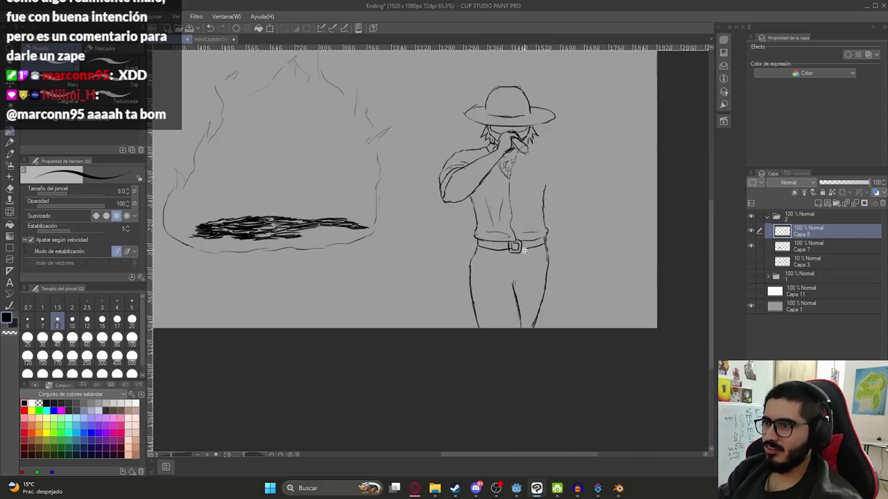
scroll(479, 261, up, 2)
key(e)
drag(477, 239, 491, 354)
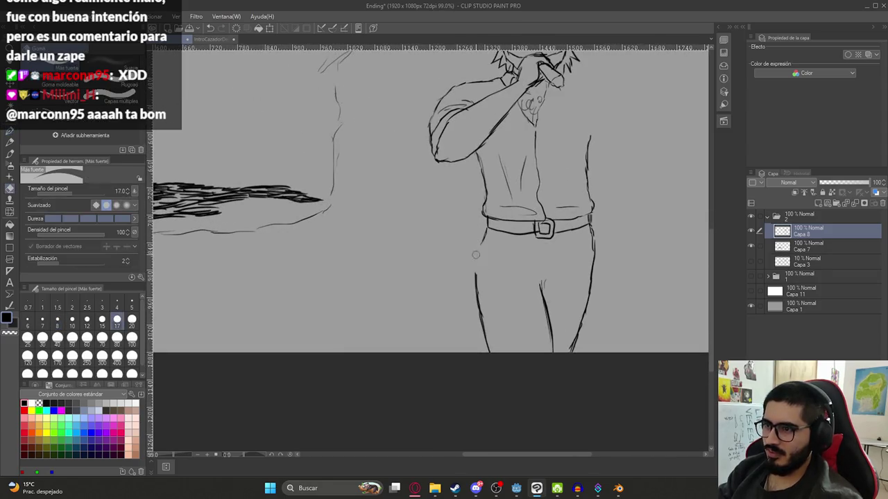
key(p)
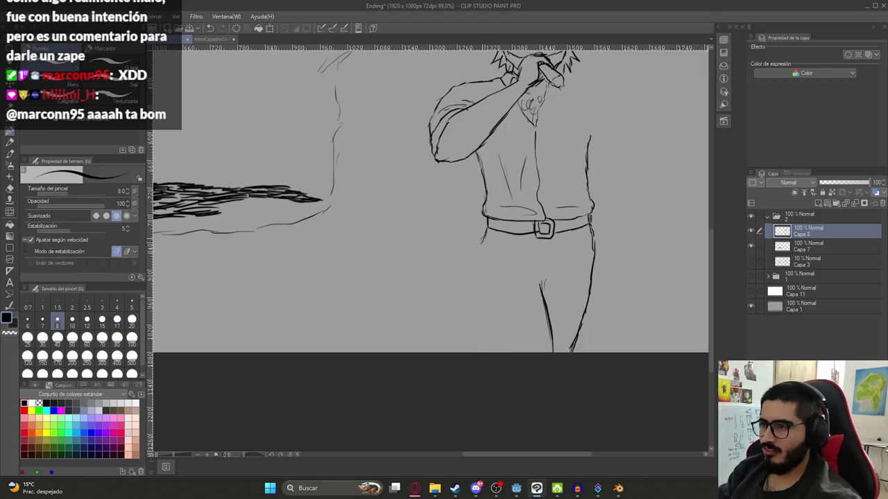
key(ctrl+z)
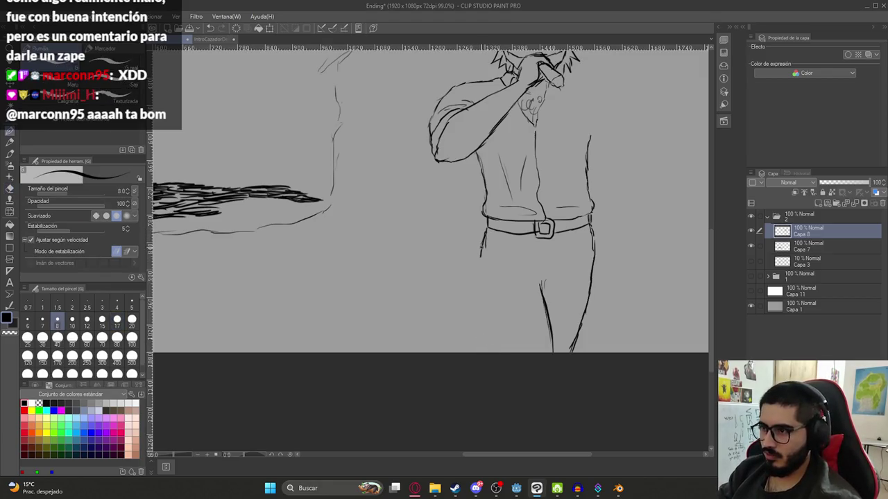
drag(480, 264, 494, 352)
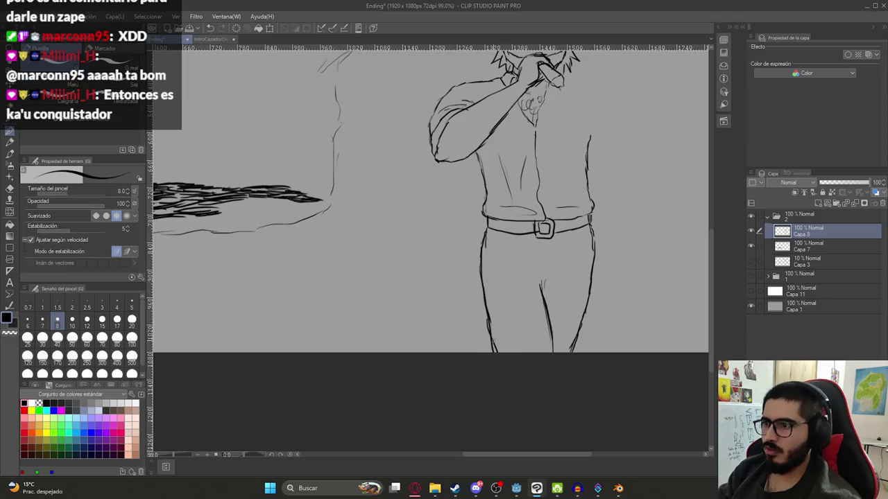
Step: Extend the shoulder line down the right arm and add a rolled sleeve cuff
scroll(519, 300, down, 3)
scroll(536, 174, up, 2)
scroll(537, 174, up, 2)
scroll(537, 173, up, 1)
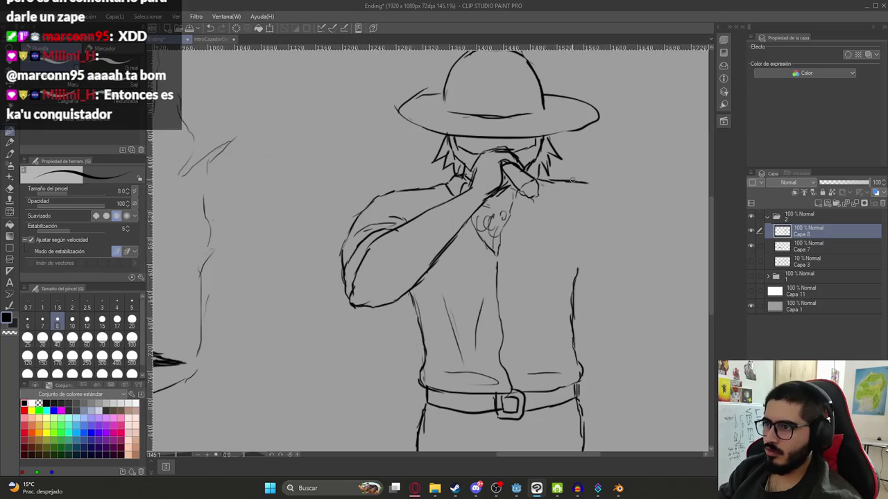
drag(548, 182, 571, 186)
drag(610, 227, 628, 276)
mouse_move(576, 297)
mouse_down()
mouse_move(626, 298)
mouse_move(634, 283)
mouse_up()
scroll(617, 284, down, 3)
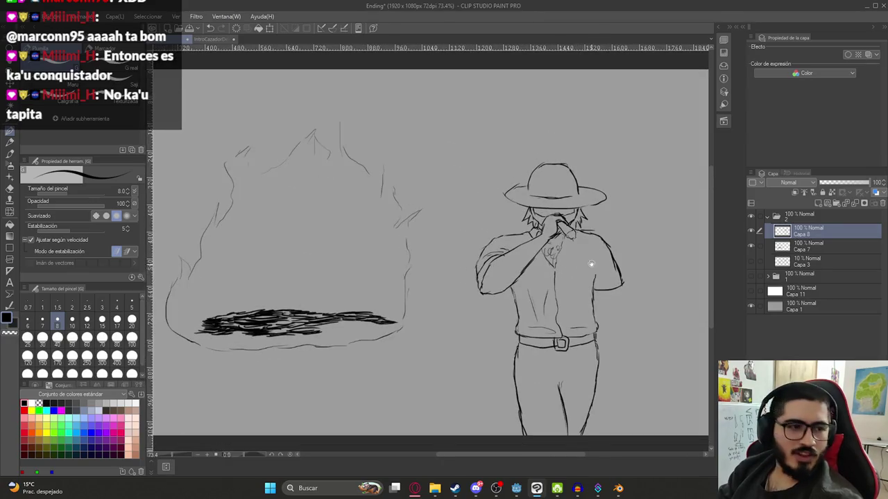
drag(591, 264, 540, 245)
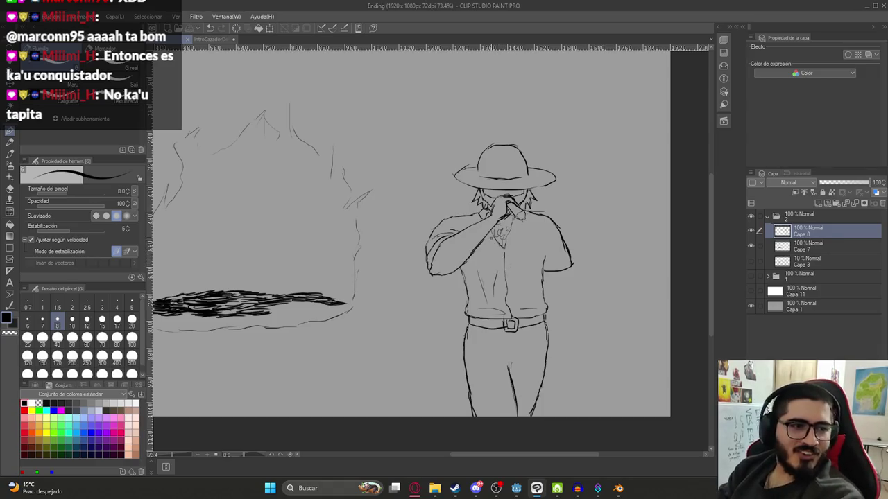
Step: Try and undo a stroke below the right sleeve, then save the drawing with Ctrl+S
scroll(559, 274, up, 3)
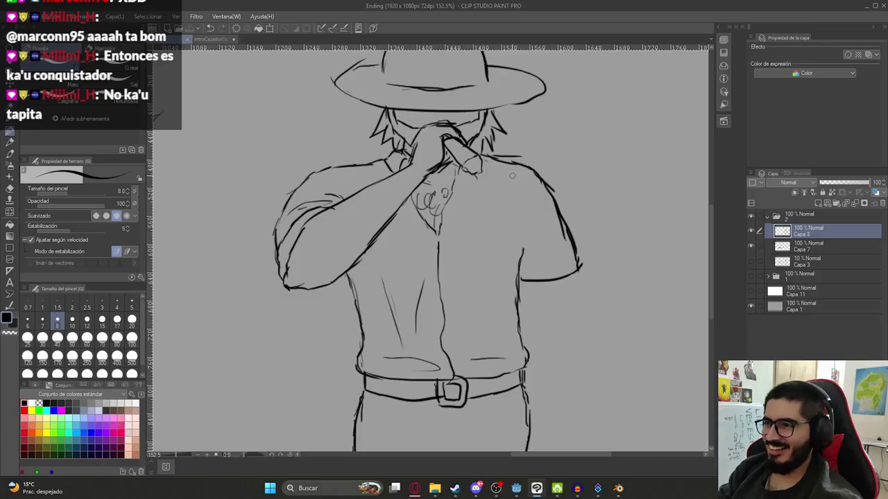
drag(528, 297, 579, 291)
key(ctrl+z)
drag(553, 262, 519, 206)
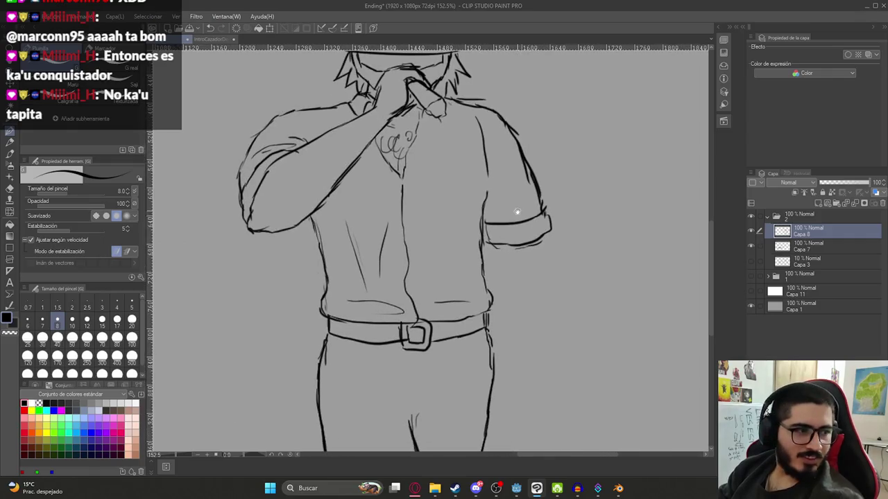
key(ctrl+s)
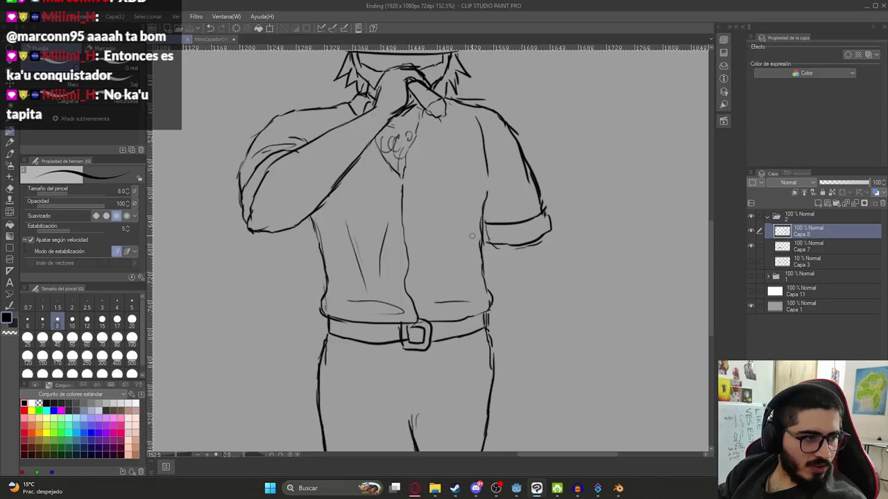
Step: Ink the lowered right forearm's inner and outer lines down to the hand
scroll(538, 244, down, 3)
scroll(534, 248, up, 1)
scroll(513, 208, up, 1)
key(ctrl+z)
drag(535, 230, 551, 303)
drag(494, 230, 528, 340)
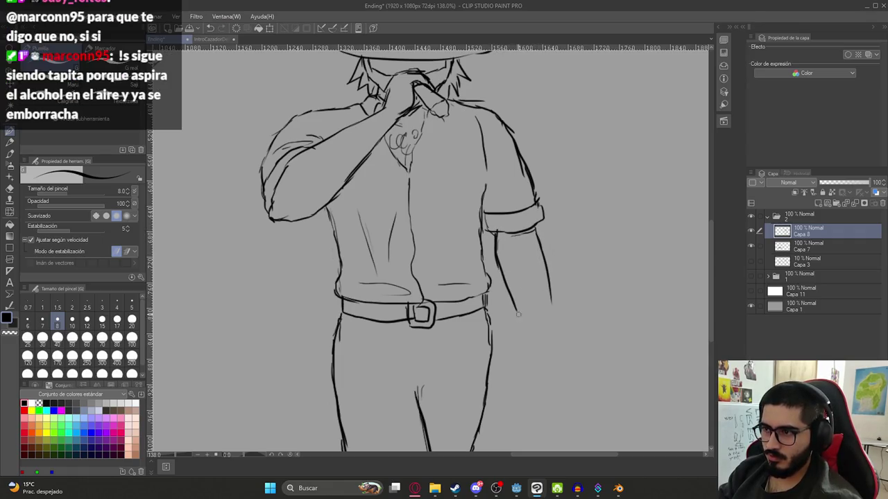
drag(538, 232, 551, 315)
drag(546, 270, 548, 340)
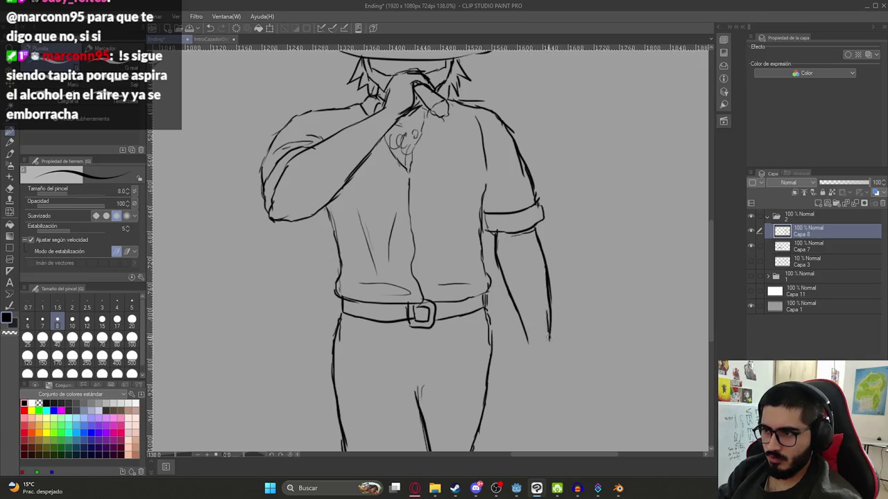
drag(548, 308, 550, 355)
Step: Clean up the clenched fist by erasing rough strokes and undoing a bad bottom stroke
scroll(532, 343, down, 2)
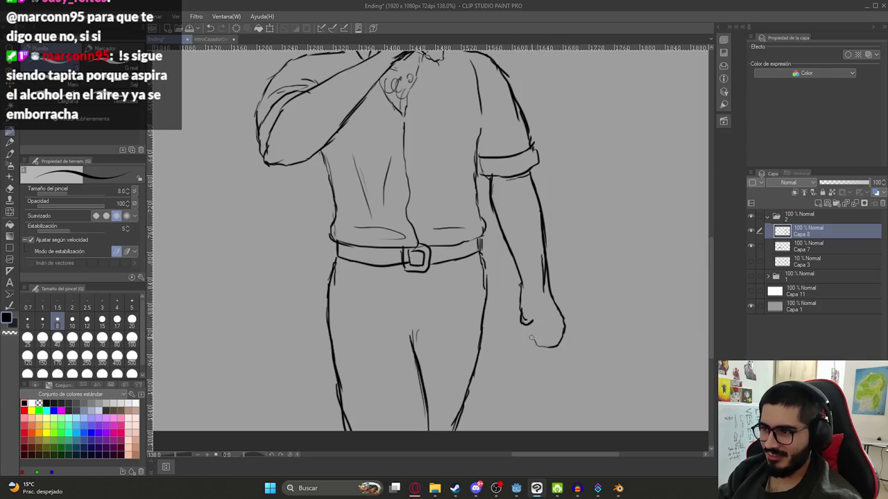
key(e)
mouse_move(561, 326)
mouse_down()
mouse_move(521, 324)
mouse_move(532, 332)
mouse_up()
key(p)
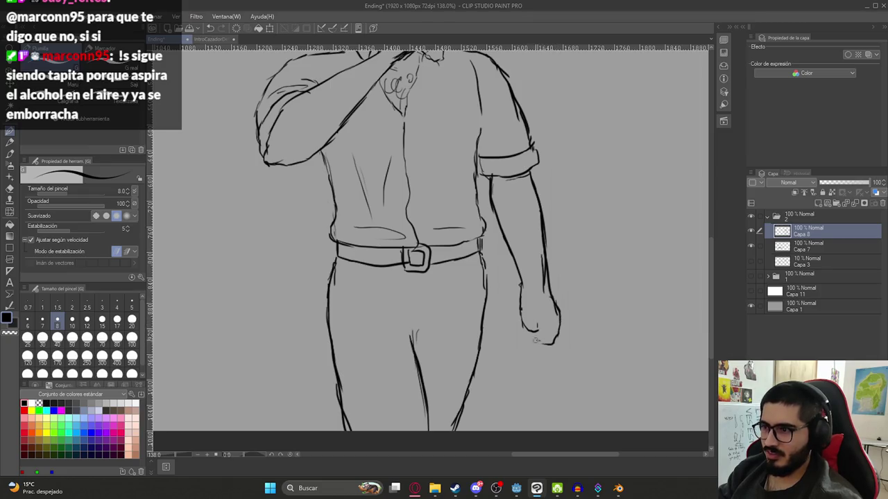
key(ctrl+z)
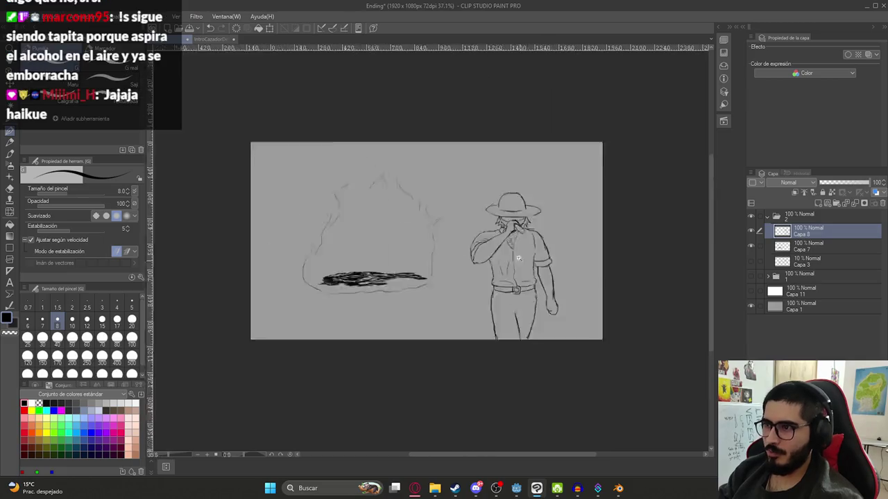
scroll(555, 278, down, 5)
scroll(555, 274, up, 4)
drag(530, 272, 539, 305)
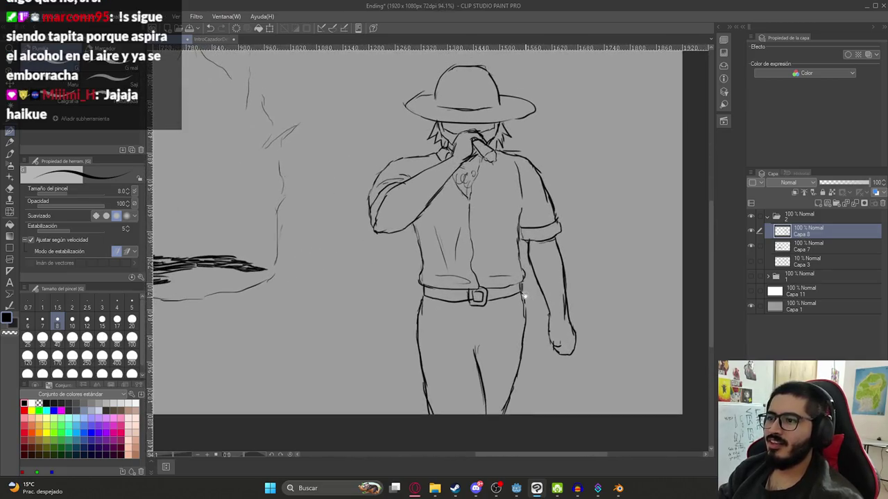
Step: Zoom around the hat while toggling between the eraser and the G-pen
scroll(534, 284, up, 2)
scroll(521, 272, down, 3)
scroll(519, 271, down, 2)
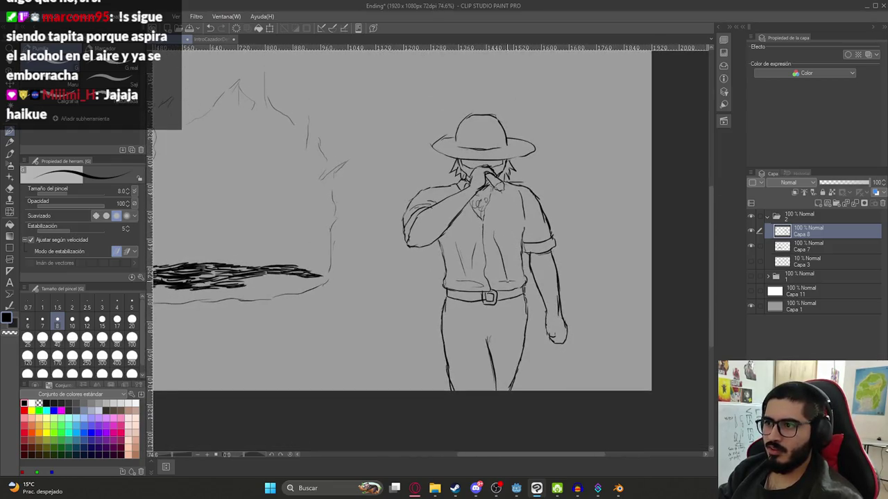
scroll(531, 210, up, 5)
key(e)
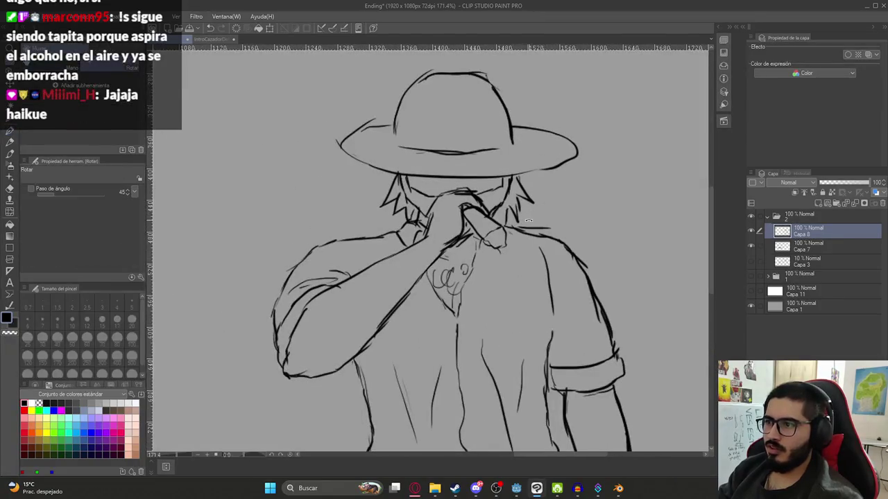
key(p)
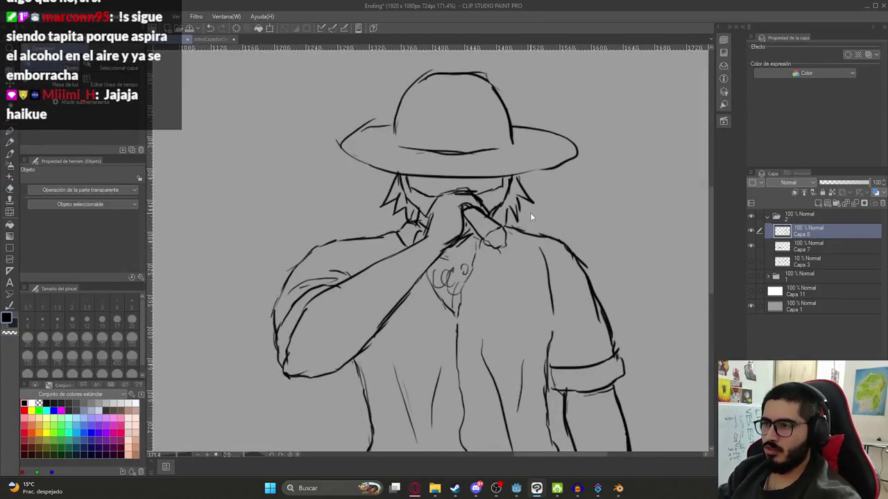
scroll(521, 202, down, 5)
scroll(521, 202, up, 3)
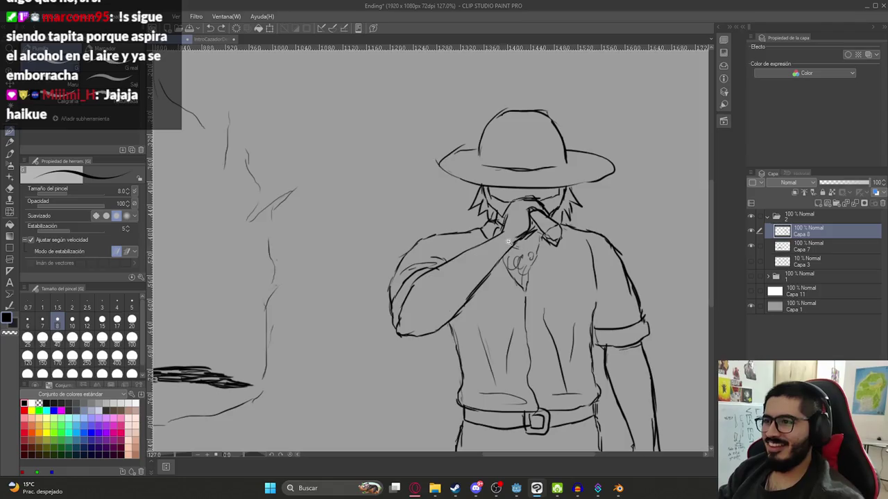
scroll(471, 198, down, 4)
scroll(517, 211, up, 3)
key(e)
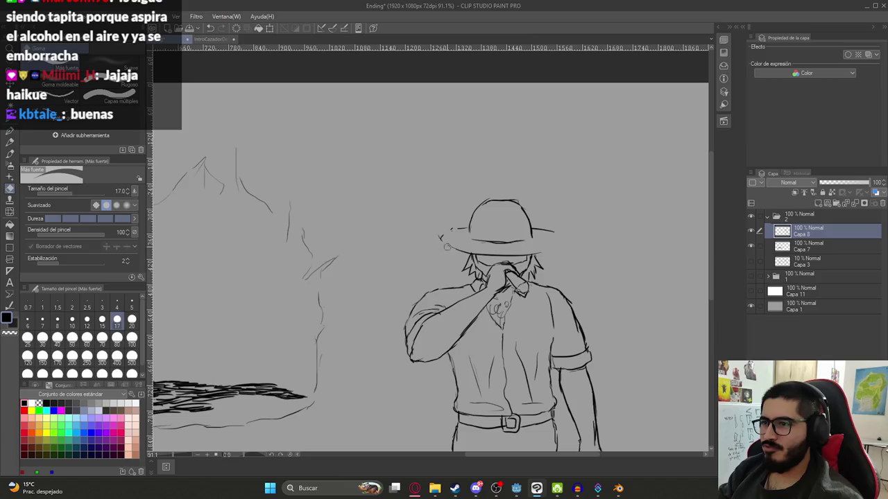
key(p)
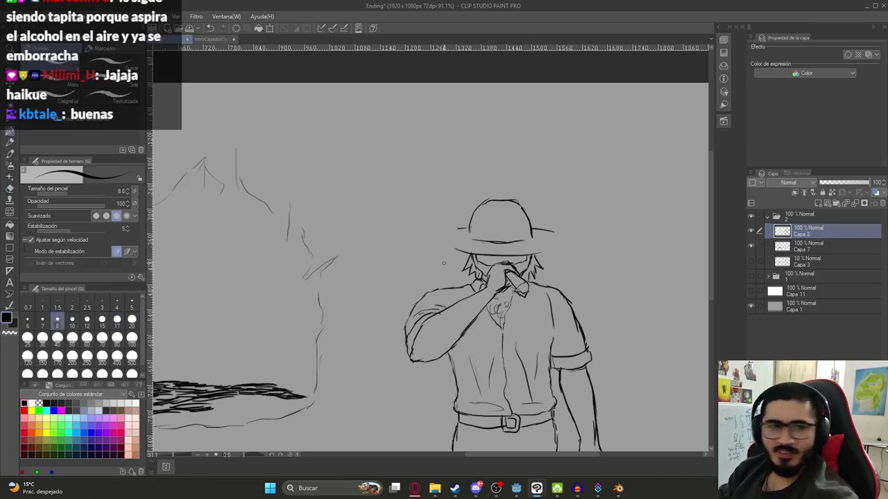
Step: Redraw the brim's lower edge and close its right side, dropping a bad upper stroke
scroll(475, 245, up, 2)
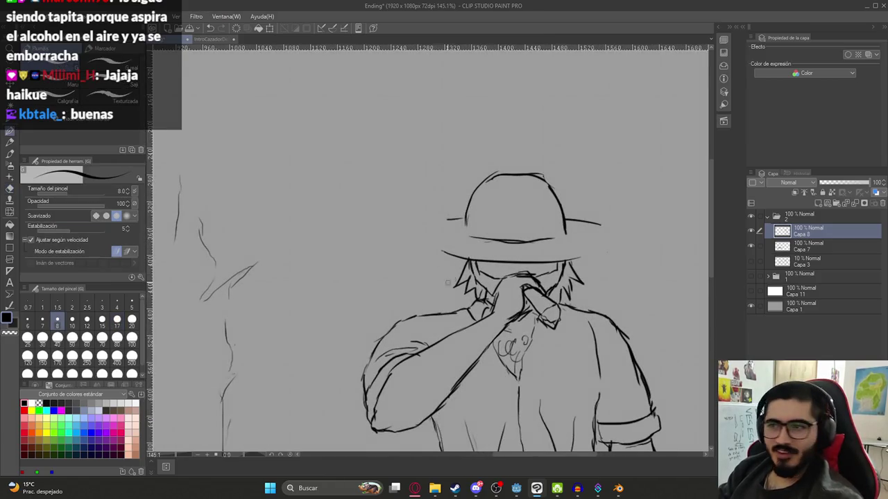
drag(426, 251, 472, 257)
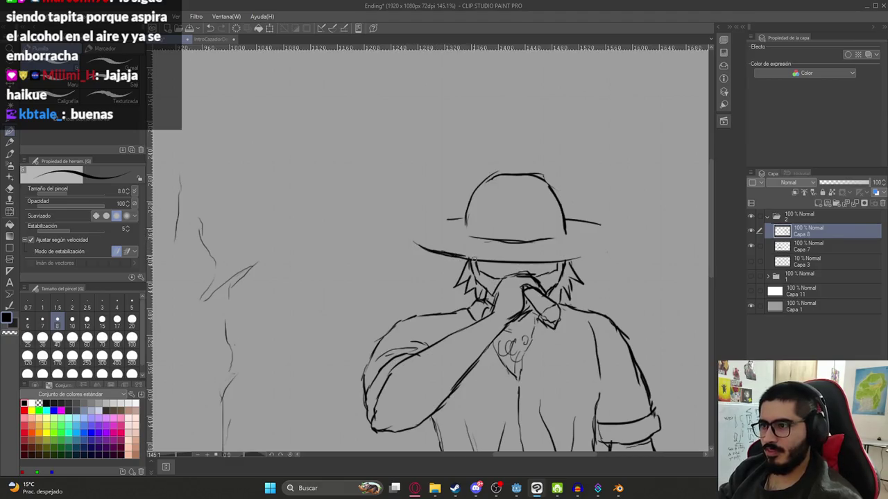
drag(414, 231, 458, 221)
key(ctrl+z)
key(ctrl+z)
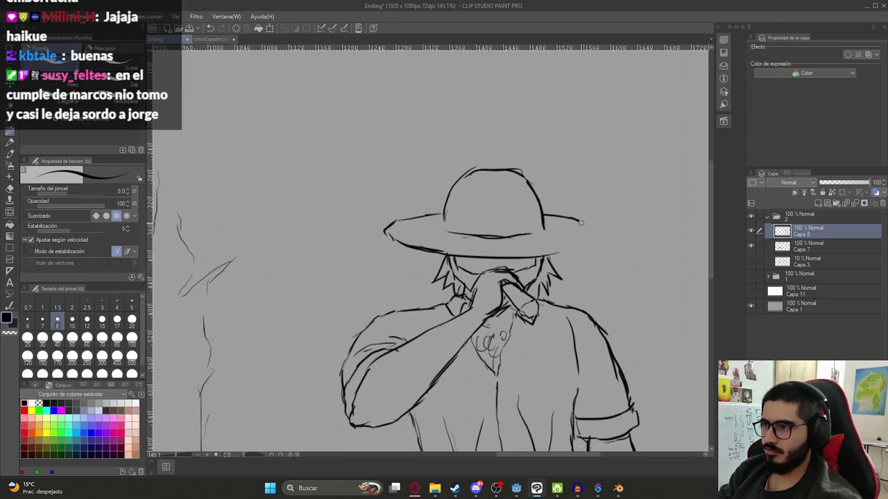
drag(557, 254, 603, 231)
Step: Hatch a dark shading band under the hat brim
scroll(593, 235, down, 2)
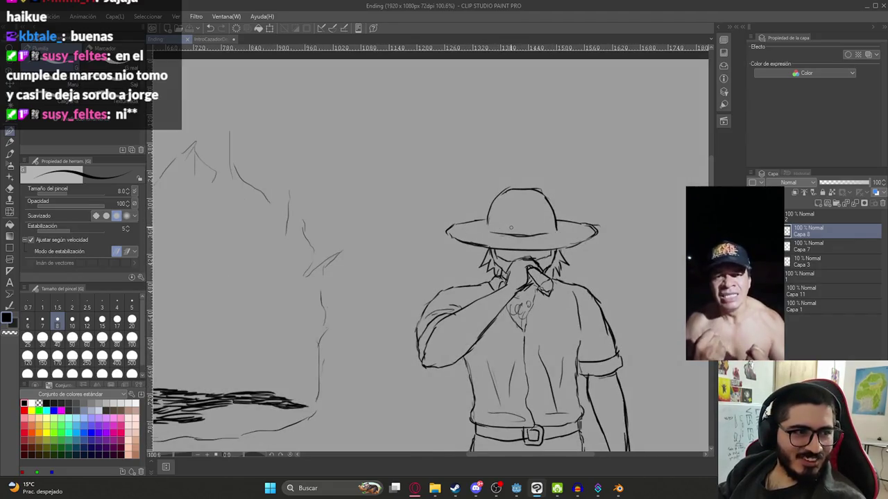
scroll(555, 198, down, 3)
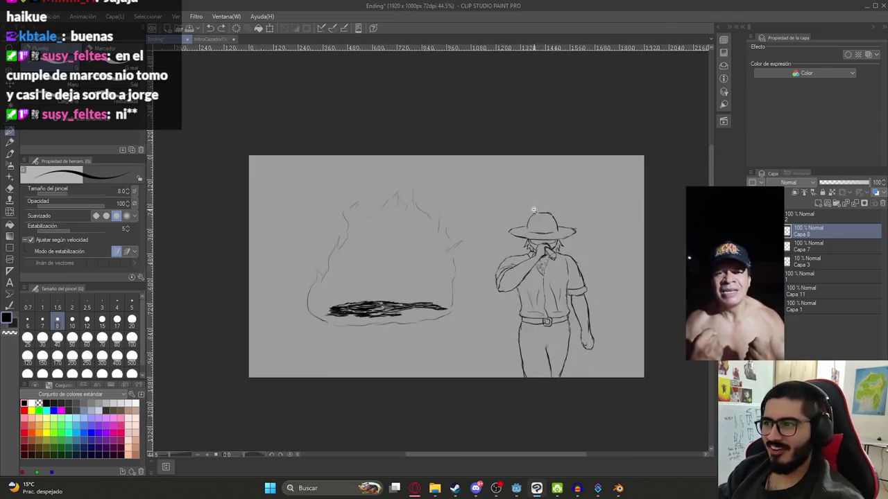
scroll(548, 243, up, 5)
scroll(546, 245, down, 2)
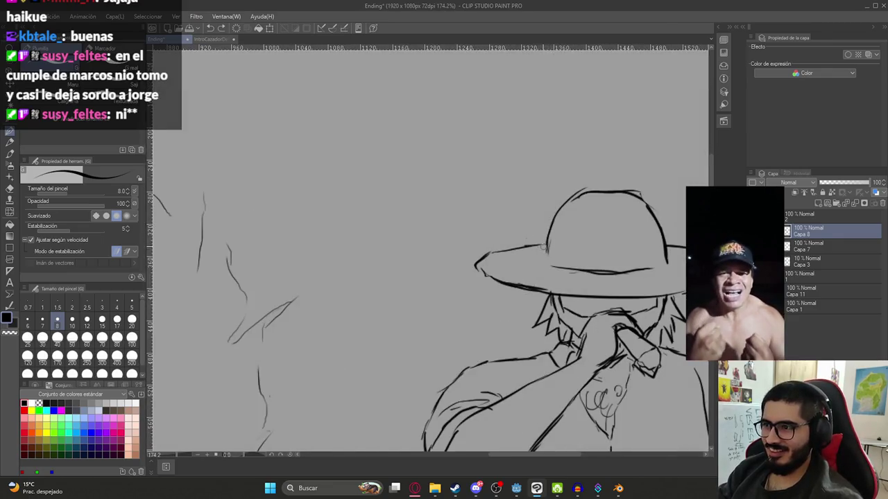
scroll(539, 259, down, 2)
drag(538, 260, 485, 183)
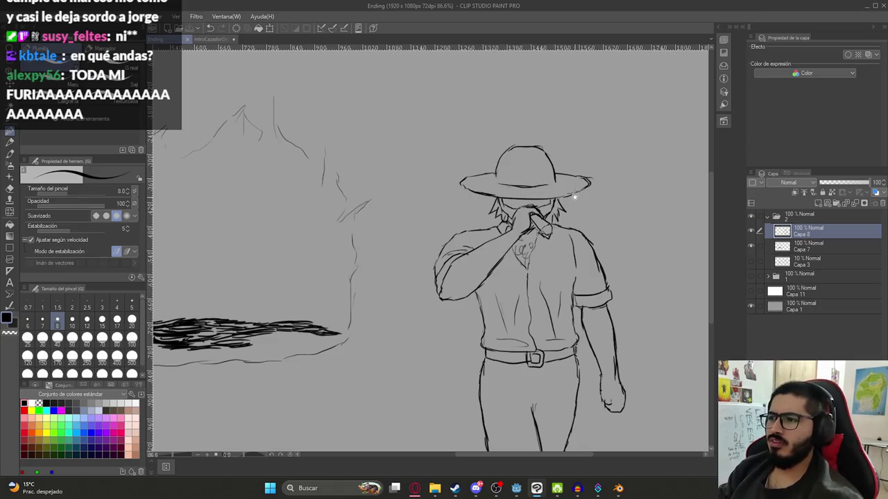
scroll(565, 188, up, 3)
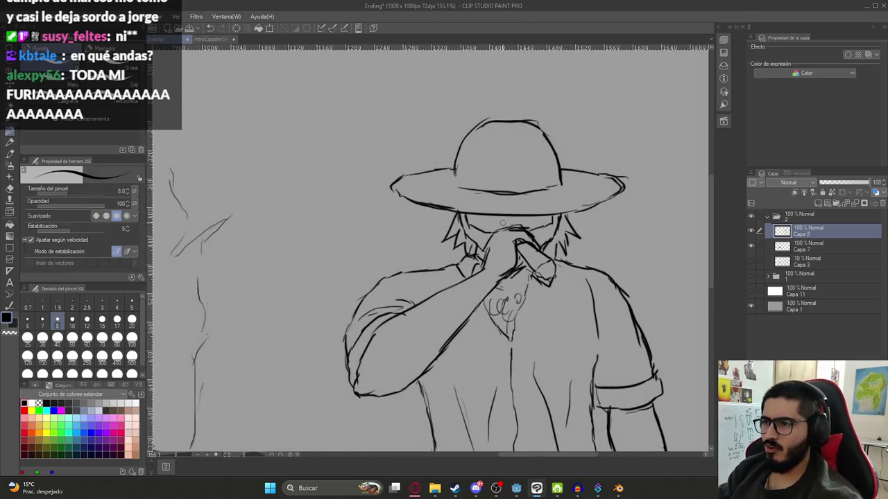
mouse_move(499, 215)
mouse_down()
mouse_move(458, 218)
mouse_move(534, 220)
mouse_up()
drag(461, 216, 559, 219)
drag(496, 217, 558, 216)
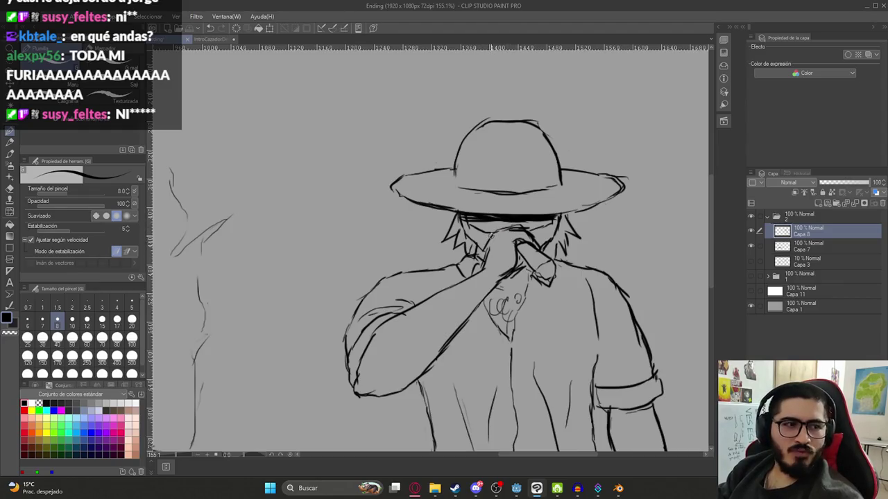
Step: Zoom out to check the whole cowboy drawing
key(ctrl+0)
key(ctrl+alt+0)
scroll(492, 261, down, 3)
scroll(493, 262, down, 2)
scroll(496, 277, up, 2)
scroll(498, 288, up, 3)
scroll(493, 271, down, 1)
scroll(489, 256, down, 2)
scroll(499, 282, up, 1)
scroll(513, 278, up, 1)
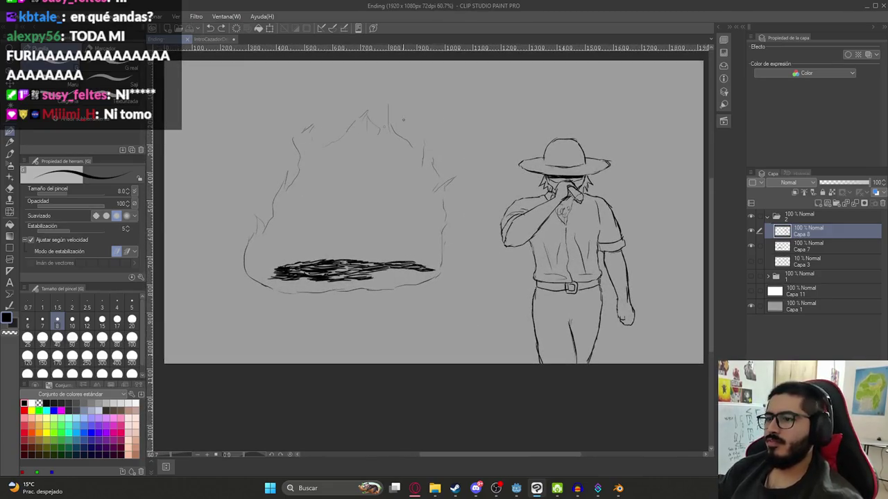
scroll(434, 211, down, 1)
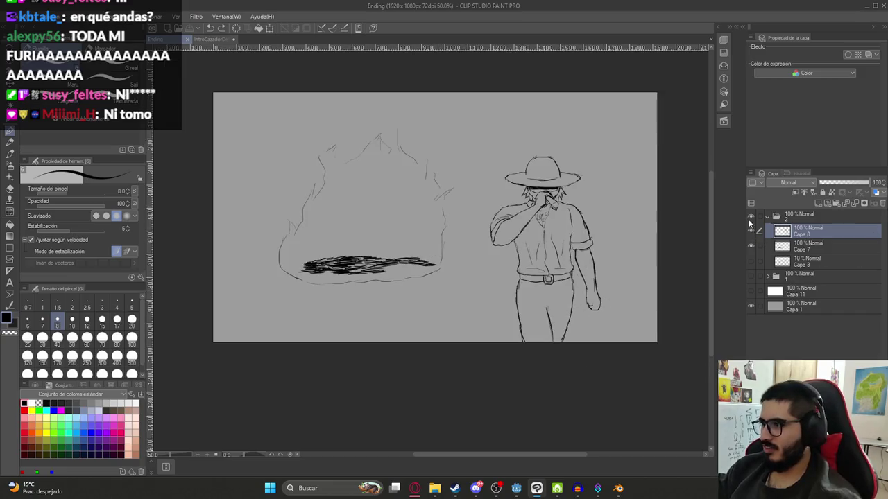
Step: Toggle layer folders to compare the sketch with the reference painting and coloured version
drag(750, 216, 750, 260)
click(750, 276)
click(767, 276)
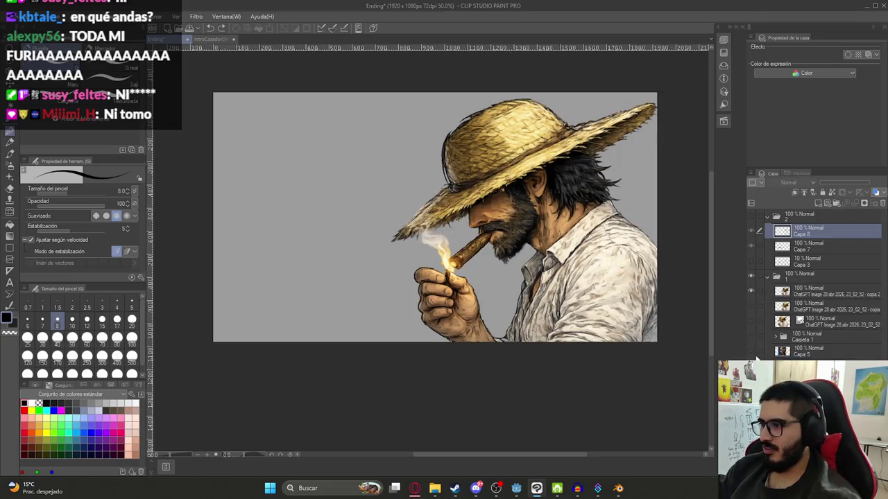
drag(751, 306, 753, 338)
click(750, 288)
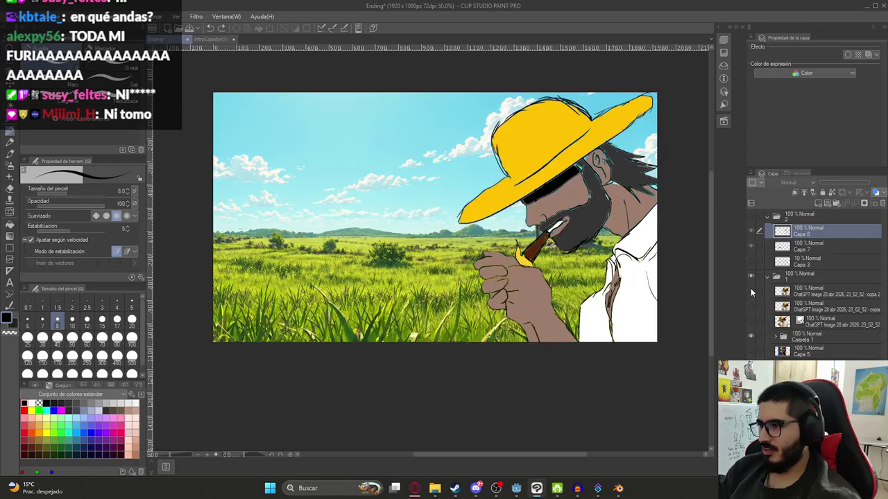
click(751, 288)
click(751, 337)
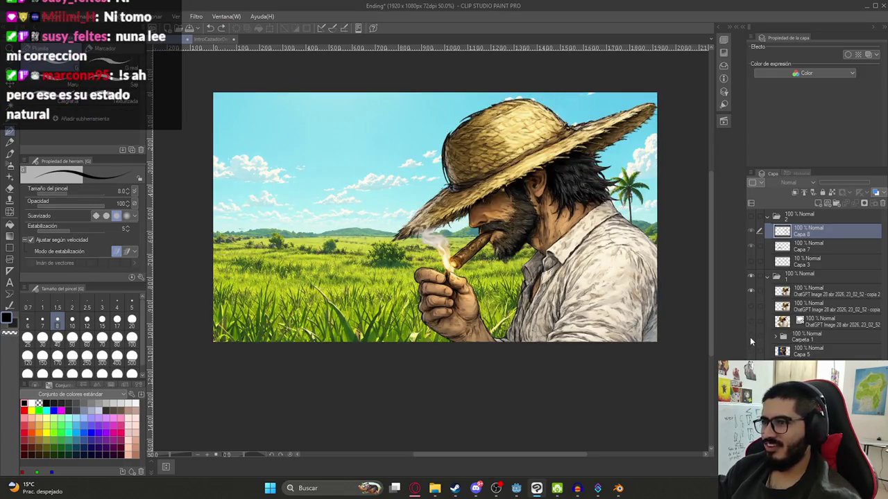
scroll(484, 237, down, 1)
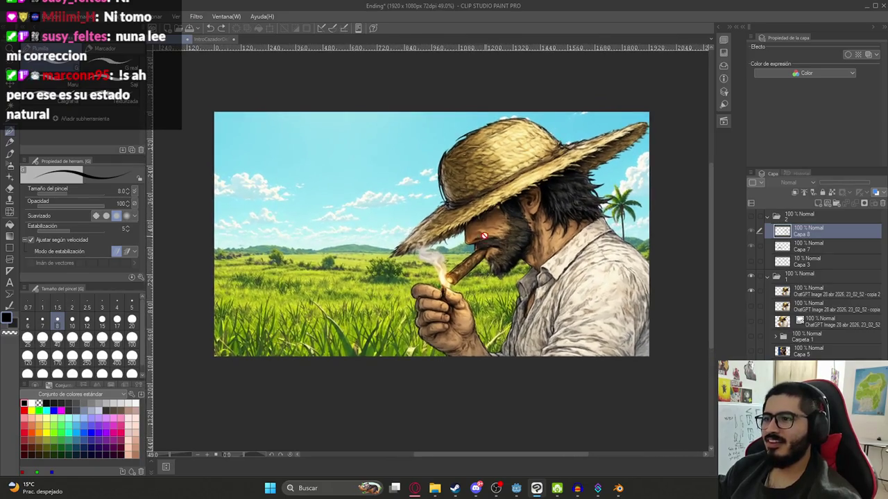
click(751, 276)
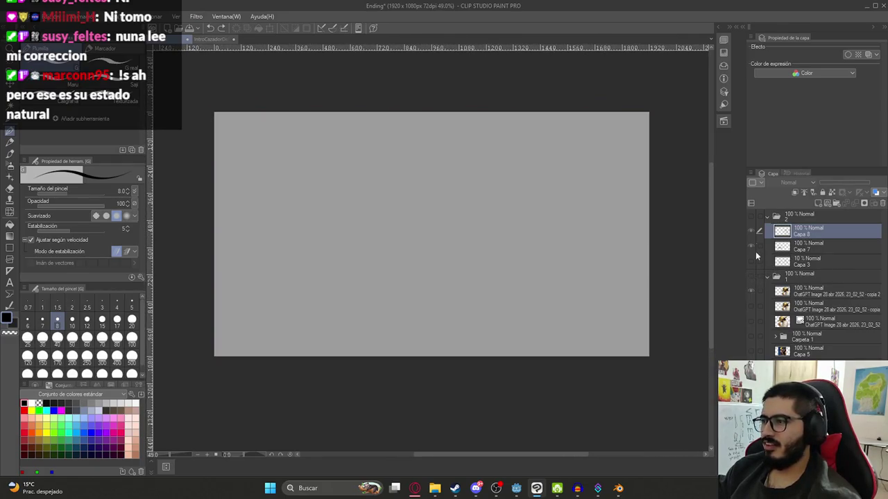
click(751, 216)
scroll(381, 244, up, 2)
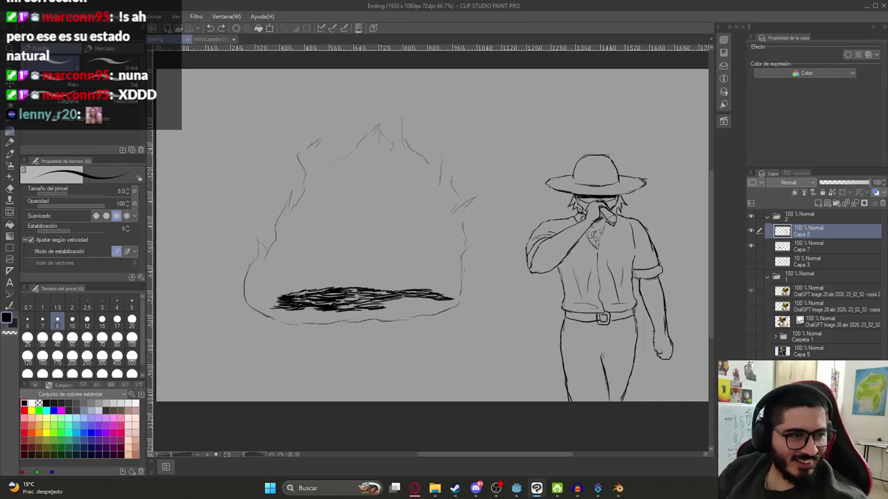
Step: Undo a stray stroke near the character and recentre the drawing
drag(466, 220, 547, 192)
key(ctrl+z)
drag(485, 243, 425, 233)
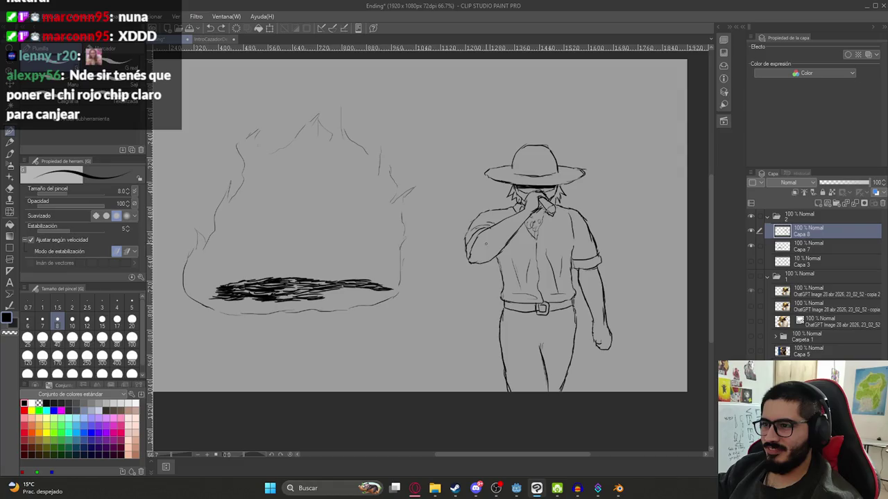
scroll(445, 248, down, 2)
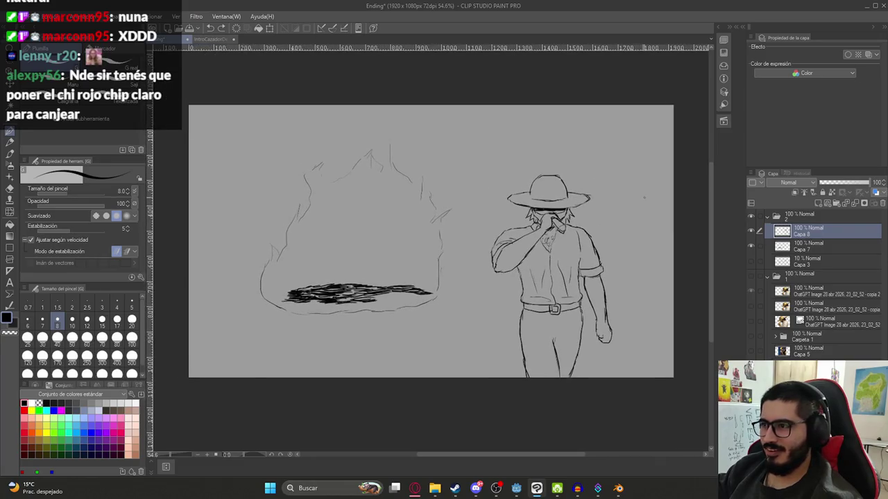
scroll(615, 192, up, 1)
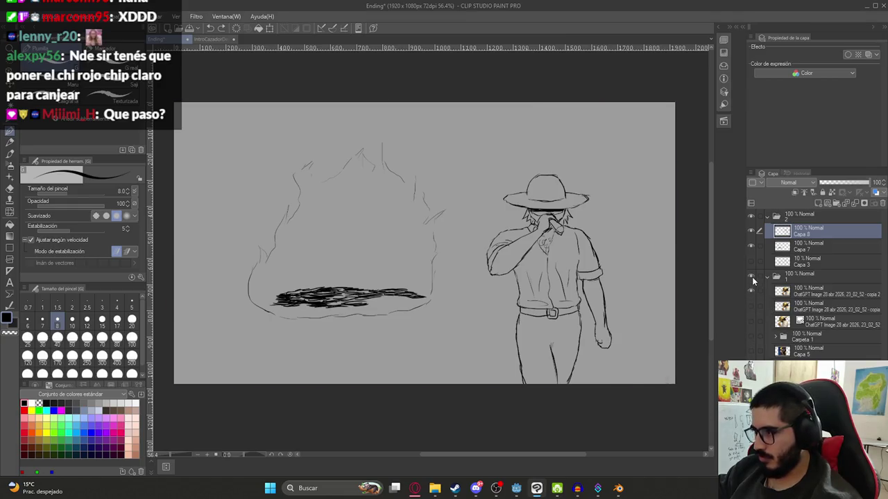
Step: Eyedrop the hat's yellow from the coloured version and add new layer Capa 9
click(752, 277)
click(751, 333)
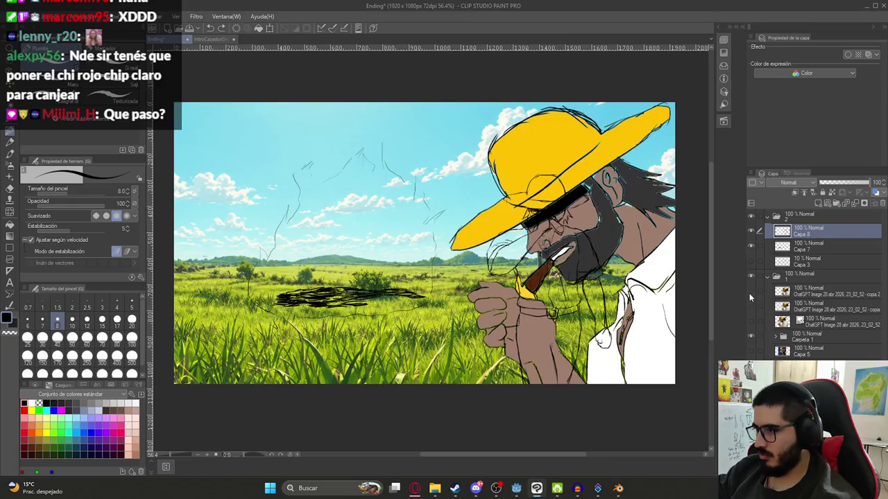
click(751, 276)
alt+click(534, 144)
click(751, 277)
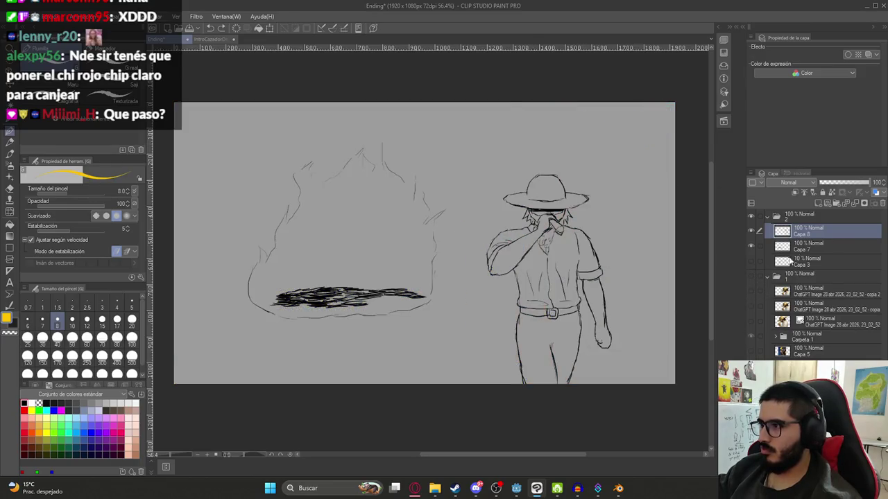
click(805, 261)
key(ctrl+shift+n)
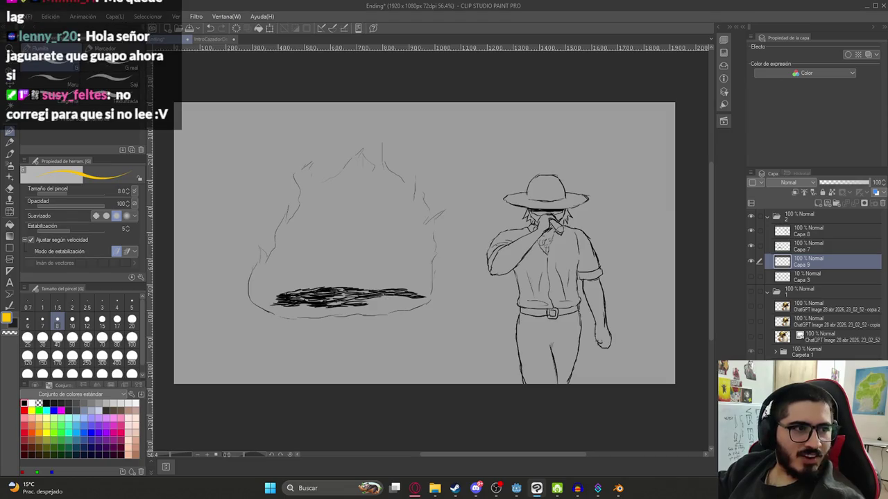
Step: Try filling the hat yellow, undoing fills that flood the canvas
key(g)
key(g)
scroll(556, 217, up, 4)
click(554, 210)
key(ctrl+z)
key(p)
scroll(586, 236, up, 2)
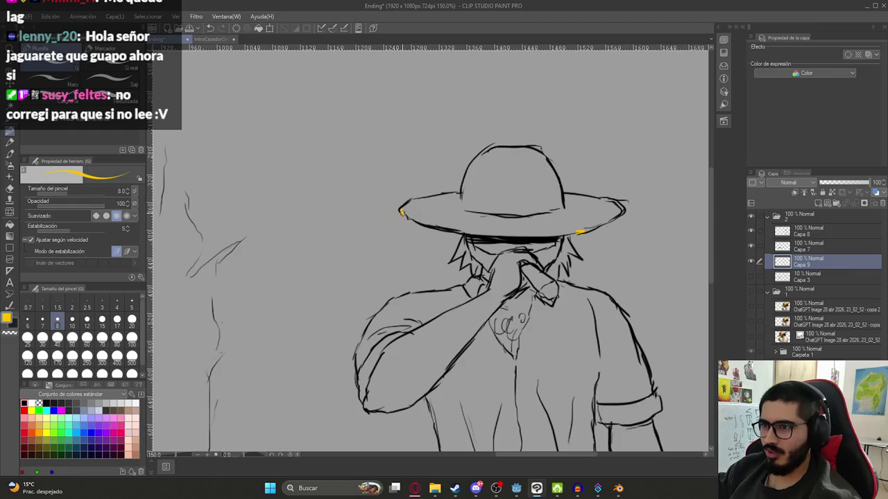
key(g)
click(600, 209)
key(ctrl+z)
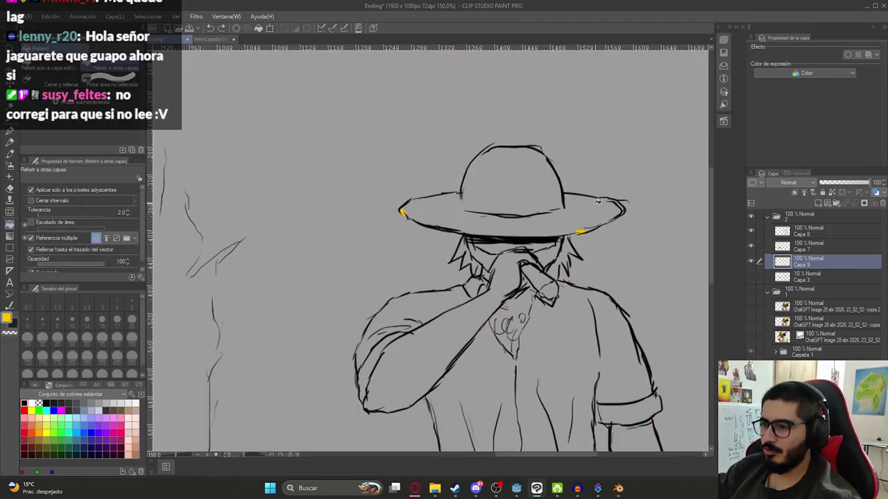
key(p)
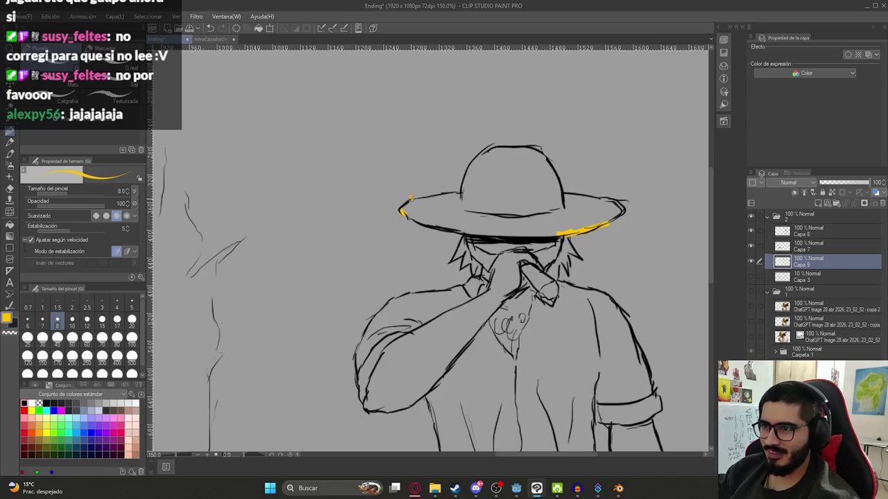
Step: Fill the hat crown and brim with flat yellow on Capa 9
key(g)
click(444, 199)
key(ctrl+z)
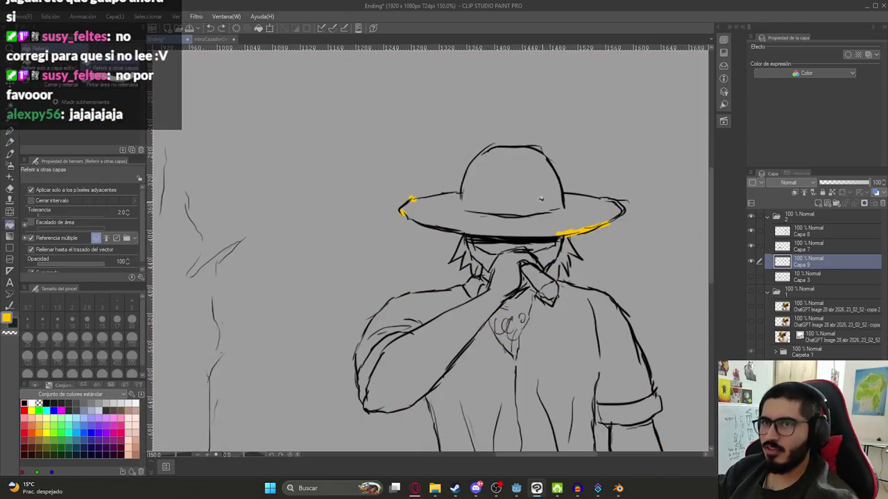
key(p)
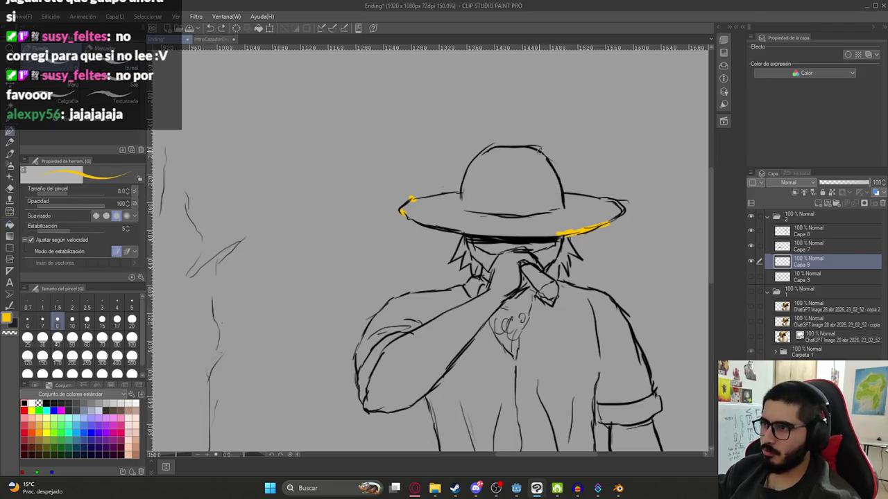
key(g)
click(513, 176)
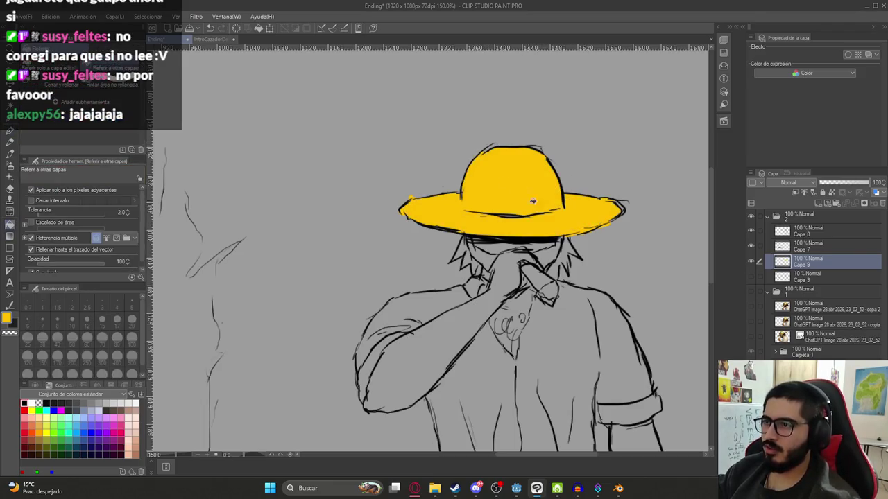
key(ctrl+minus)
Step: Sample the brown skin tone from the coloured reference, then hide the reference
click(751, 290)
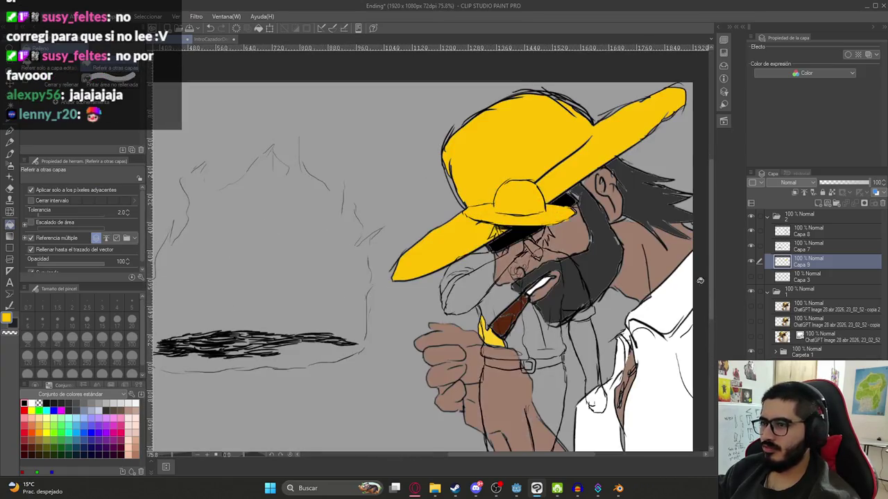
alt+click(446, 335)
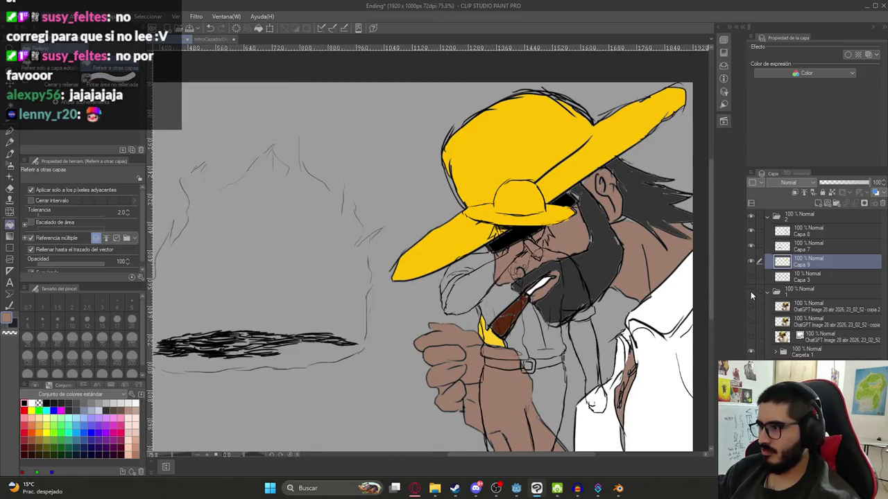
click(750, 291)
scroll(576, 228, up, 5)
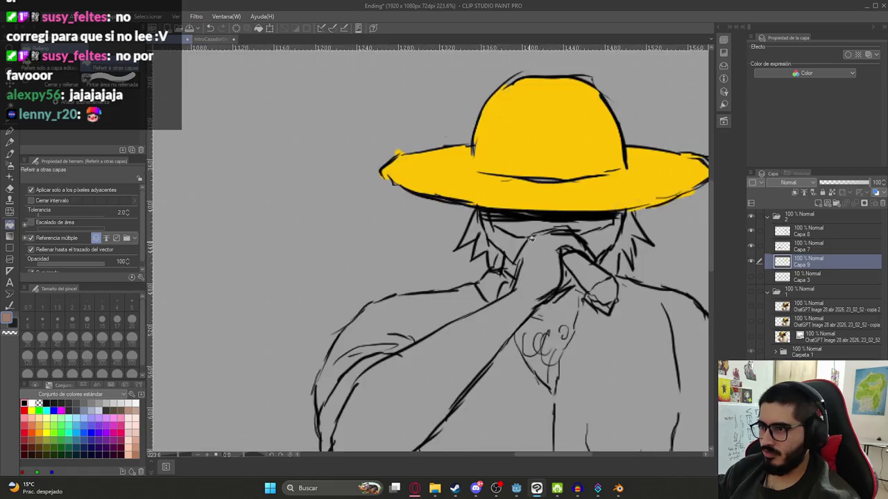
Step: Fill the left and right arms with the brown skin tone
click(557, 266)
scroll(557, 266, down, 5)
scroll(548, 274, up, 1)
click(542, 276)
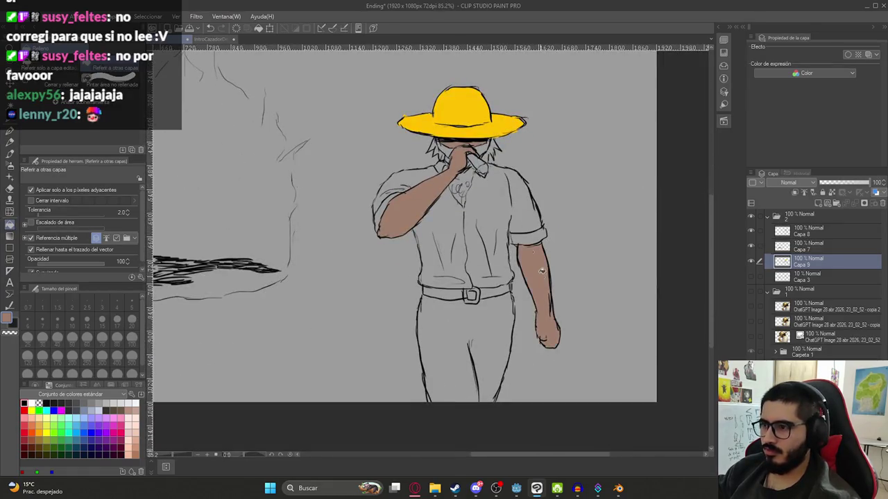
scroll(477, 189, up, 5)
Step: Close the chest gap with the pen and fill the open chest brown
key(p)
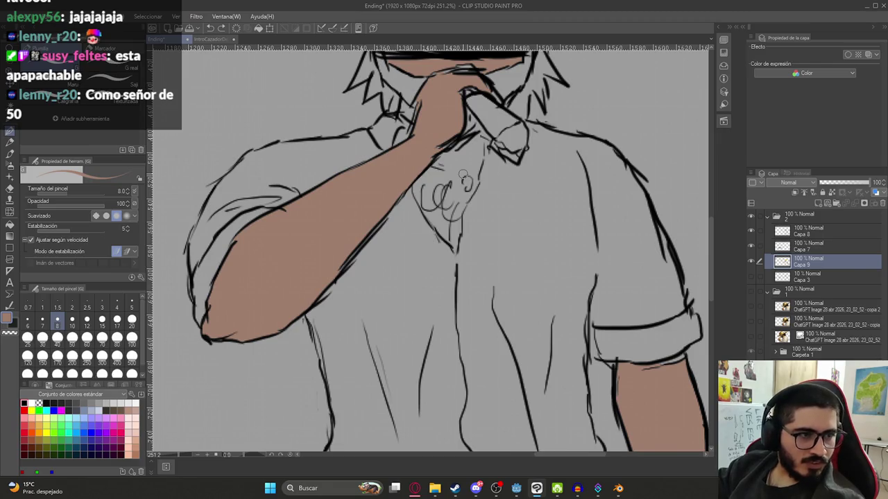
scroll(464, 184, up, 1)
drag(488, 161, 482, 197)
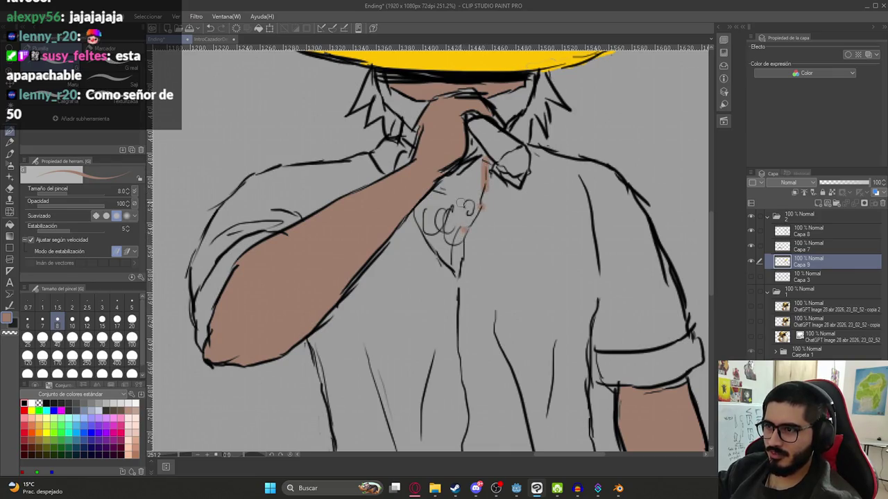
key(g)
click(458, 215)
click(446, 217)
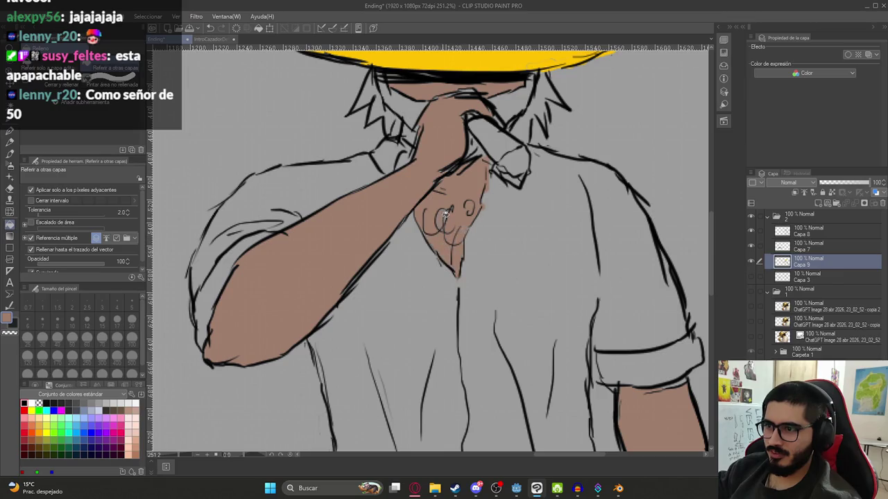
scroll(449, 212, down, 3)
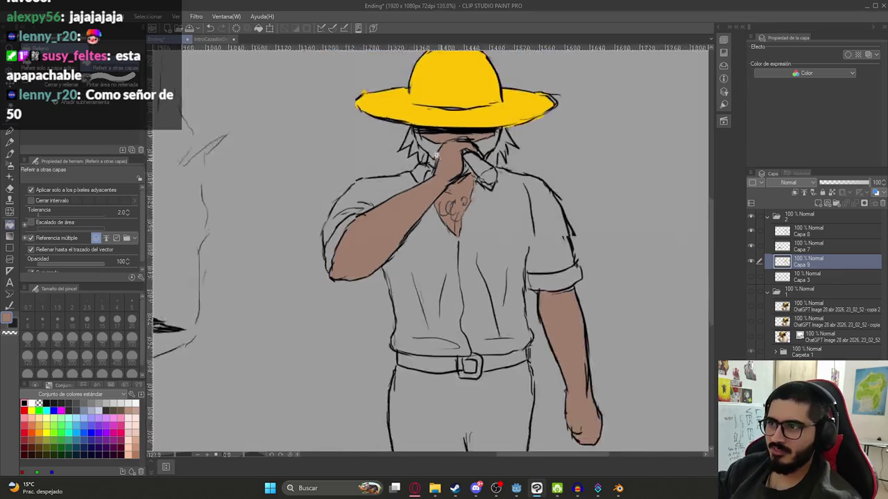
scroll(425, 144, up, 1)
scroll(425, 144, up, 4)
scroll(451, 187, down, 1)
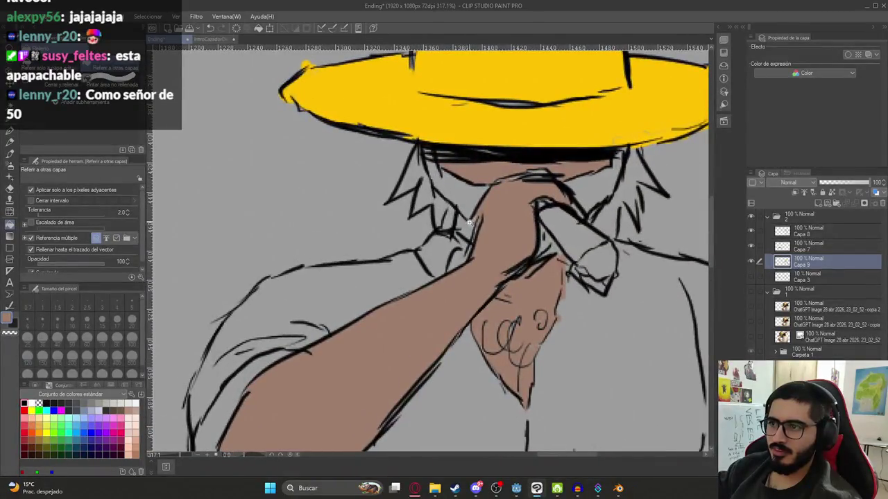
scroll(471, 224, down, 3)
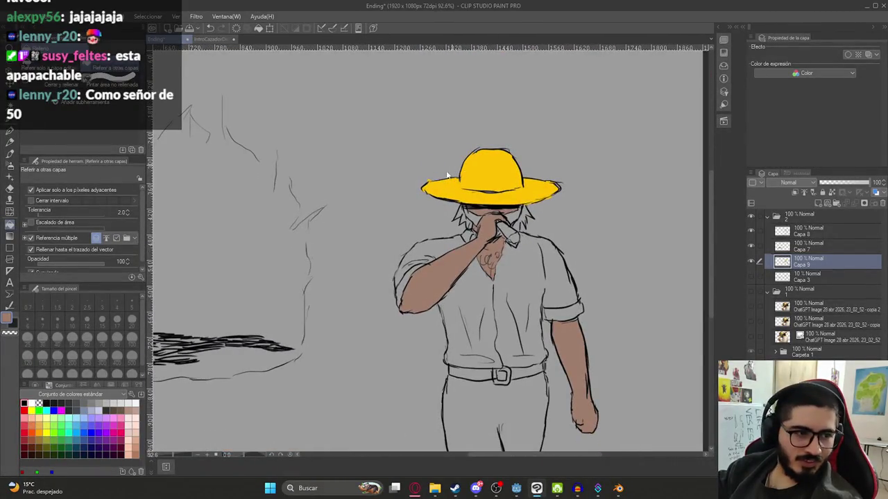
Step: Glance at the landscape document, return to the Ending illustration, and show the reference
click(215, 39)
click(165, 39)
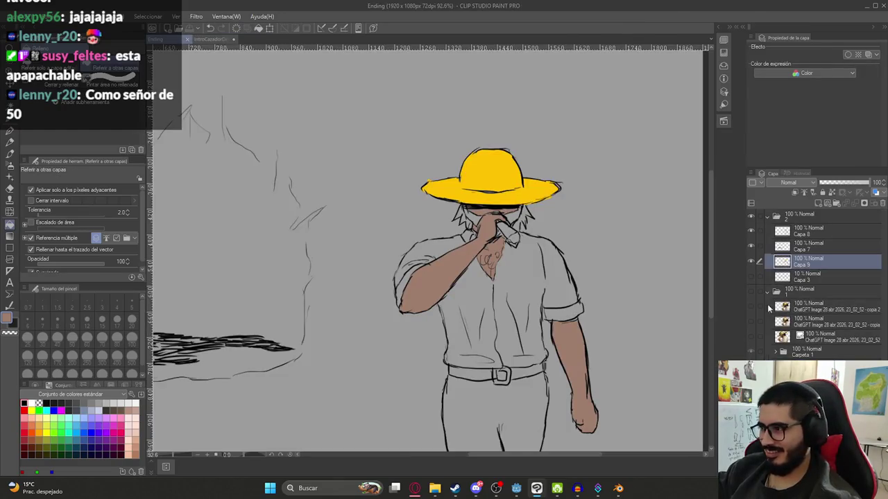
click(752, 291)
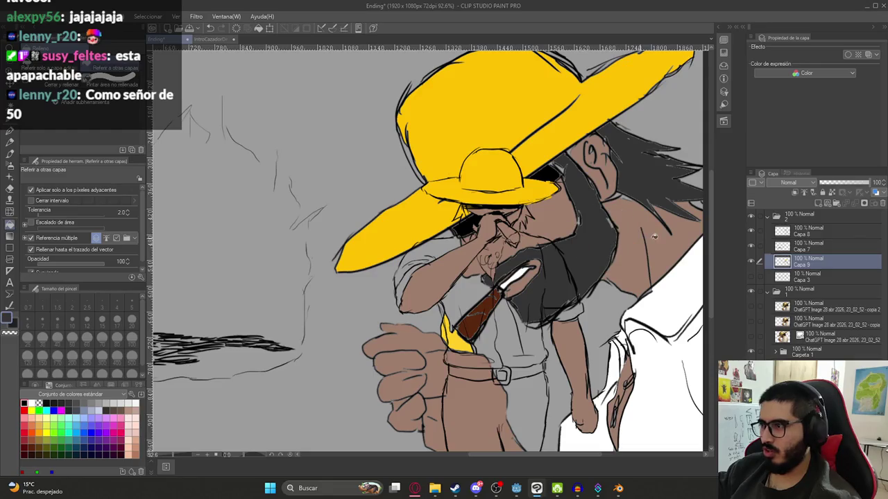
Step: Hide the reference and fill the hair left of the face dark gray
click(751, 291)
scroll(455, 211, up, 3)
scroll(454, 212, up, 2)
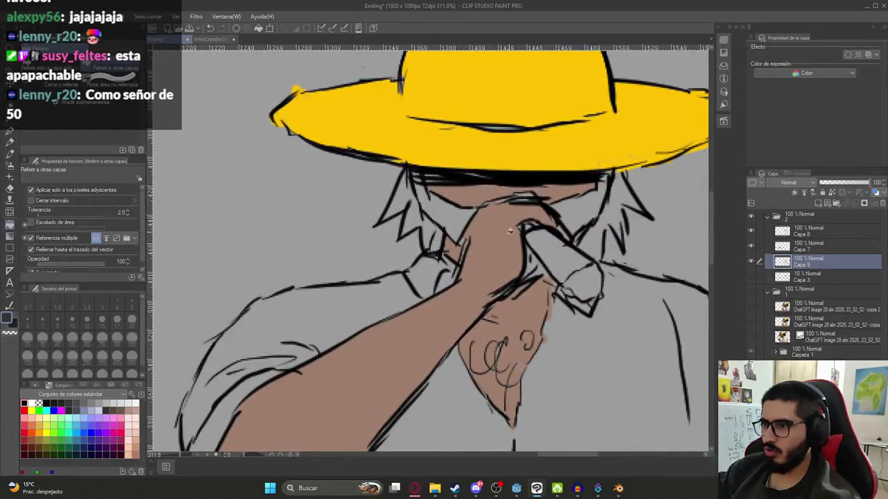
click(429, 226)
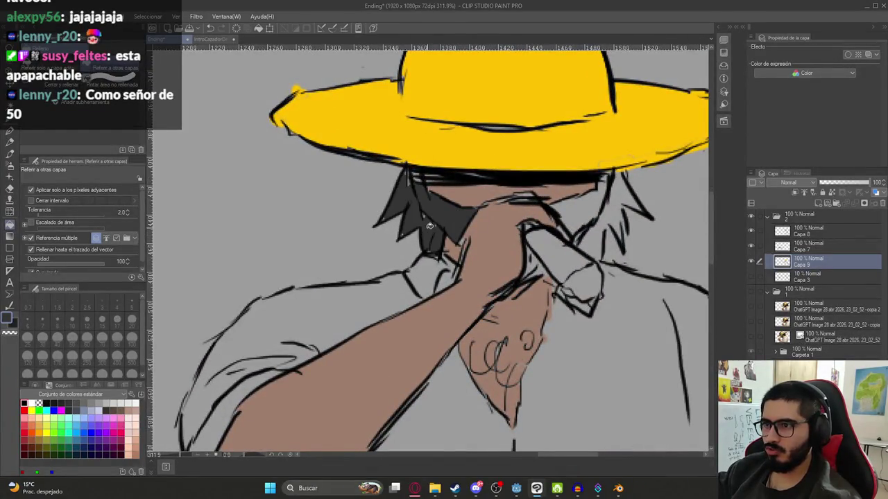
click(596, 226)
key(ctrl+z)
Step: Retry filling the hair right of the face, undo the background fill, and recentre the view
key(p)
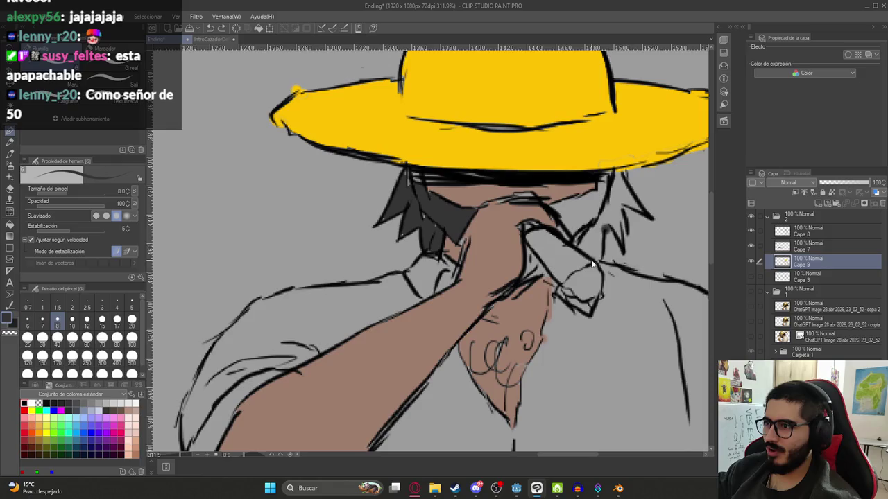
key(g)
click(598, 240)
key(ctrl+z)
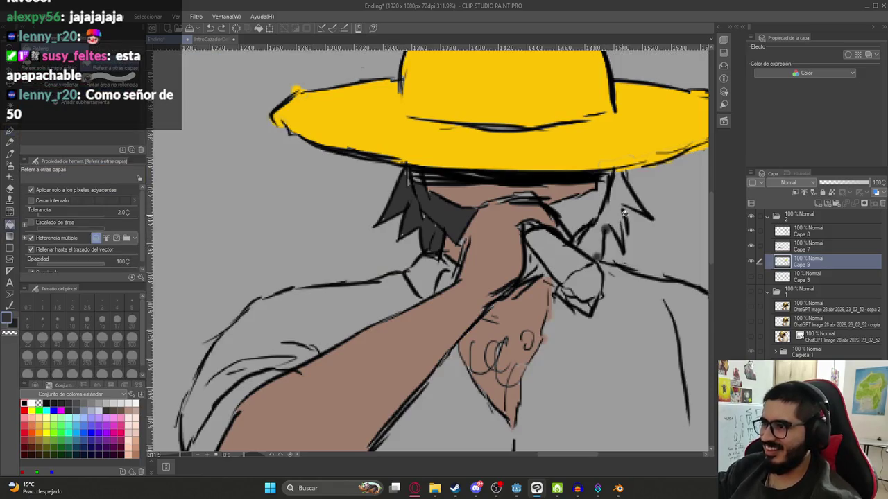
key(p)
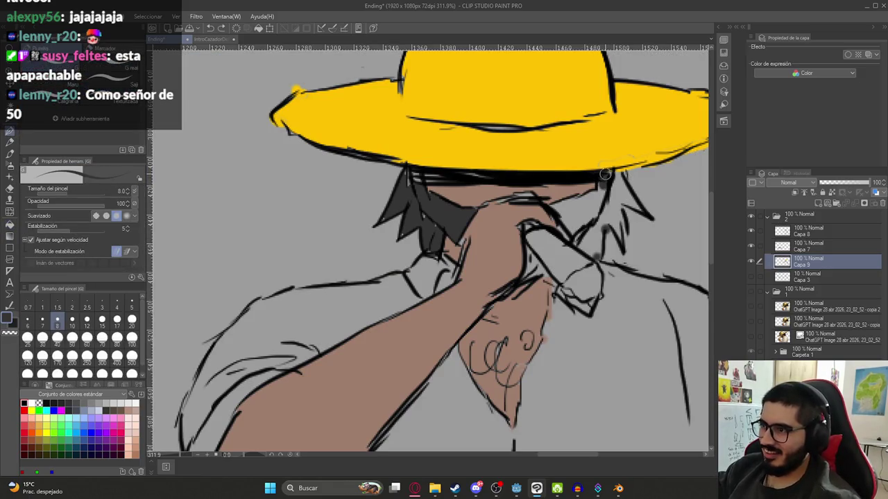
key(o)
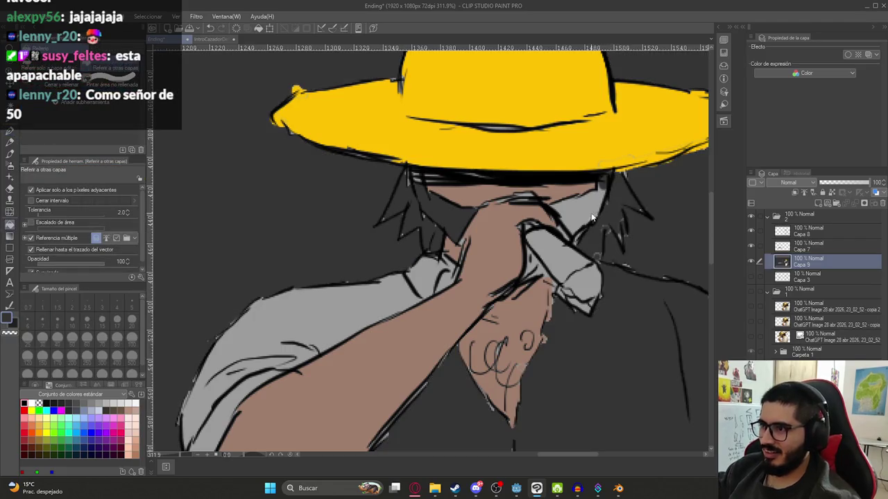
key(p)
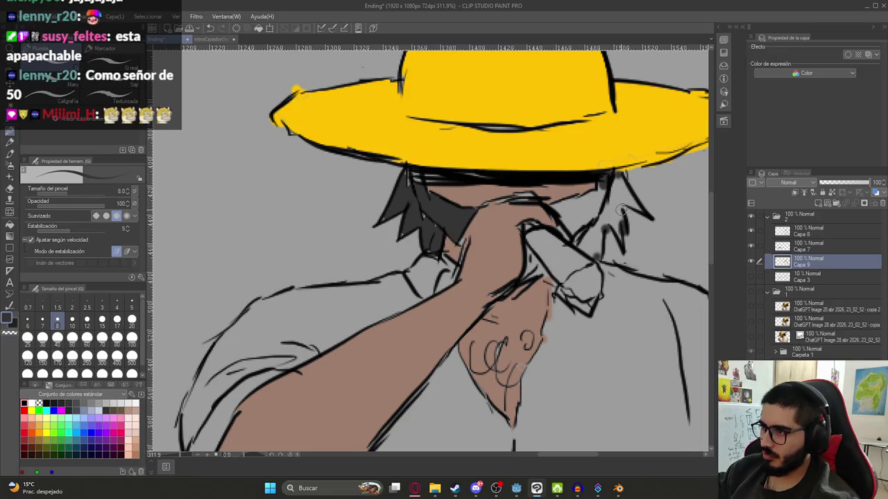
key(g)
key(g)
scroll(561, 199, down, 5)
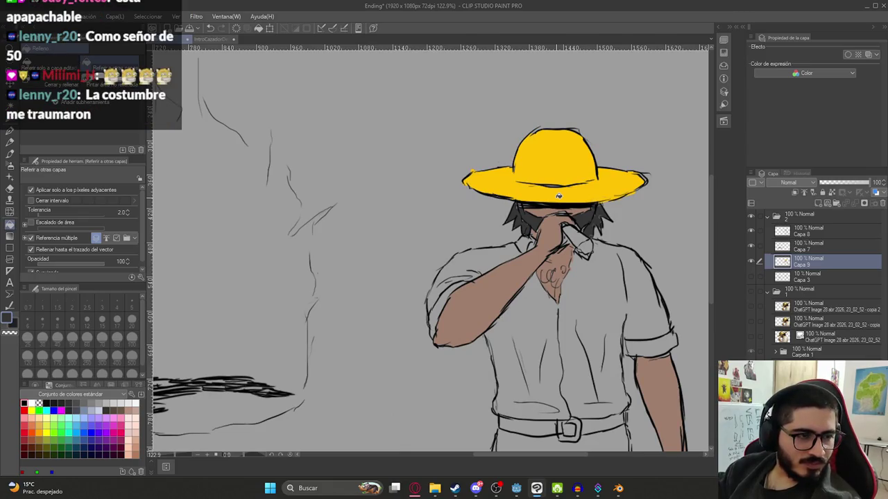
drag(559, 196, 535, 235)
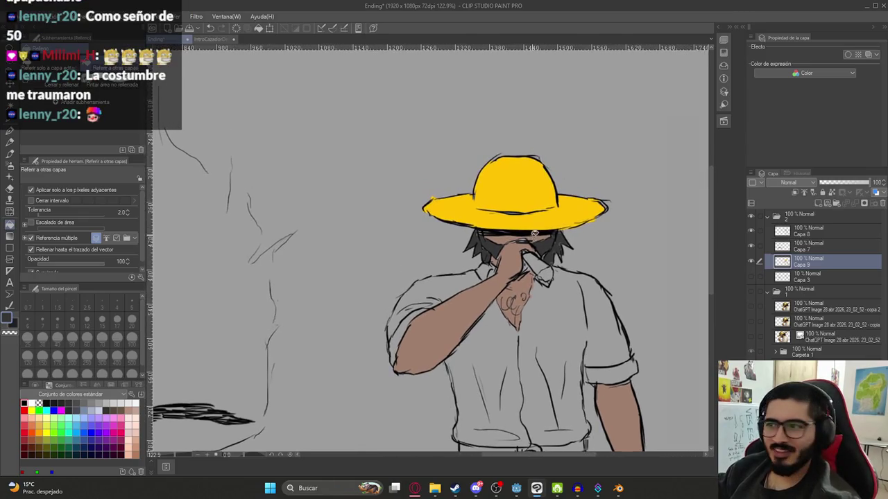
scroll(529, 277, down, 3)
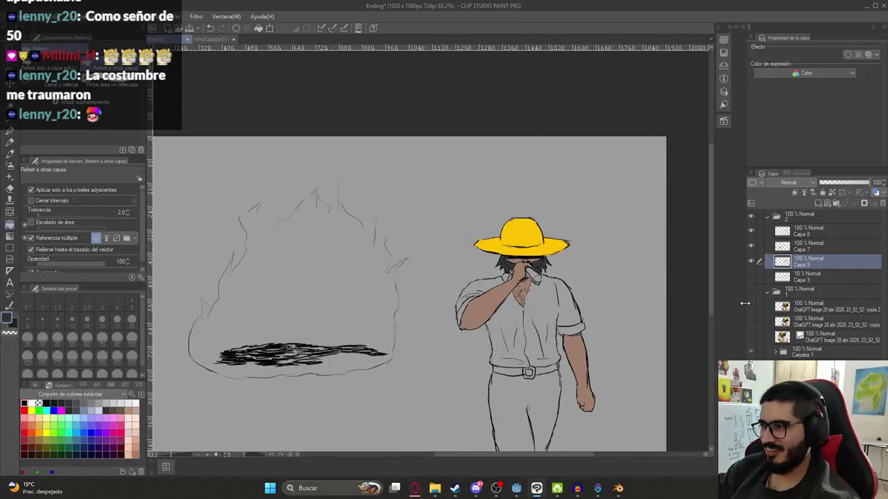
Step: Fill the cigar brown and its tip orange
click(750, 291)
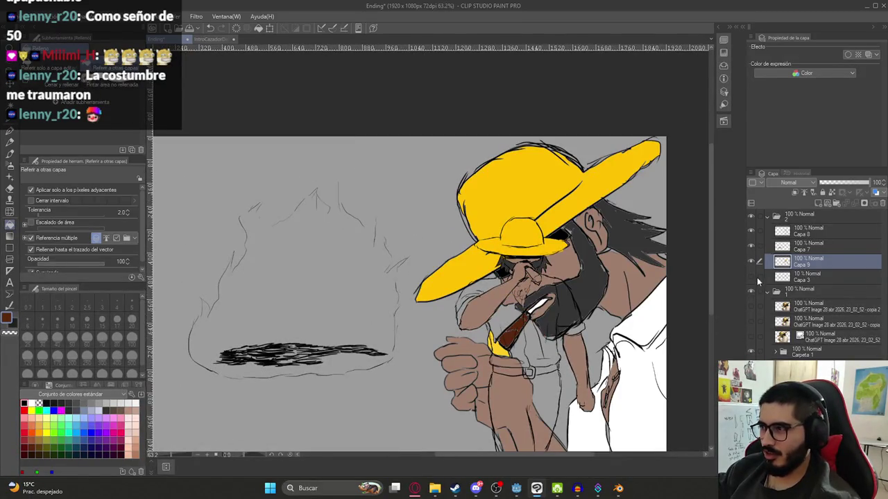
click(750, 292)
scroll(564, 284, up, 5)
click(569, 252)
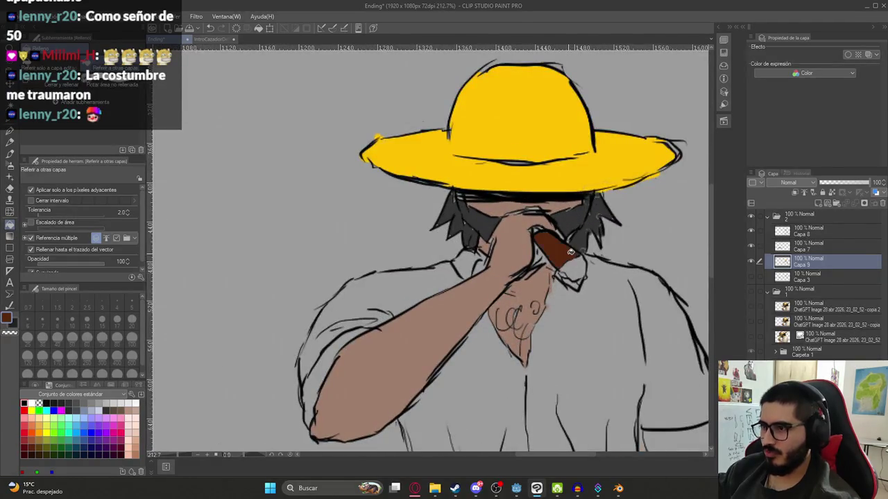
scroll(576, 281, down, 3)
scroll(347, 326, up, 3)
scroll(212, 359, up, 1)
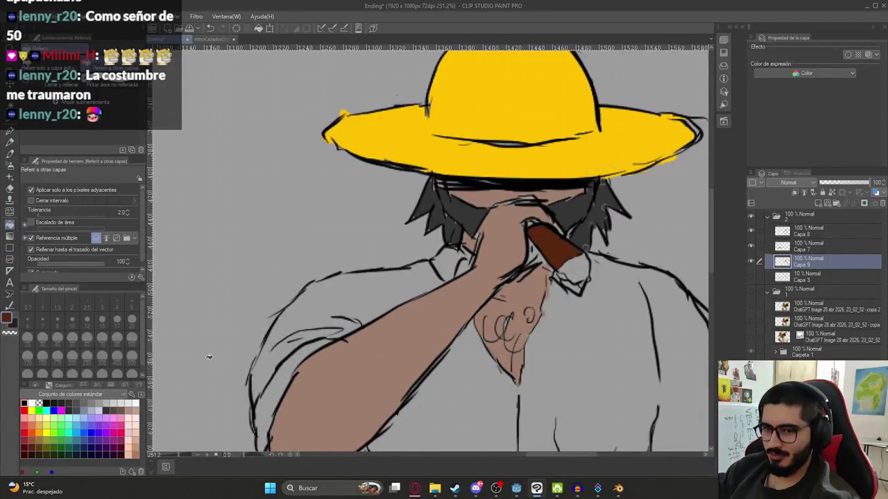
click(39, 431)
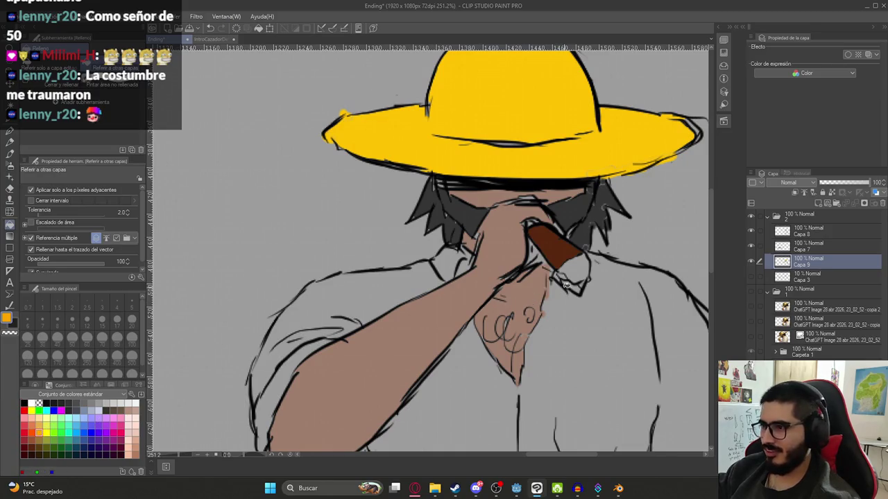
click(576, 277)
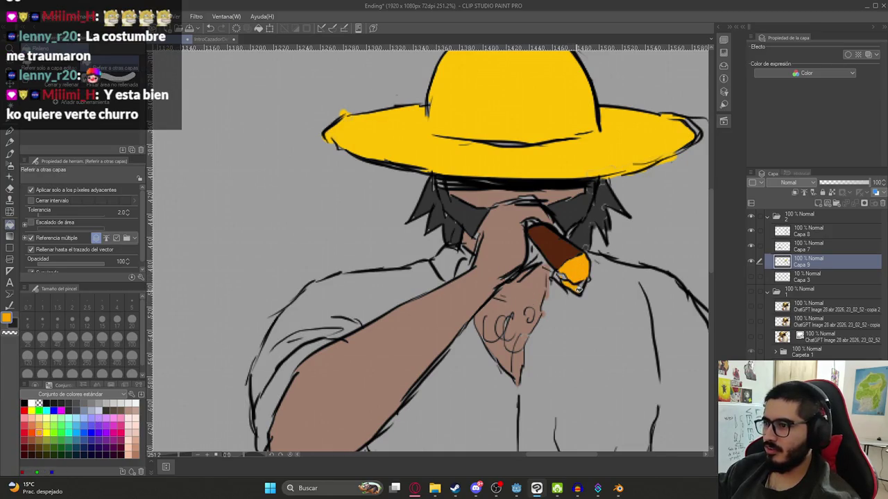
Step: Fill the shirt's left sleeve, shoulder gap and body white
scroll(584, 281, down, 4)
scroll(368, 283, down, 1)
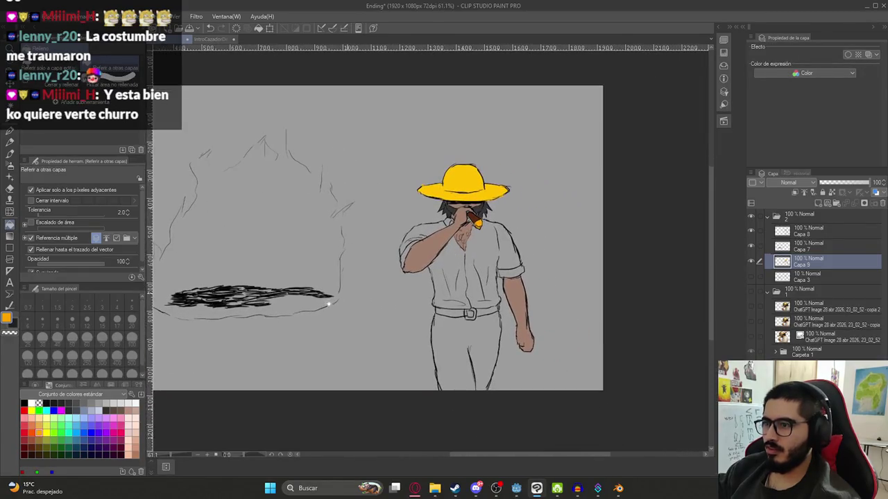
click(38, 403)
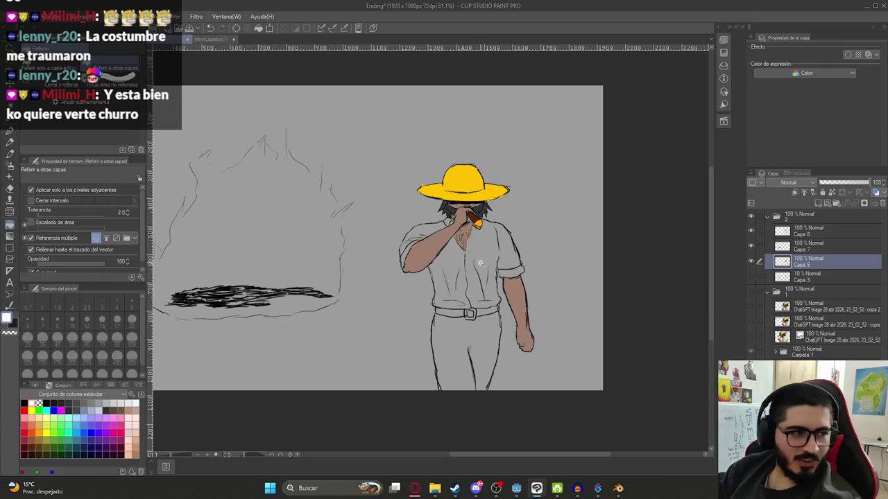
scroll(454, 229, up, 5)
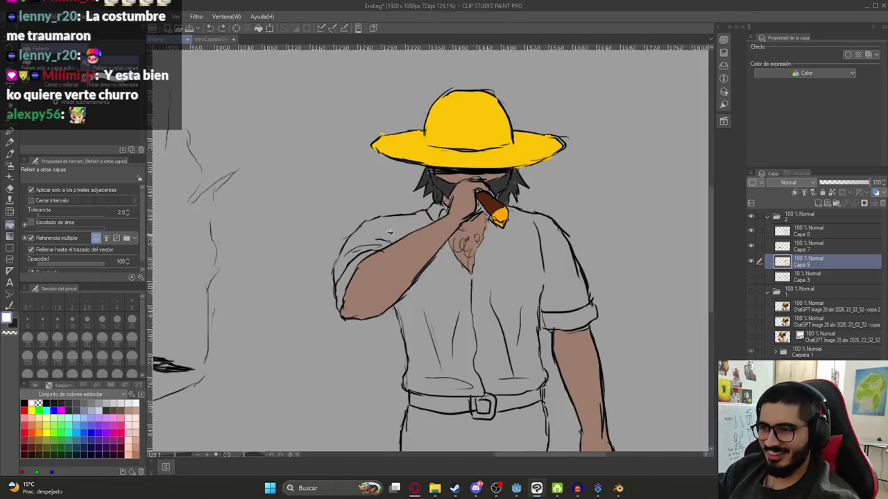
click(390, 233)
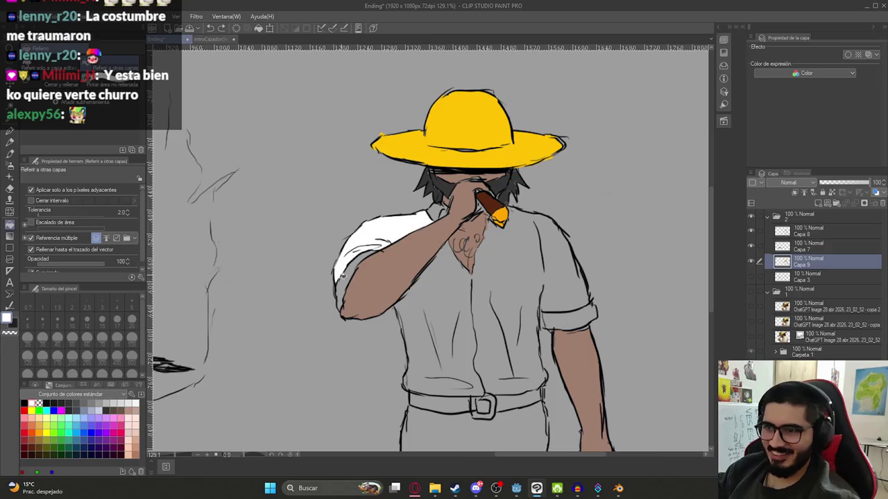
click(441, 211)
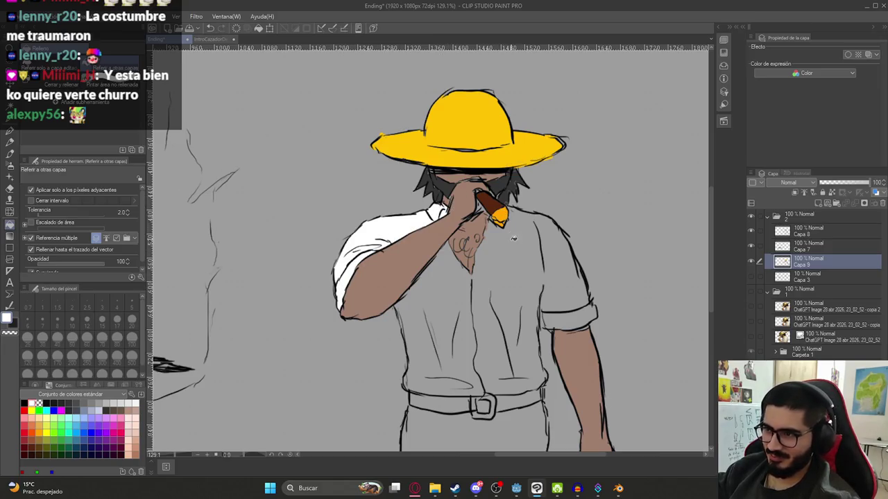
key(p)
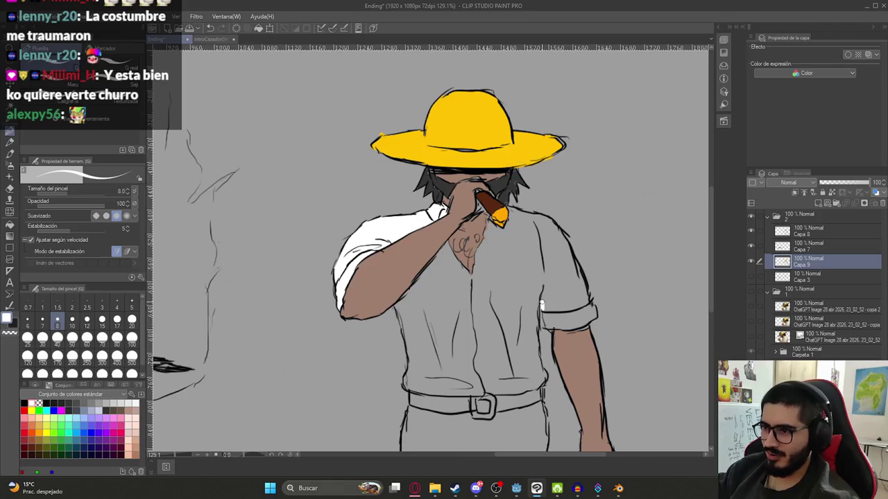
key(g)
click(519, 361)
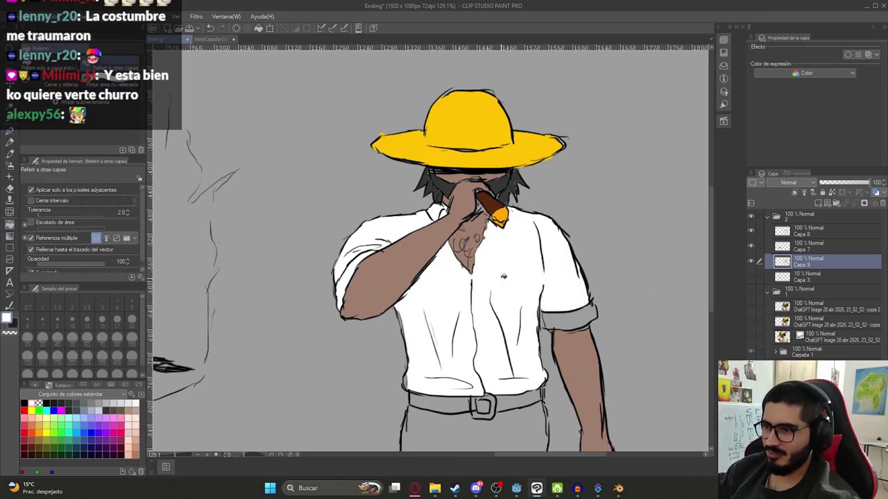
Step: Sample the dark hair colour and try it on the pants, then undo that fill
scroll(538, 325, down, 3)
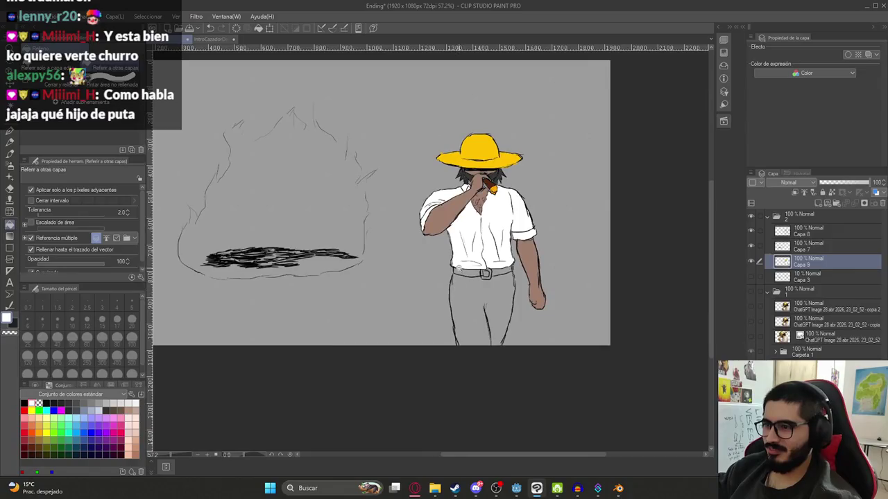
scroll(494, 347, up, 3)
scroll(489, 292, up, 1)
scroll(482, 222, down, 3)
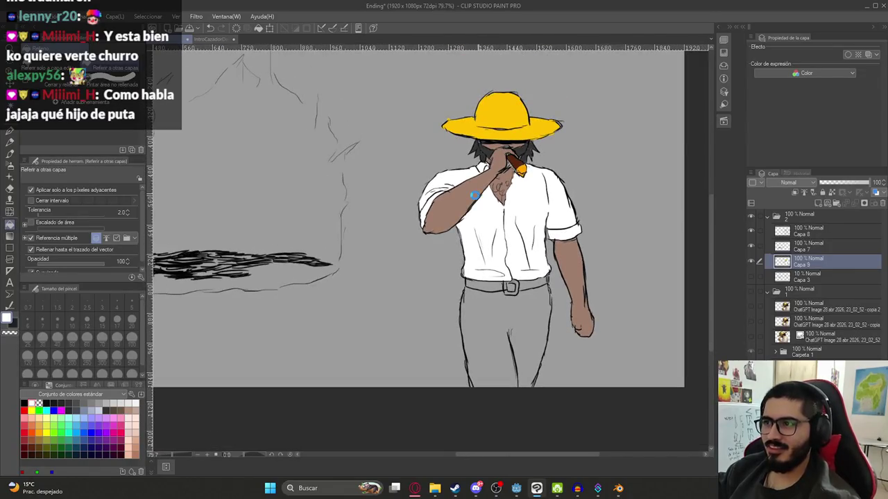
alt+click(488, 149)
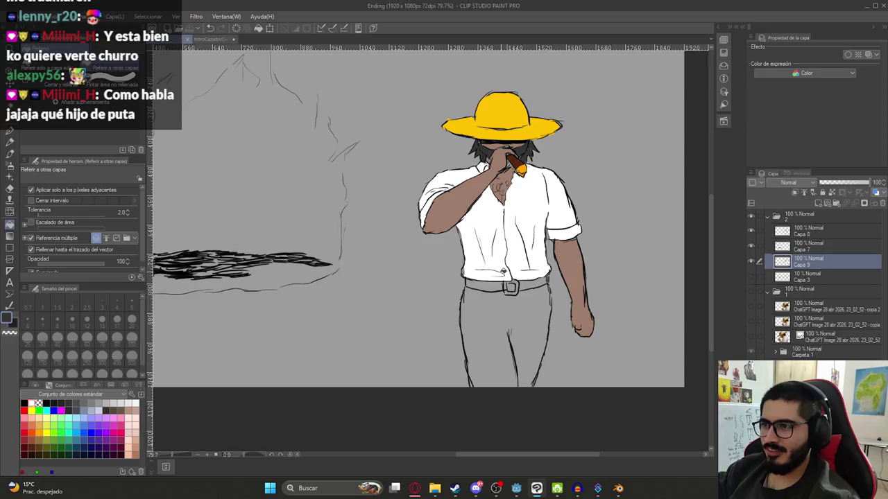
click(501, 326)
key(ctrl+z)
Step: Show the reference character layers over the drawing, then switch to the IntroCazador document
click(223, 40)
click(177, 39)
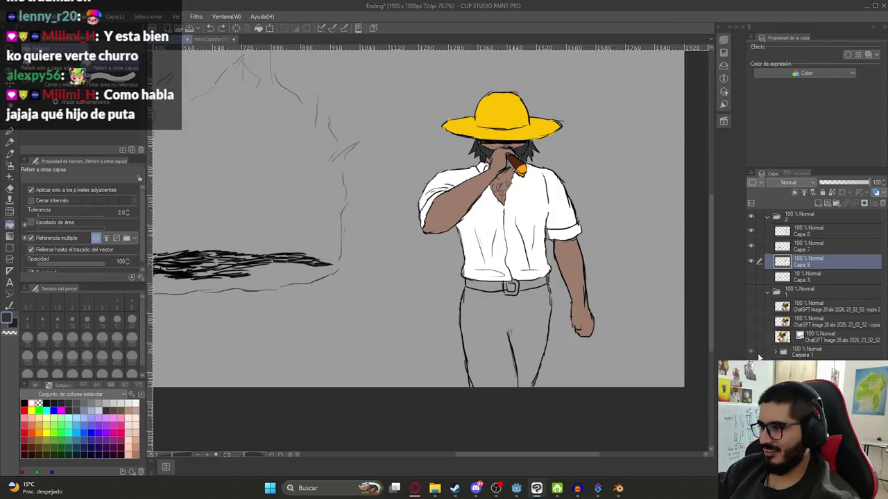
click(750, 290)
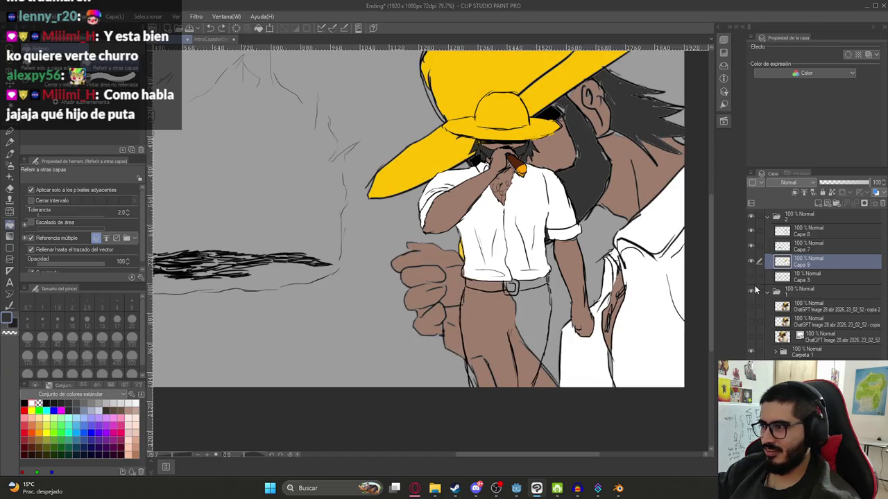
click(751, 285)
click(209, 41)
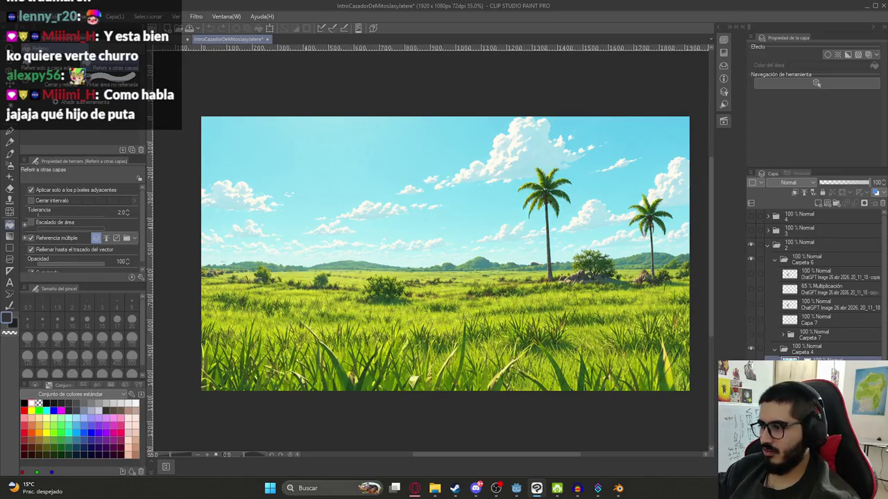
Step: Briefly show and hide the two character layers in the IntroCazador document
click(750, 303)
click(750, 303)
click(750, 286)
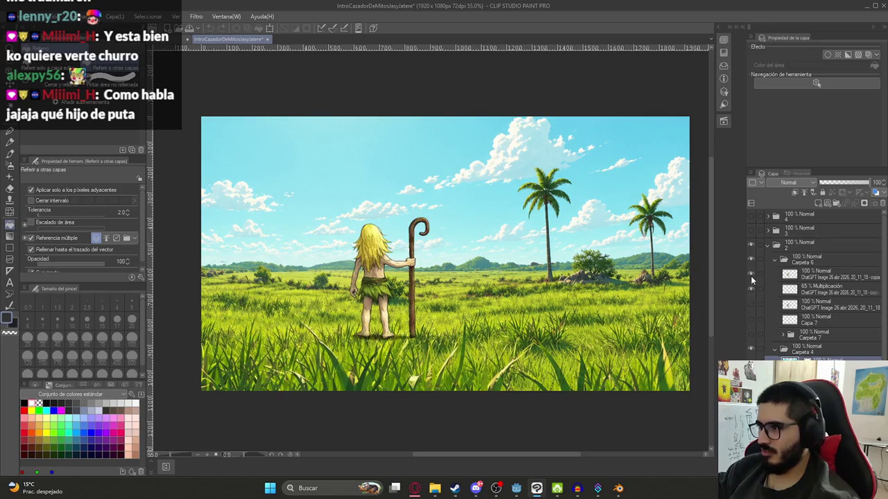
click(750, 283)
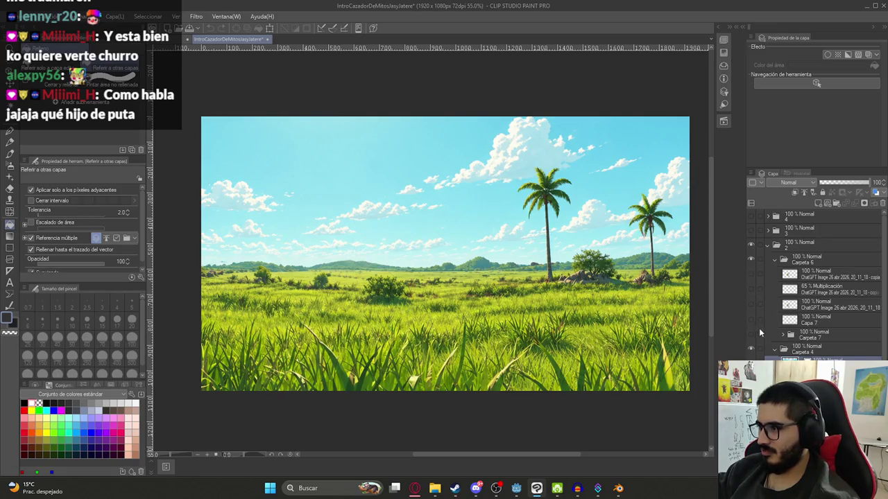
Step: Browse layer folders 2, 3 and 4, then return to the Ending drawing
click(766, 247)
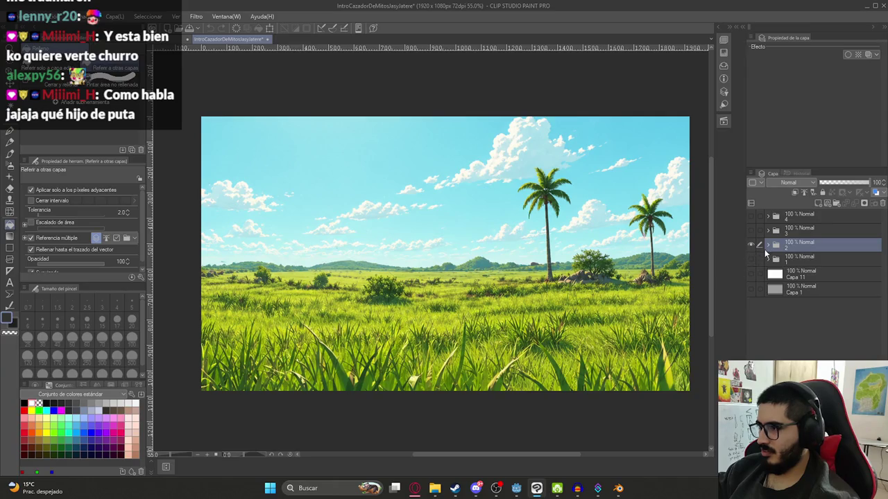
click(750, 230)
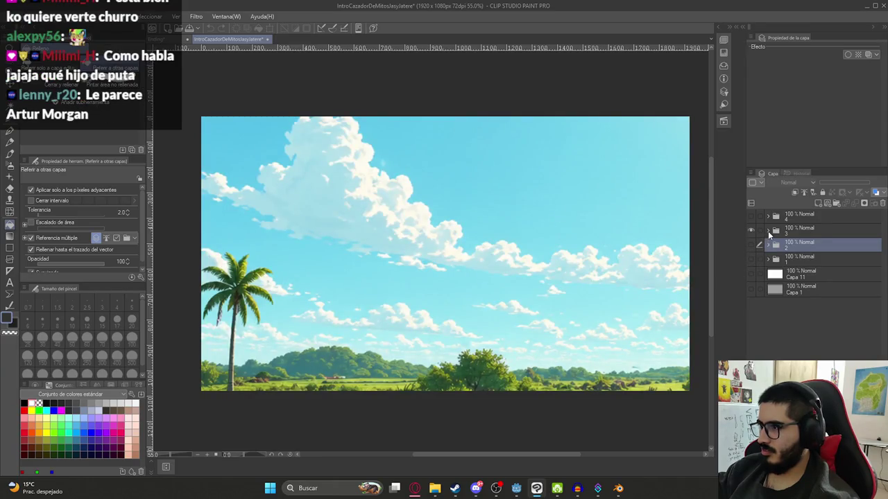
click(767, 231)
click(766, 230)
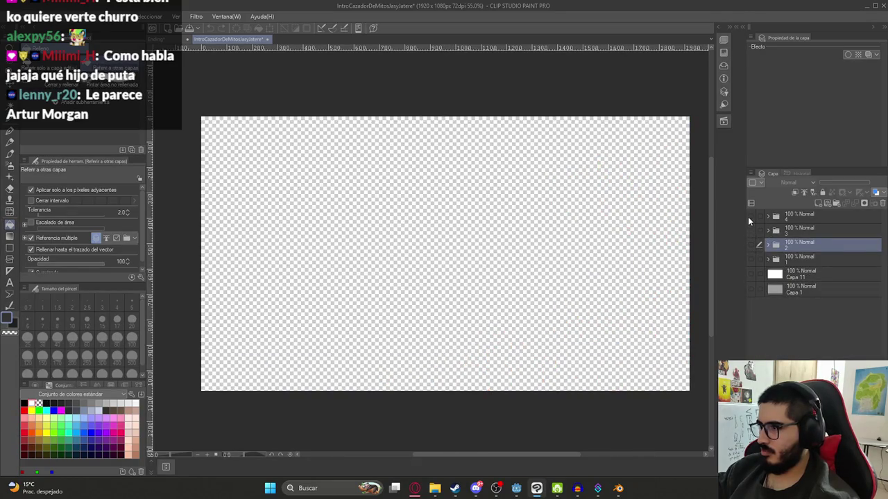
click(766, 216)
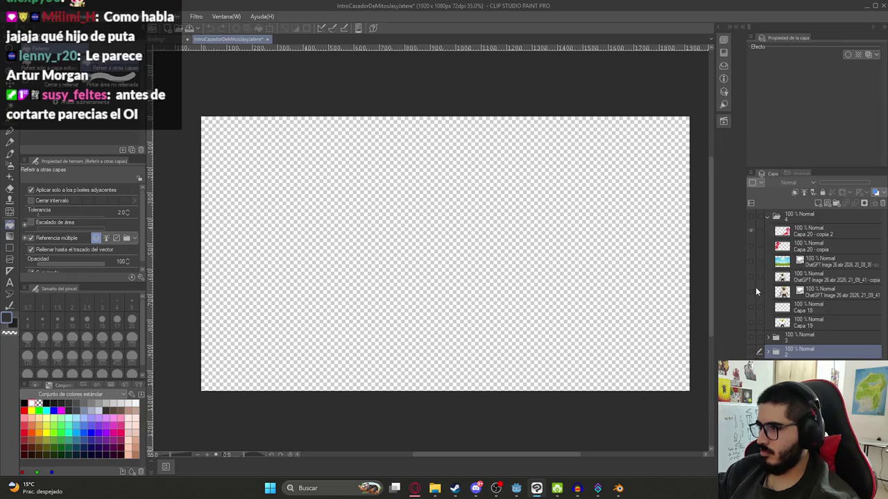
click(161, 39)
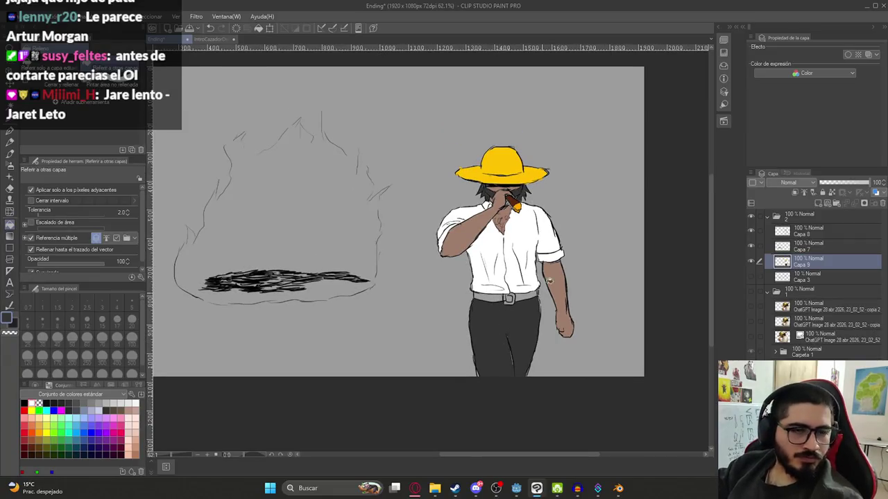
Step: Zoom in and pan across the cowboy, then bring up the browser in a new tab
scroll(558, 253, up, 2)
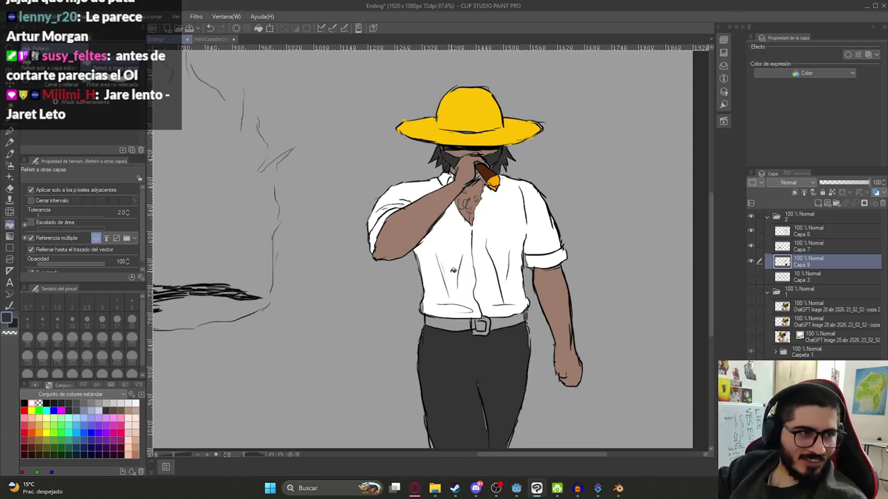
drag(454, 255, 478, 269)
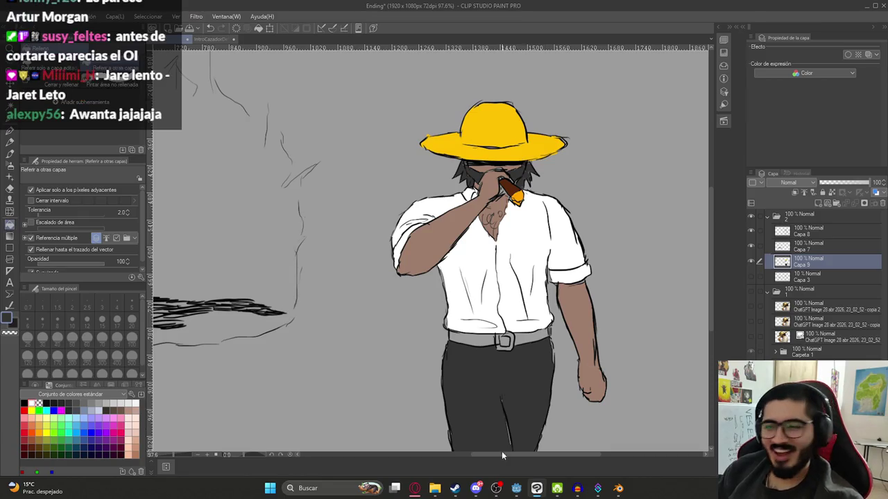
click(414, 488)
click(664, 11)
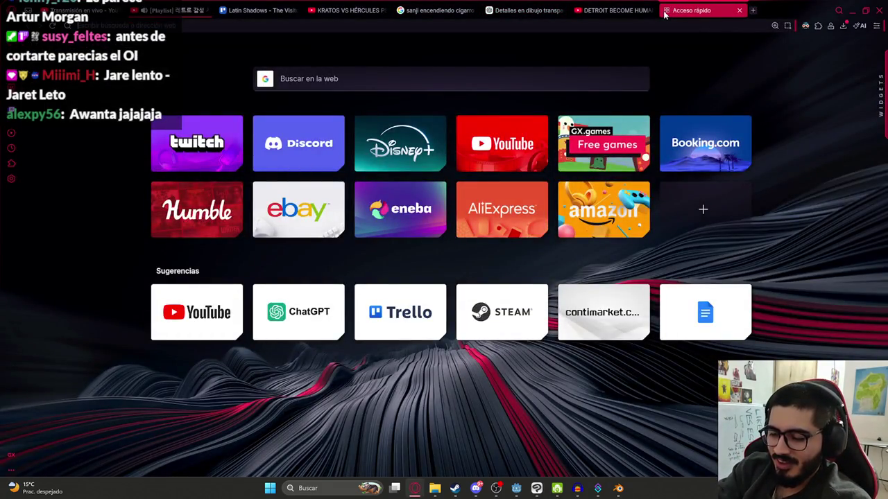
Step: Search Google Images for 'butcher the boys', preview a Billy Butcher image, then return to Clip Studio
text(butcher)
key(Return)
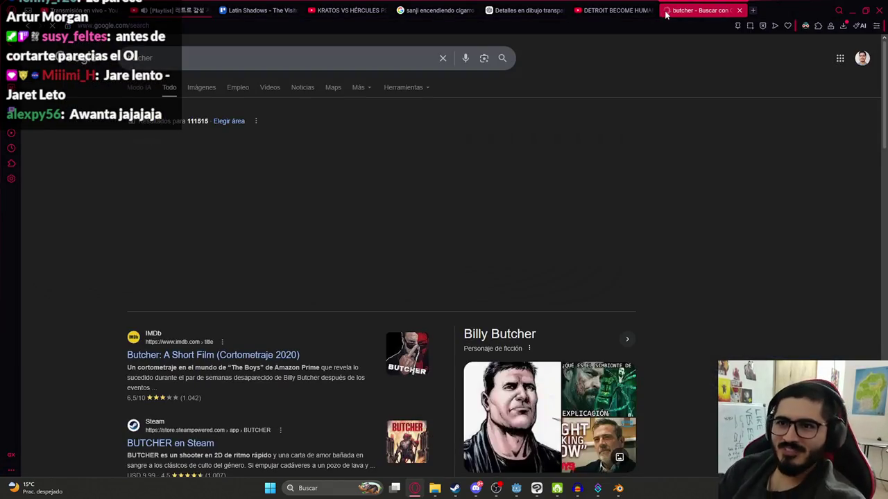
click(204, 87)
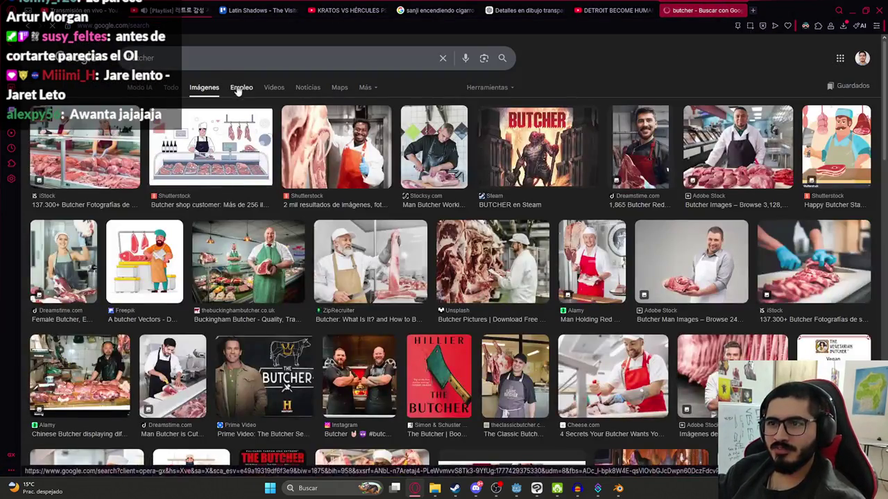
click(221, 61)
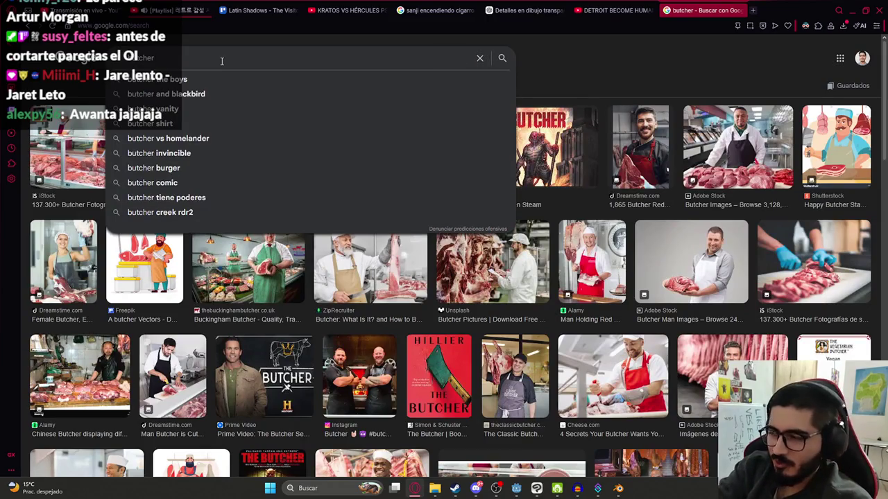
text(the boys)
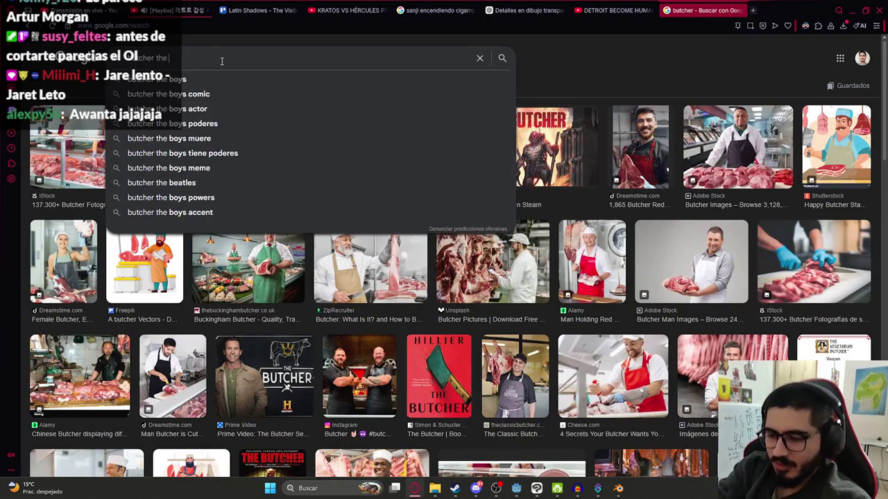
key(Return)
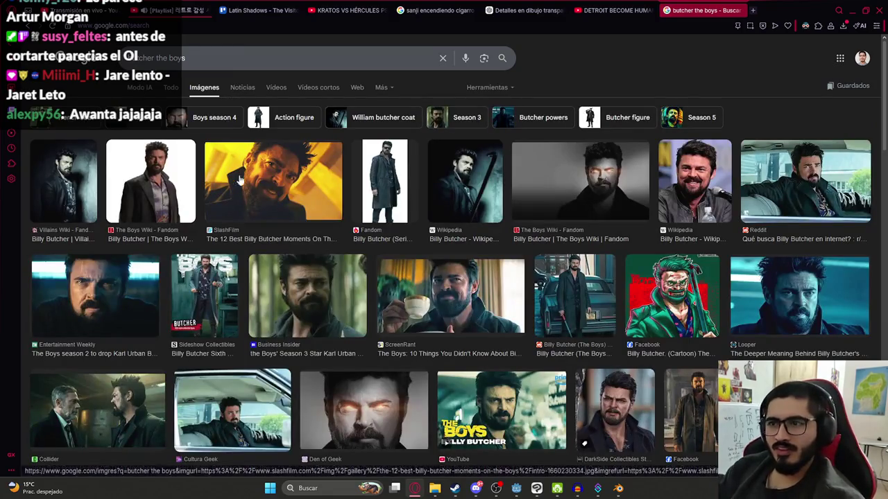
click(167, 189)
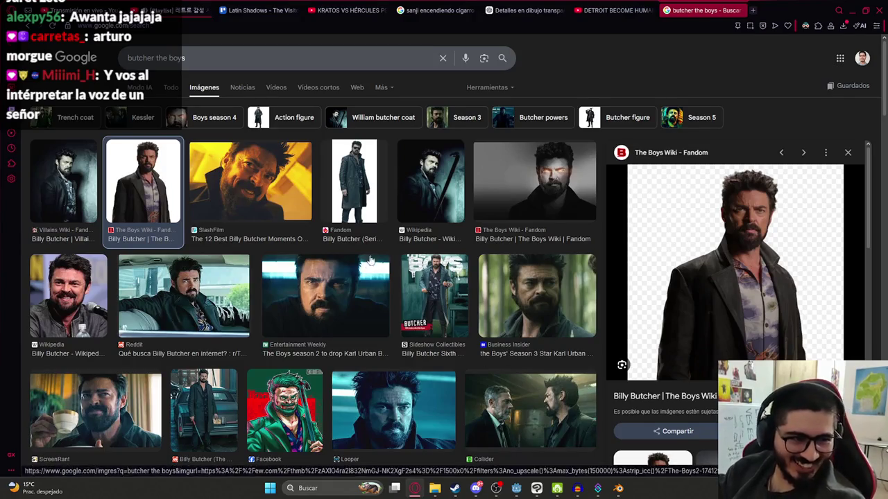
key(alt+Tab)
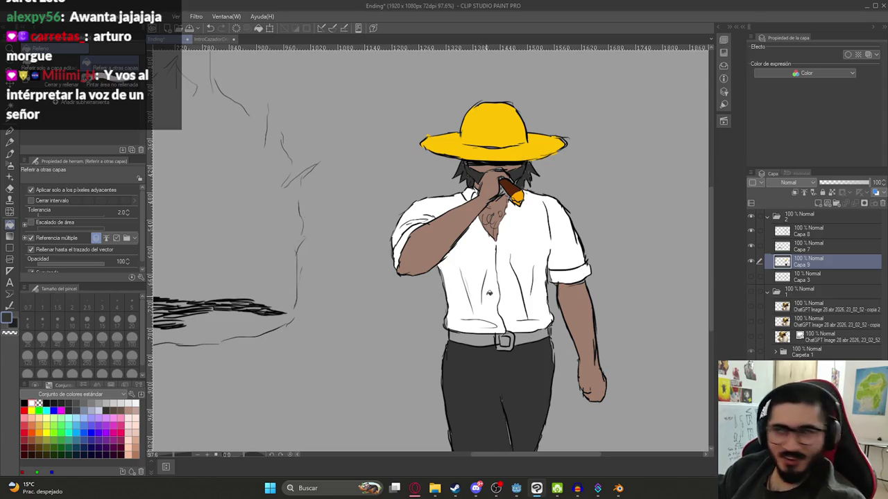
Step: Zoom in and out on the cigar to inspect it, then switch to Steam
scroll(499, 191, up, 2)
scroll(499, 191, down, 2)
scroll(499, 191, up, 2)
scroll(499, 189, up, 3)
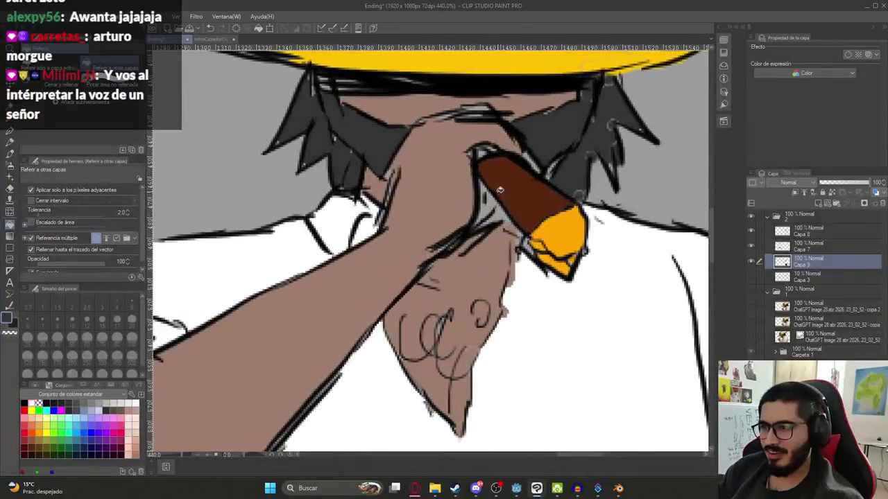
scroll(486, 208, down, 5)
scroll(485, 208, down, 2)
scroll(485, 208, up, 2)
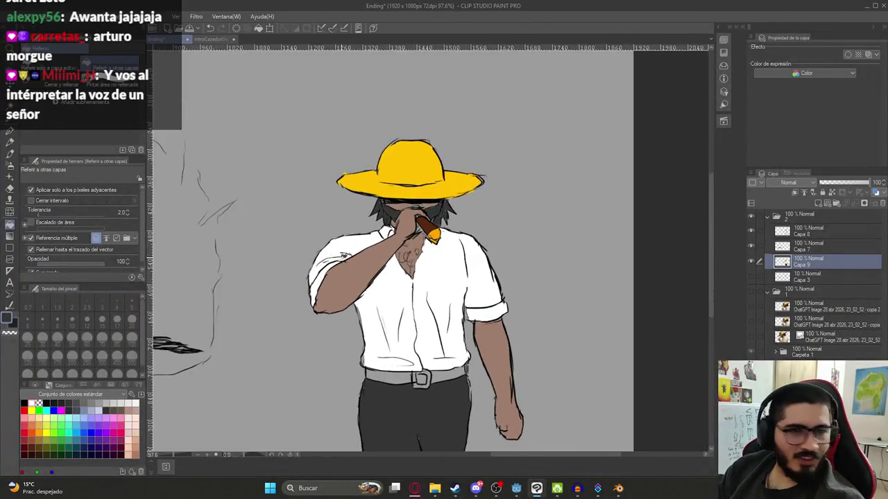
scroll(445, 229, down, 2)
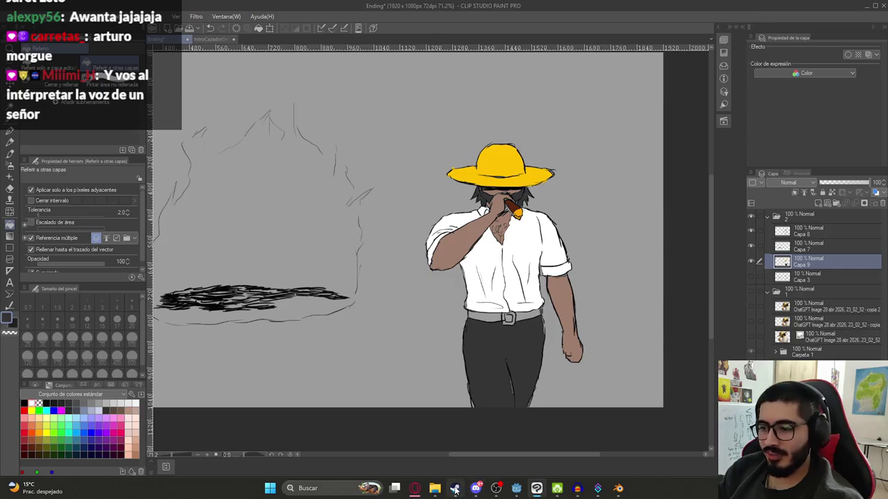
click(455, 489)
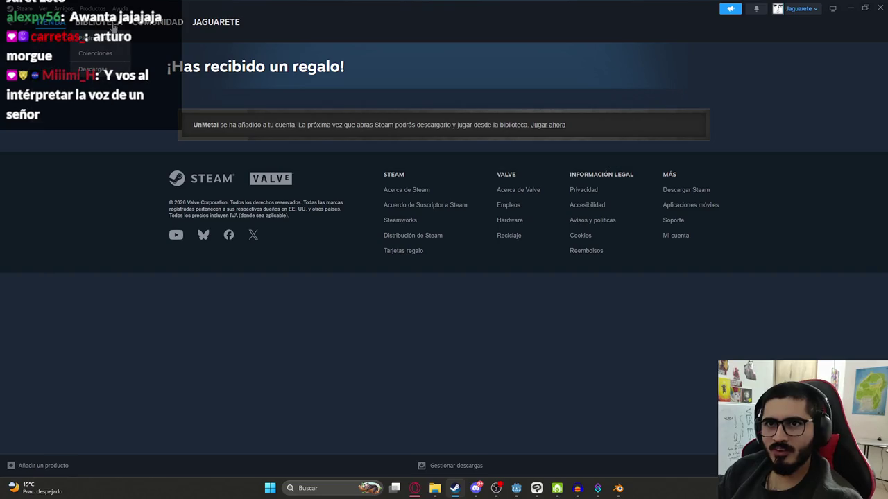
click(99, 22)
click(192, 267)
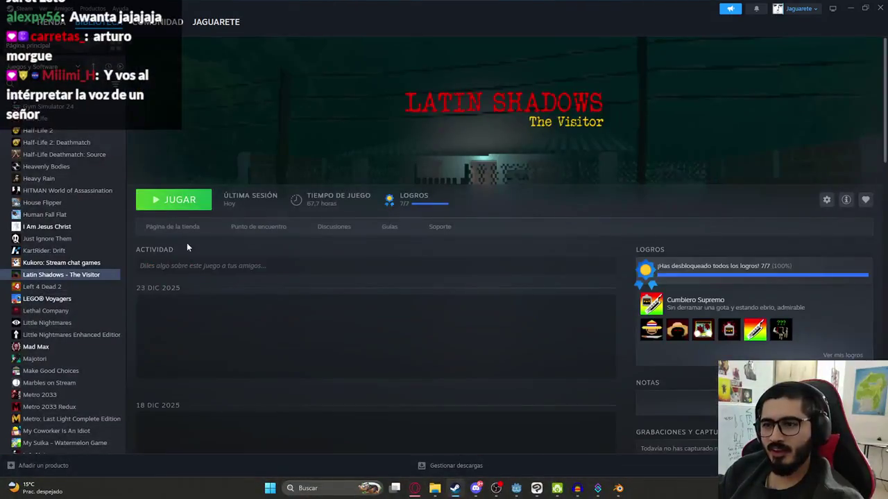
click(175, 231)
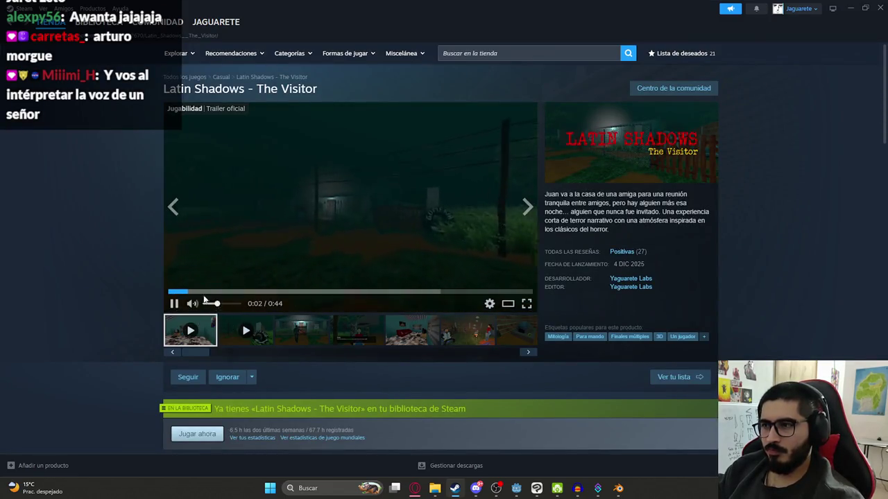
scroll(401, 337, down, 3)
scroll(399, 336, up, 3)
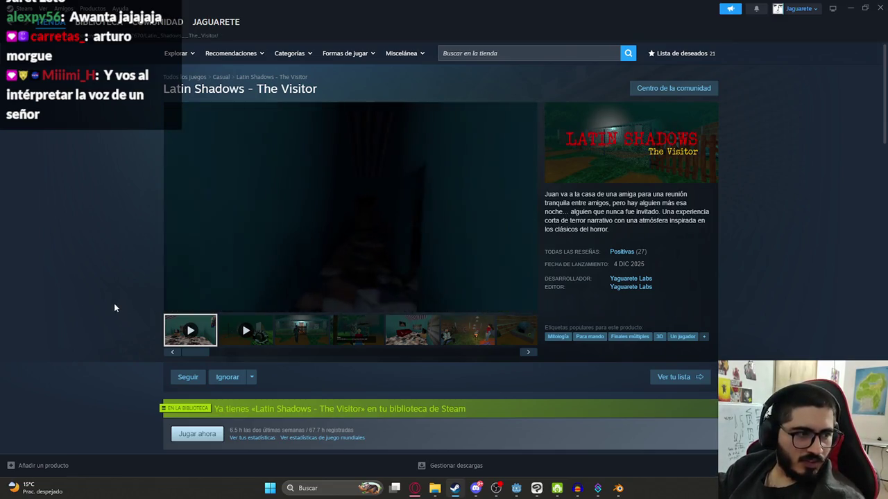
scroll(116, 305, down, 5)
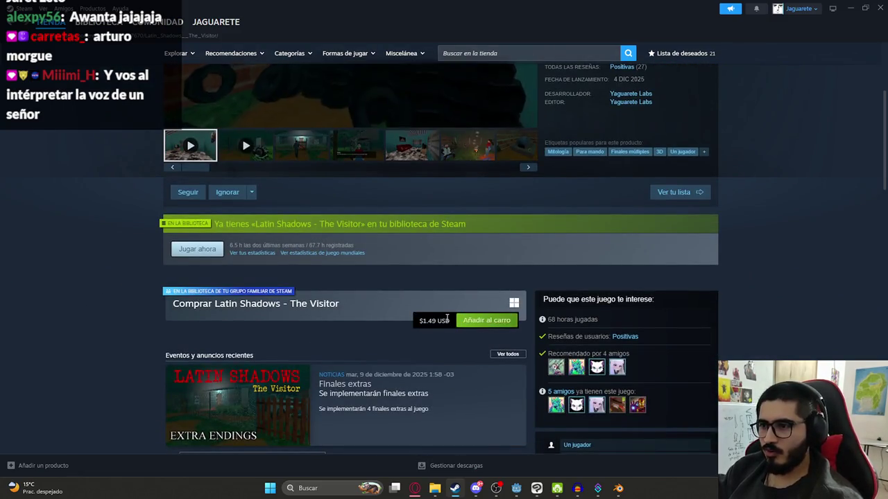
click(436, 330)
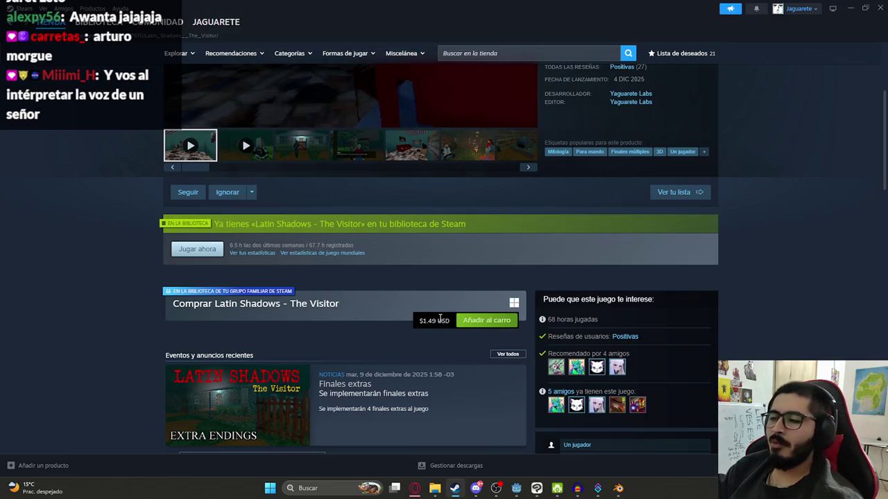
drag(444, 320, 419, 322)
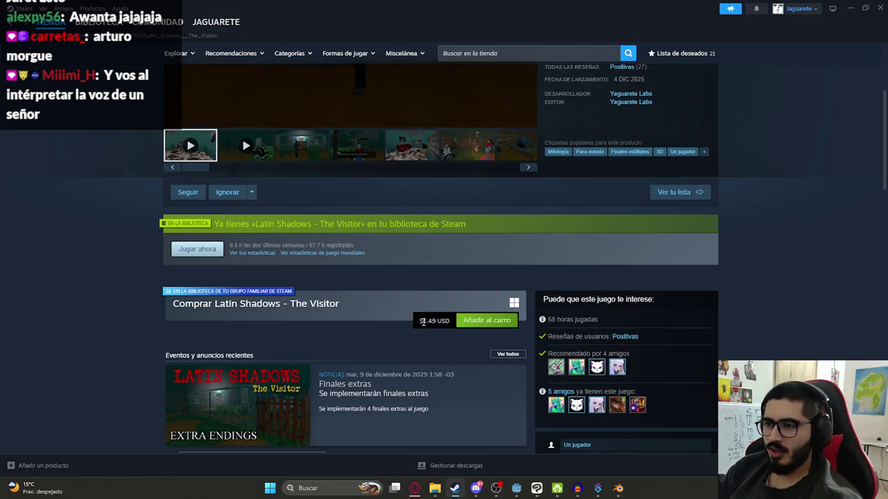
click(417, 292)
scroll(417, 292, up, 4)
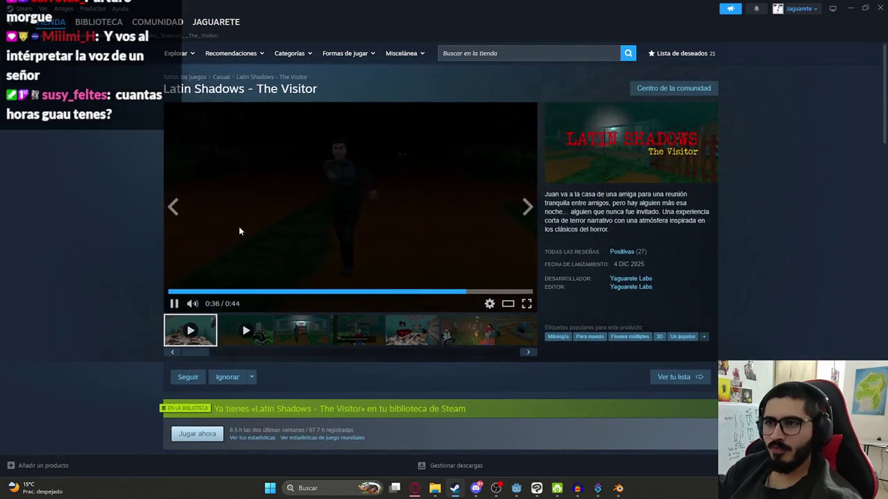
scroll(444, 285, down, 5)
drag(444, 284, 386, 280)
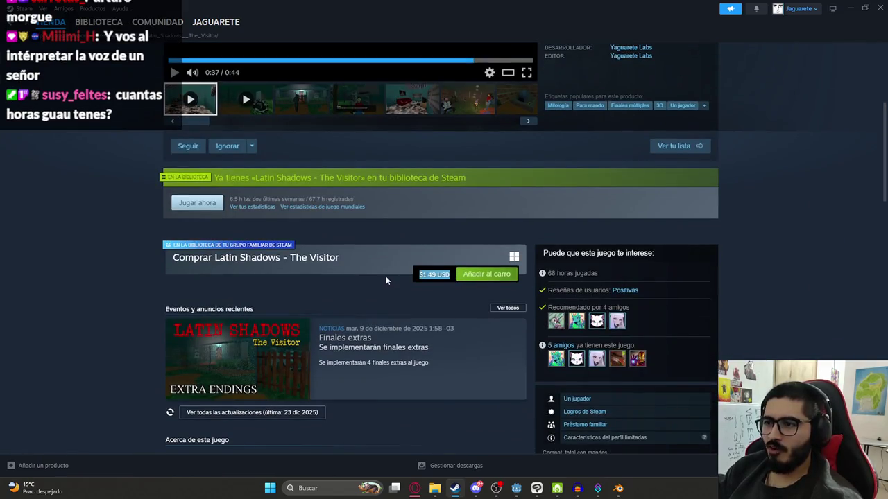
scroll(385, 280, up, 3)
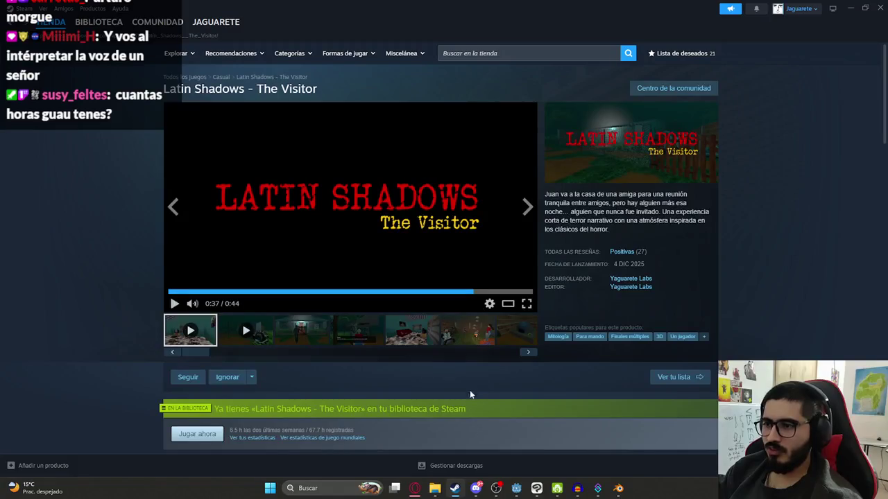
mouse_move(455, 489)
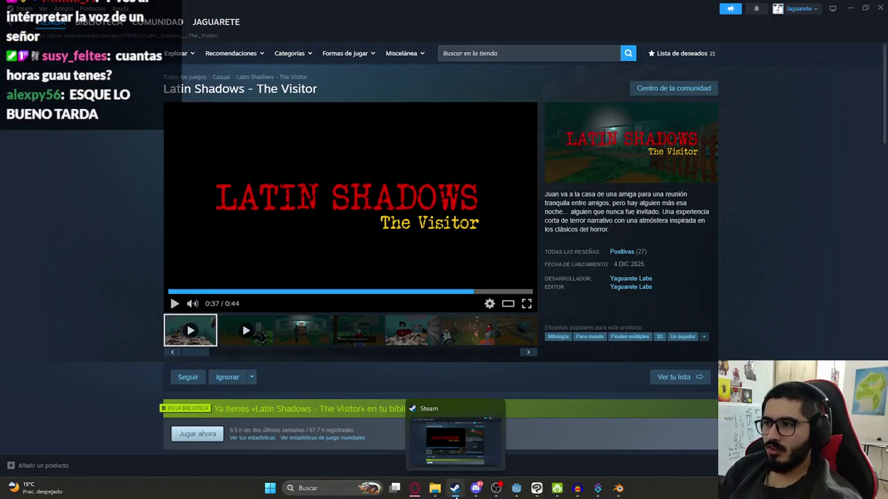
scroll(449, 370, down, 3)
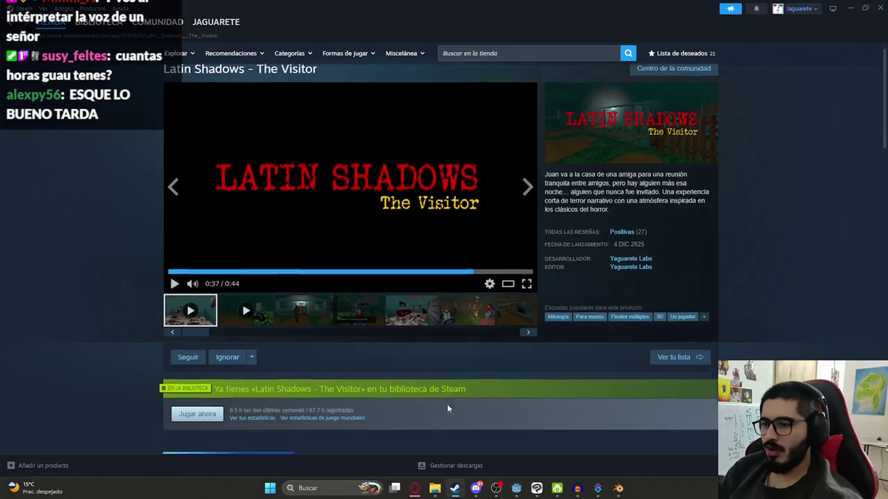
scroll(457, 417, up, 1)
scroll(457, 418, up, 2)
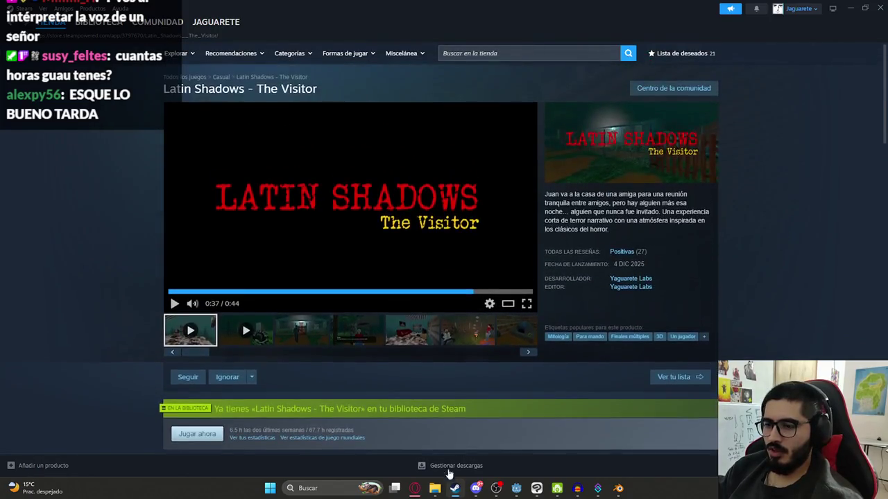
scroll(452, 416, down, 3)
scroll(451, 416, up, 1)
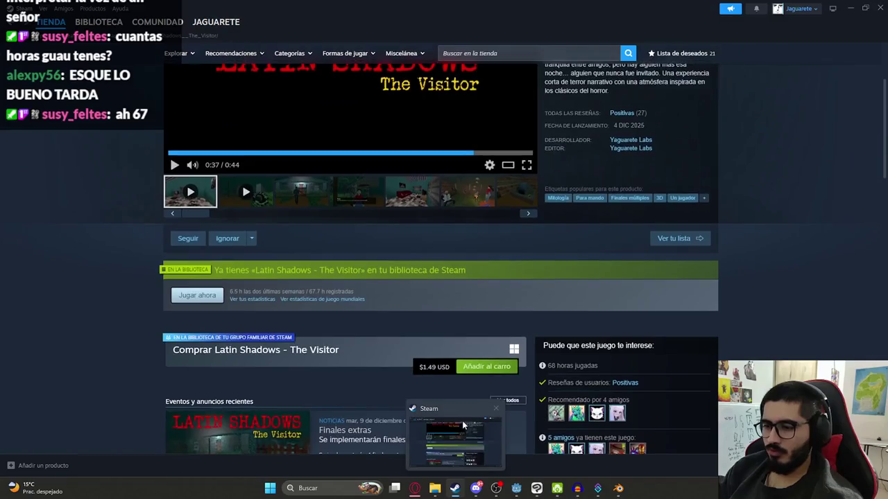
click(454, 489)
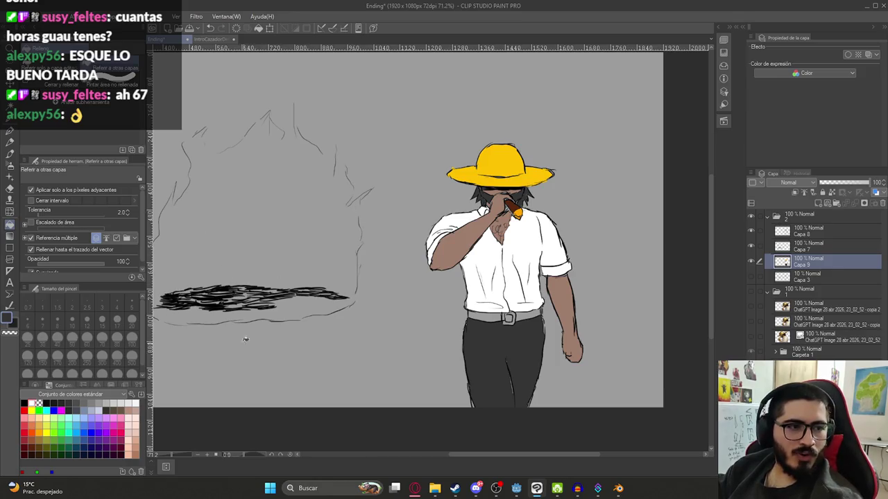
Step: Sample the buckle yellow from the IntroCazador illustration and fill the cowboy's belt buckle with it
click(208, 39)
drag(493, 375, 440, 321)
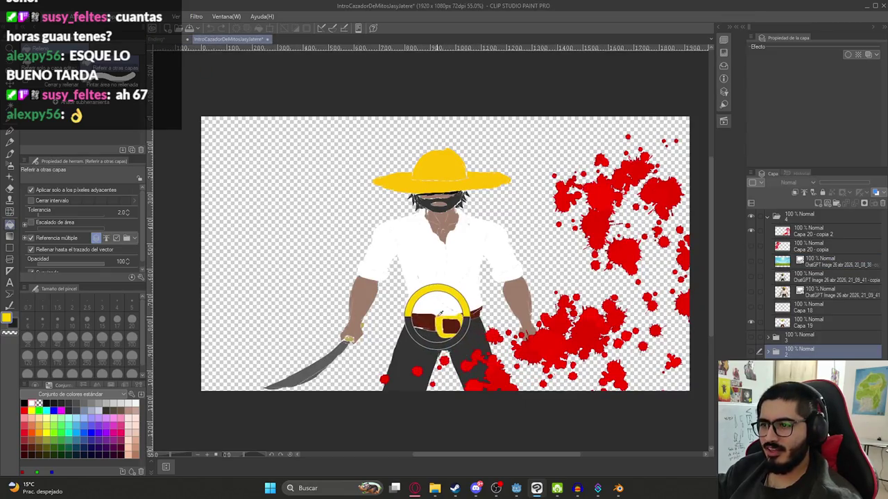
click(169, 39)
scroll(527, 323, up, 3)
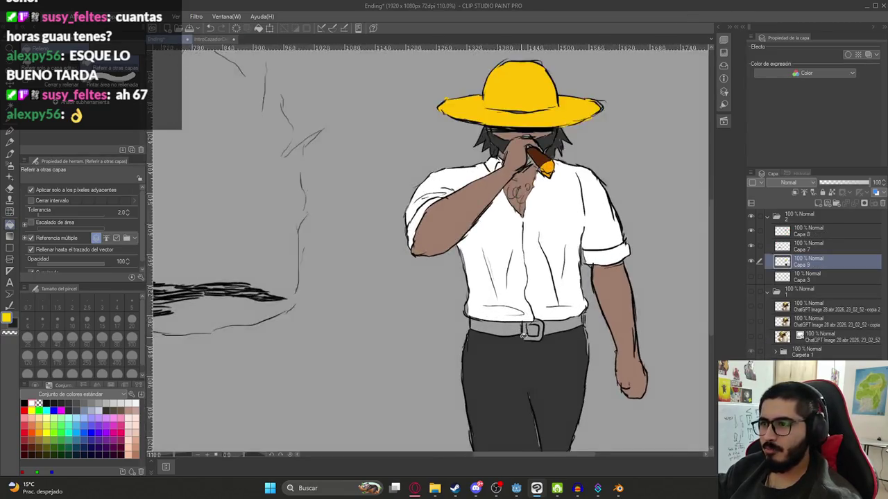
scroll(526, 323, up, 2)
click(527, 321)
key(ctrl+z)
scroll(529, 326, up, 5)
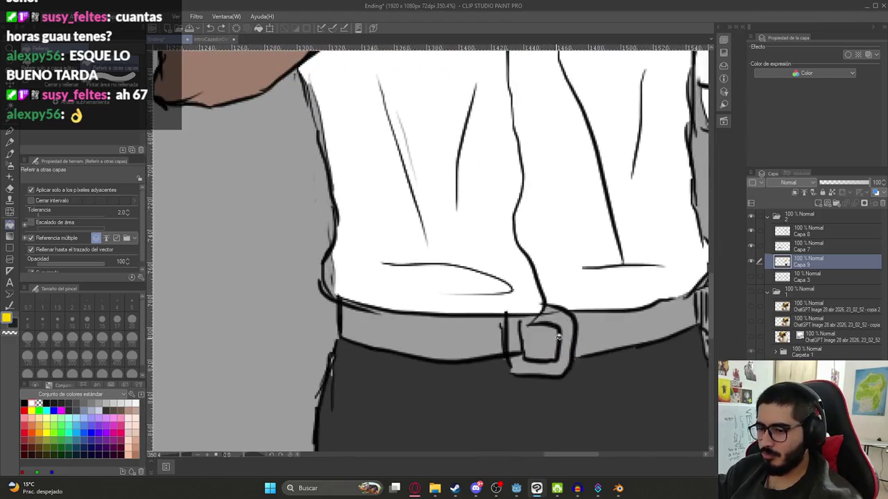
key(p)
key(g)
click(517, 329)
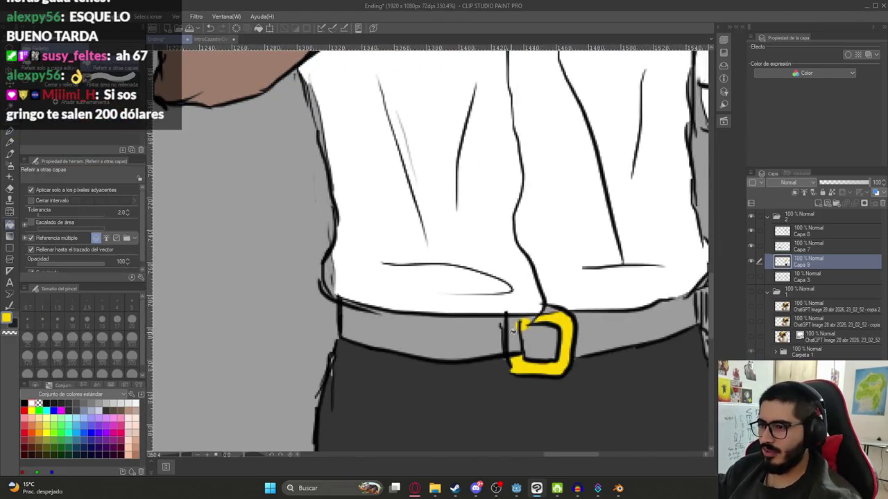
click(516, 330)
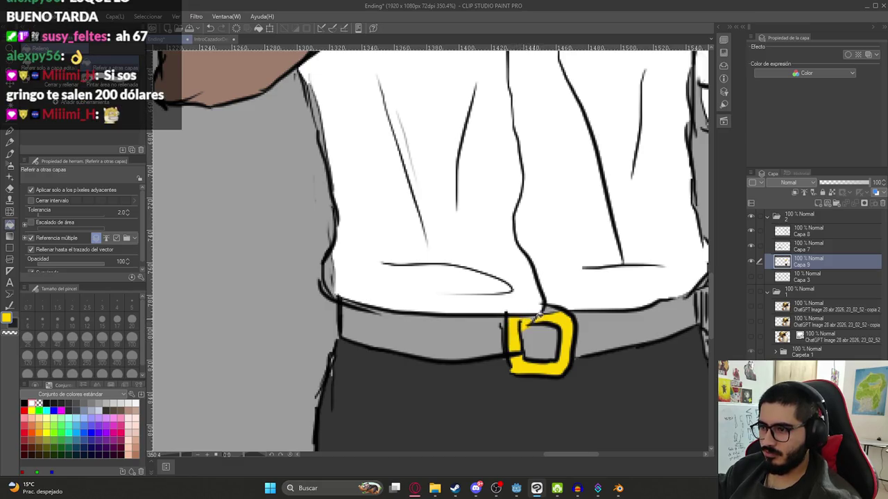
Step: Fill the belt and the buckle's inner hole brown
click(228, 39)
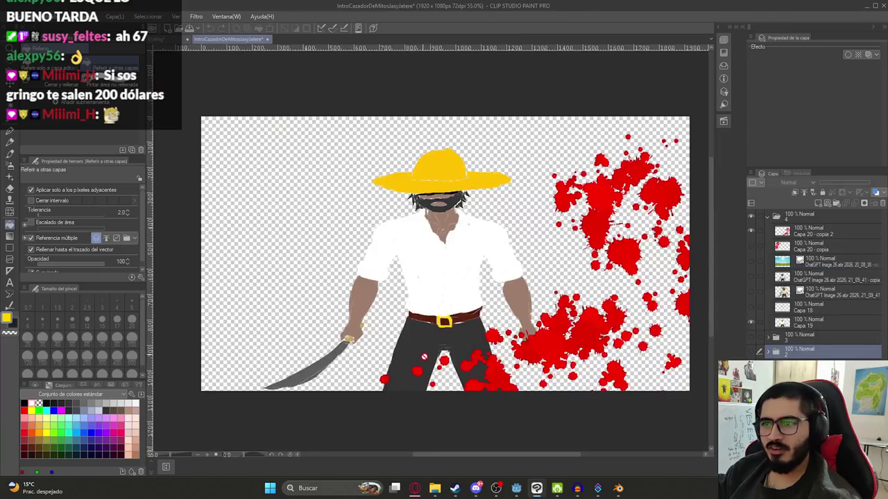
click(157, 39)
click(449, 335)
click(539, 343)
click(624, 329)
scroll(602, 321, down, 2)
scroll(602, 321, down, 3)
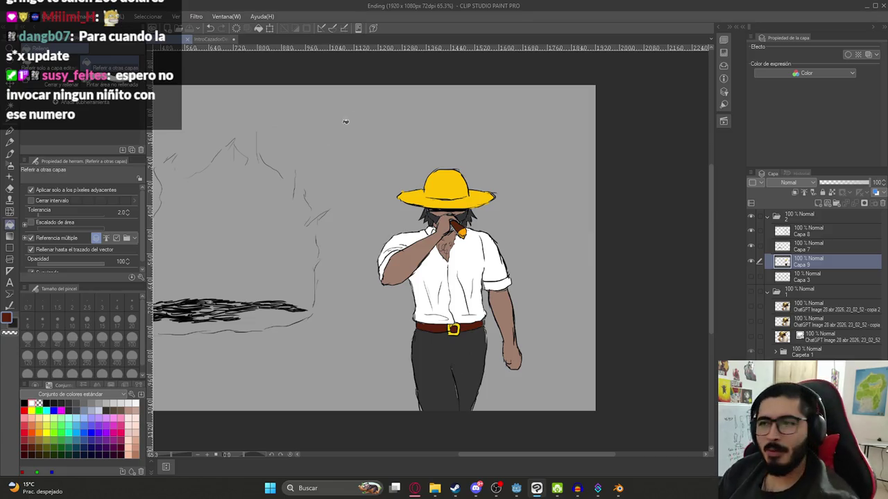
scroll(413, 227, up, 2)
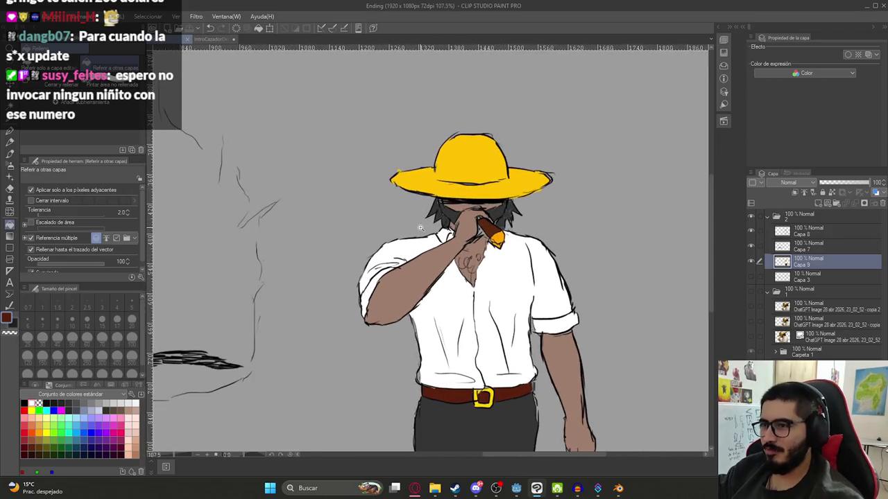
Step: Fill the small gap beside the cigar with the dark colour
scroll(485, 231, up, 5)
click(478, 285)
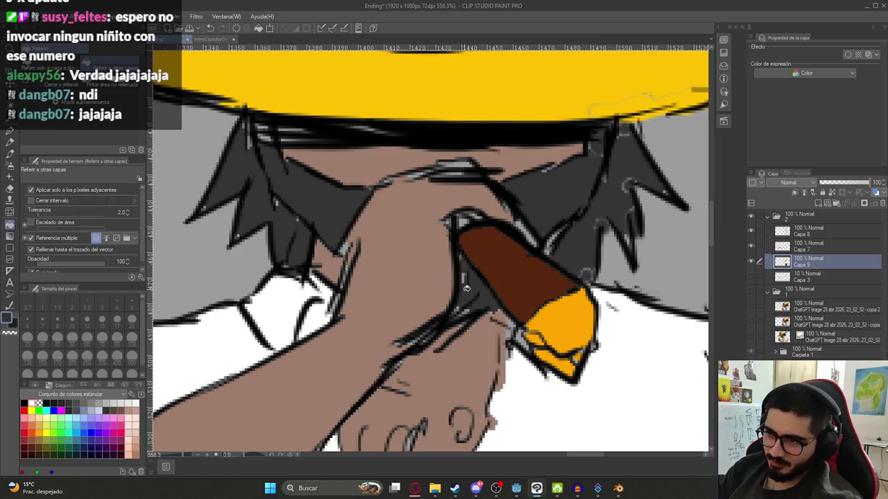
scroll(470, 290, down, 5)
scroll(466, 229, up, 2)
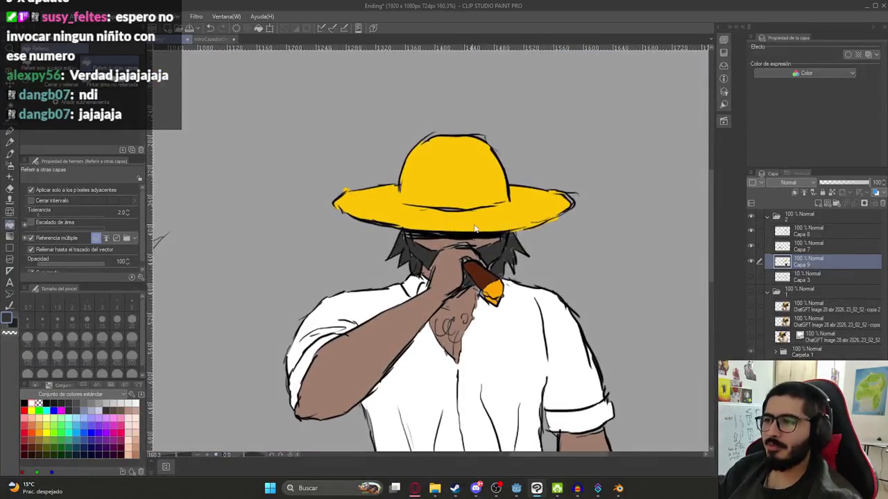
scroll(475, 259, up, 3)
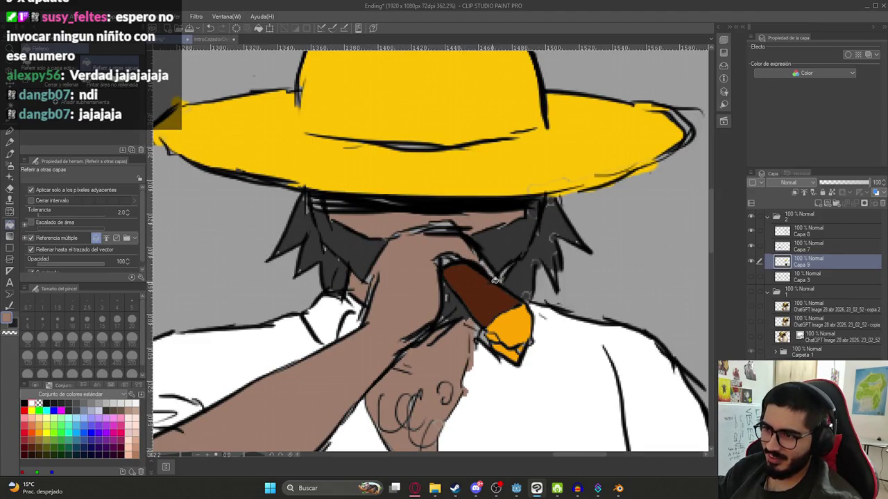
scroll(486, 267, down, 5)
scroll(416, 236, up, 1)
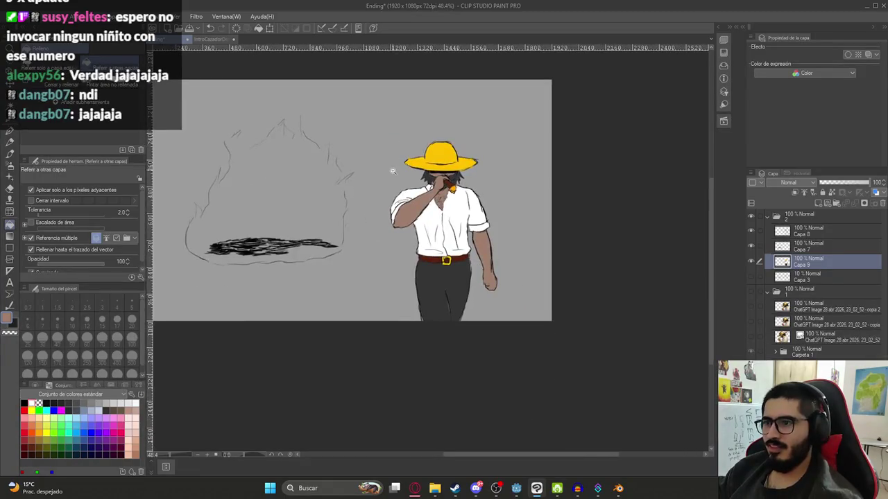
scroll(409, 201, up, 1)
scroll(423, 267, up, 3)
scroll(451, 305, up, 1)
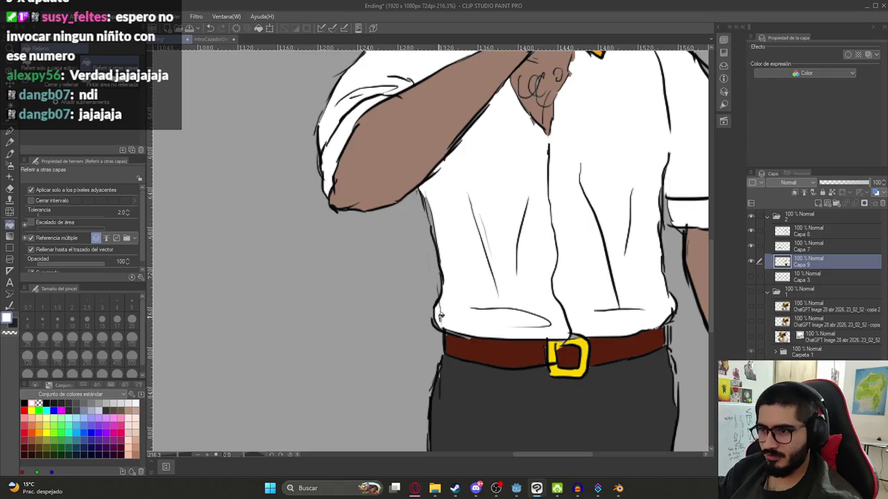
scroll(440, 317, down, 3)
scroll(457, 247, down, 2)
scroll(471, 239, down, 1)
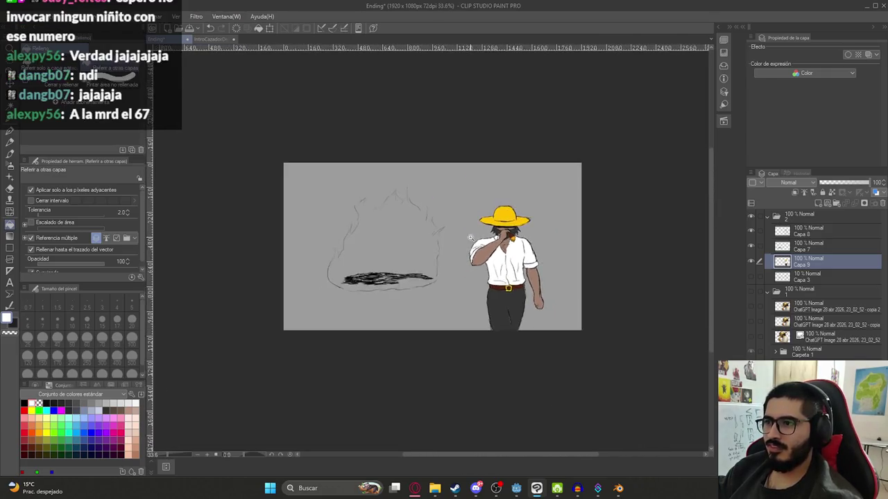
scroll(470, 238, up, 3)
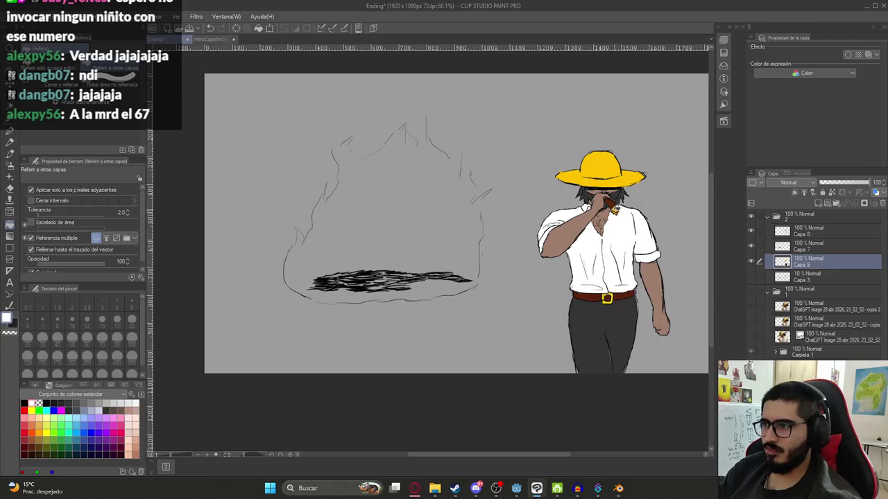
Step: Sample yellow from the reference hat, then undo a test fill and stroke on the fire
click(750, 292)
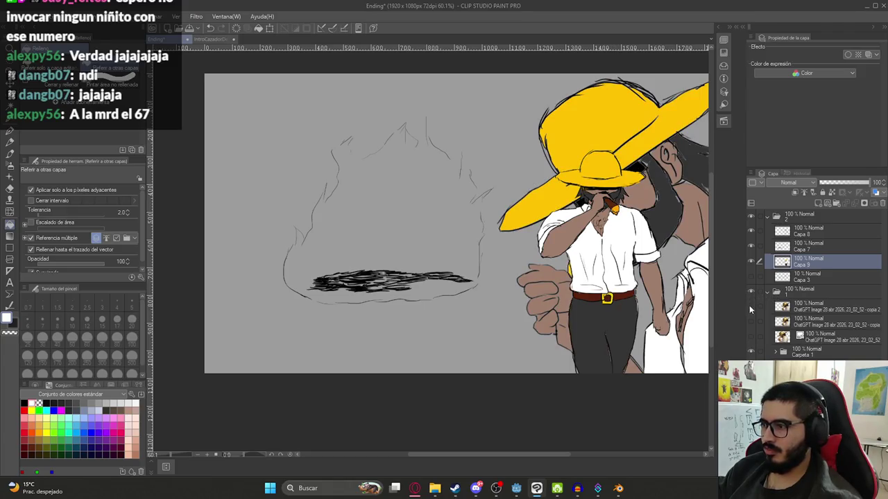
alt+click(567, 269)
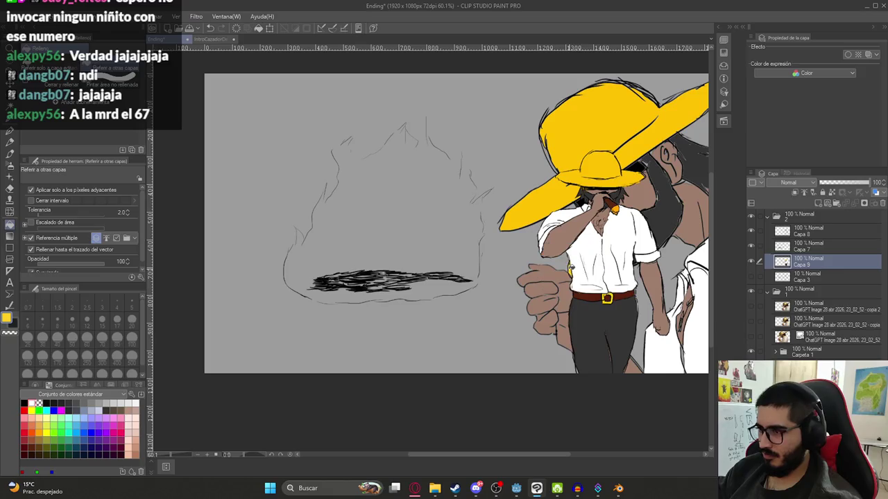
click(750, 292)
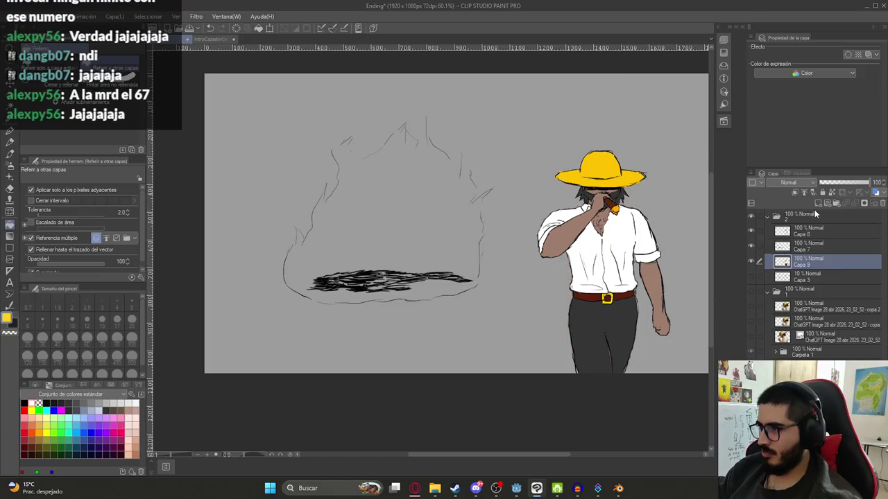
click(375, 206)
key(ctrl+z)
key(p)
drag(362, 152, 396, 161)
key(ctrl+z)
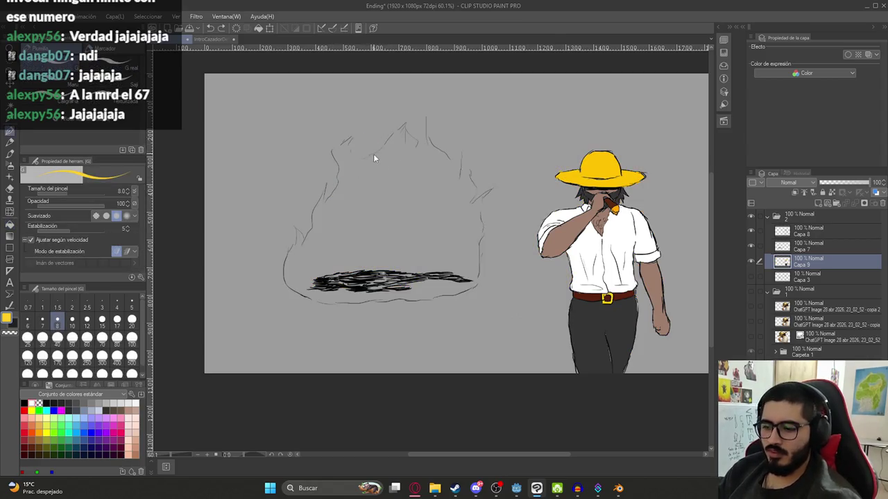
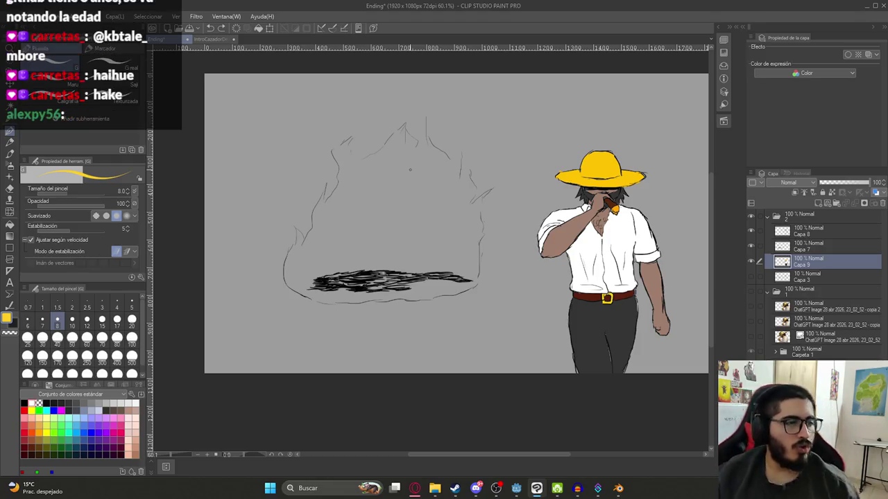
Step: In Chrome's YouTube tab, go to Your channel and show its Videos list
click(414, 488)
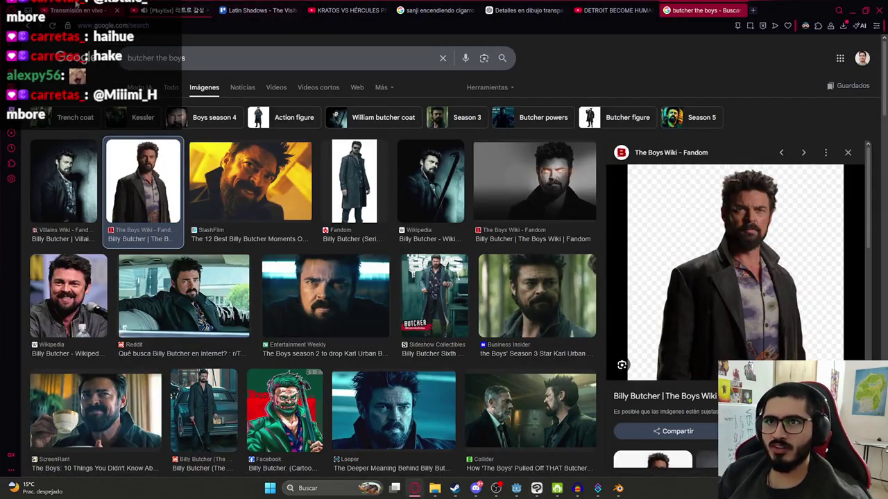
click(347, 10)
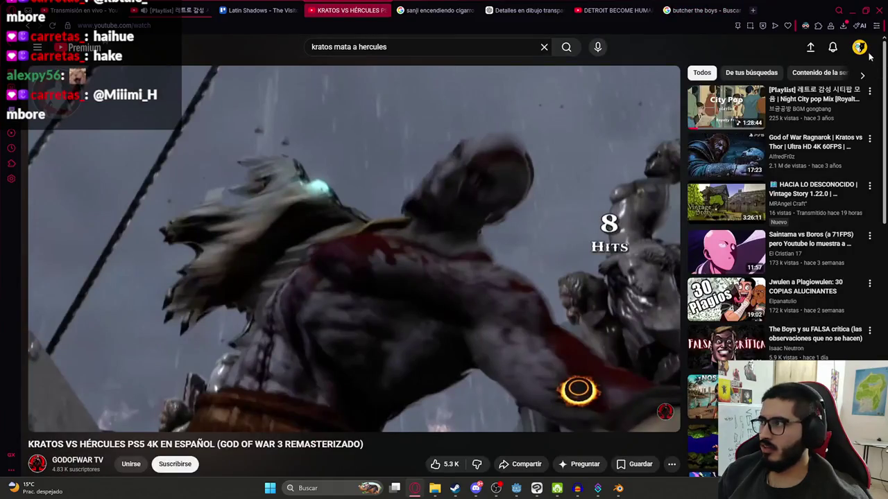
click(860, 47)
click(784, 94)
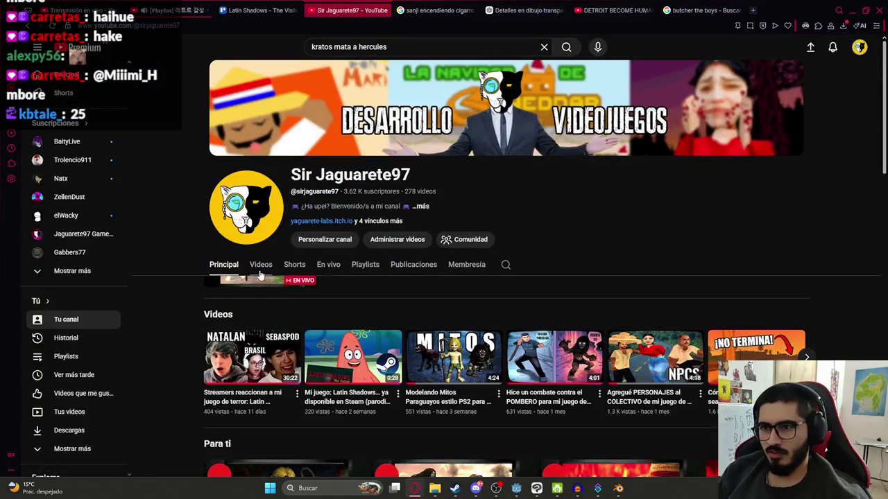
click(260, 271)
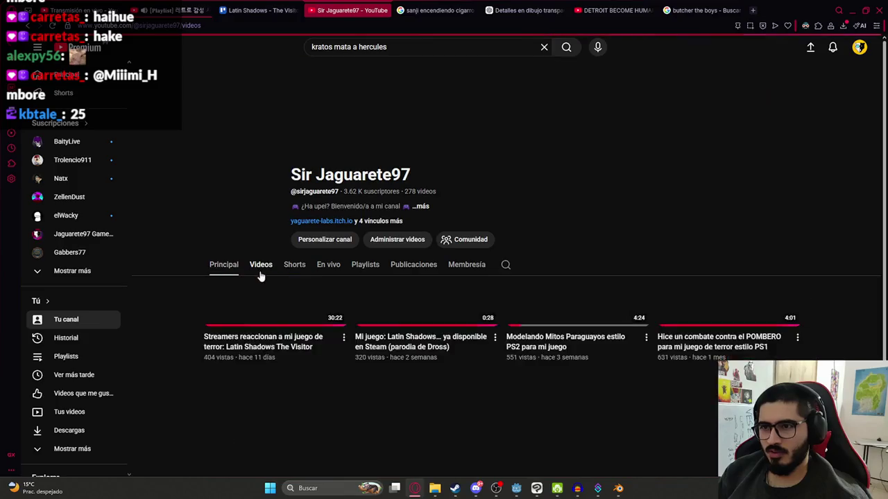
scroll(271, 201, down, 3)
scroll(176, 257, down, 3)
scroll(184, 256, down, 3)
scroll(192, 283, up, 2)
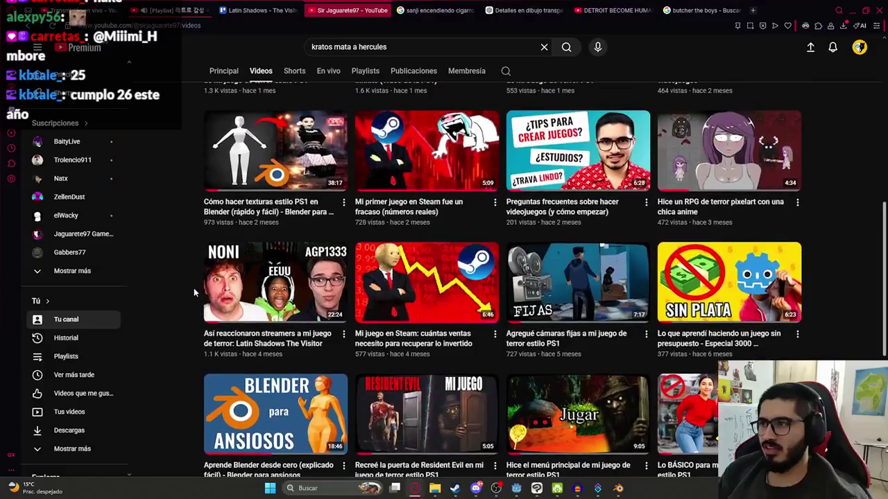
scroll(184, 286, up, 1)
scroll(182, 284, up, 1)
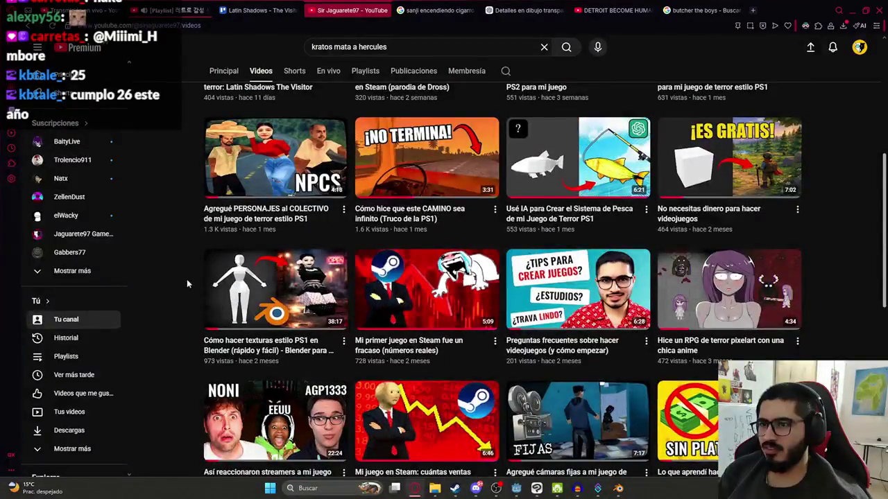
scroll(201, 232, up, 1)
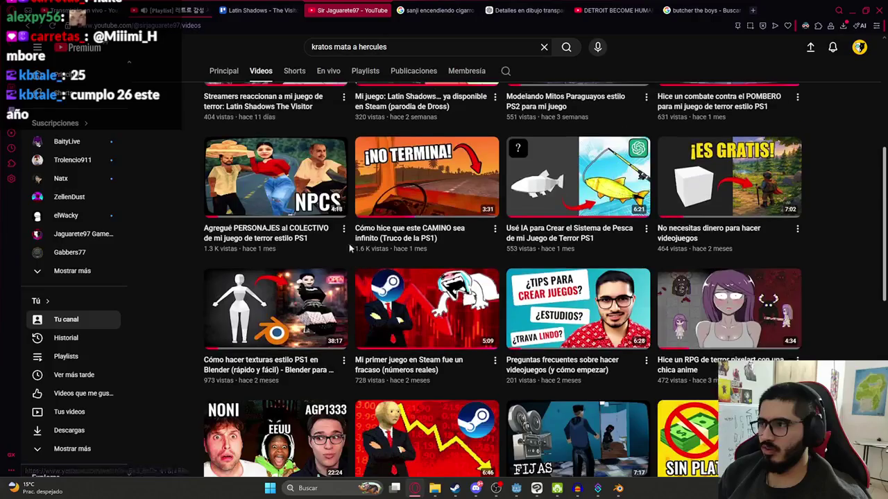
mouse_move(577, 158)
scroll(543, 219, up, 2)
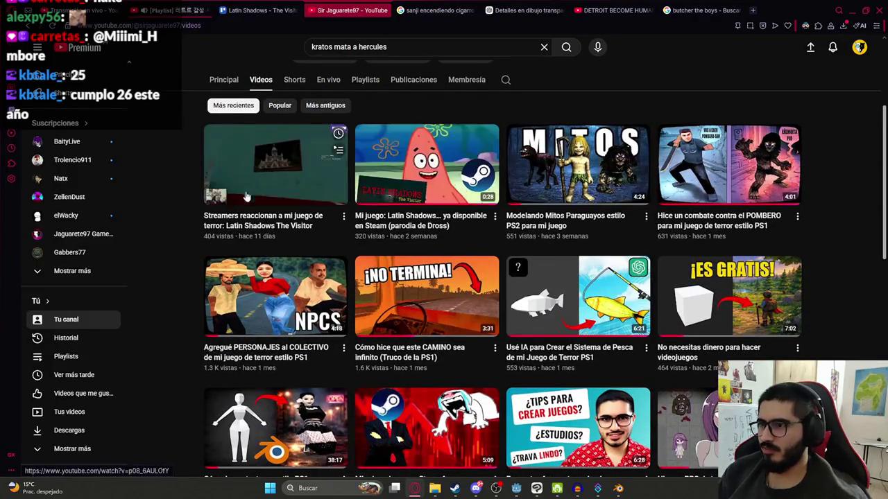
scroll(284, 198, down, 2)
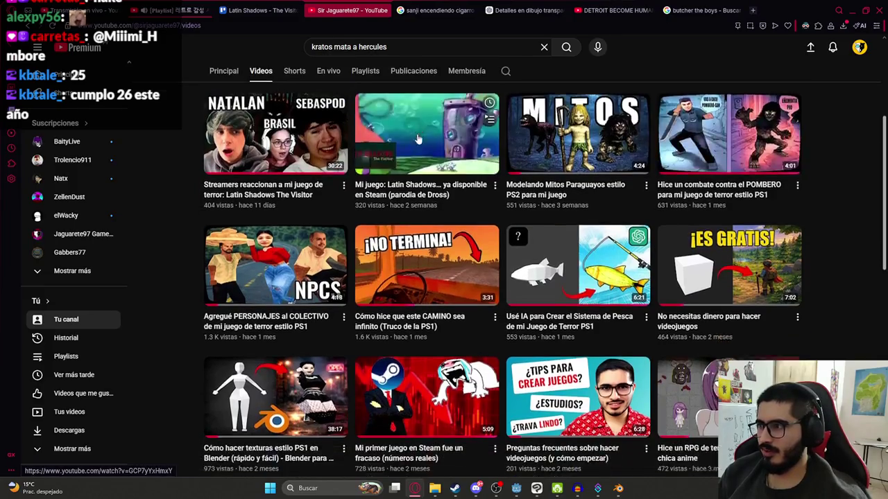
scroll(283, 198, down, 1)
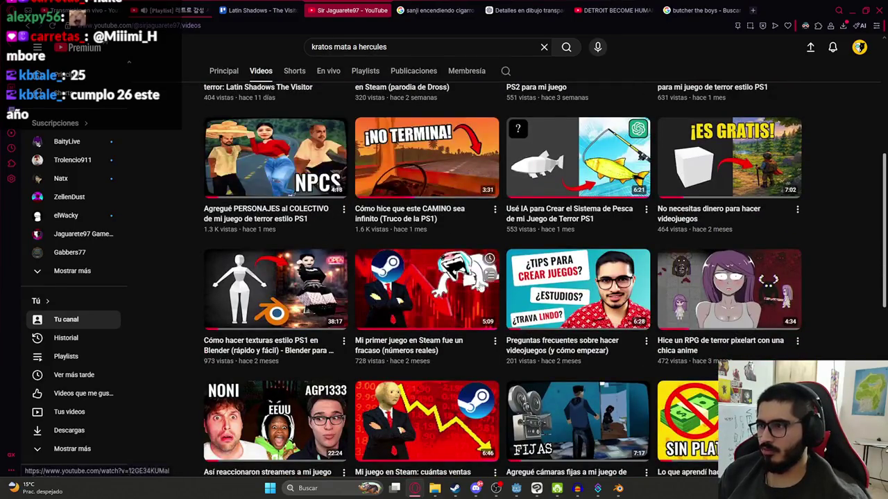
scroll(276, 281, down, 2)
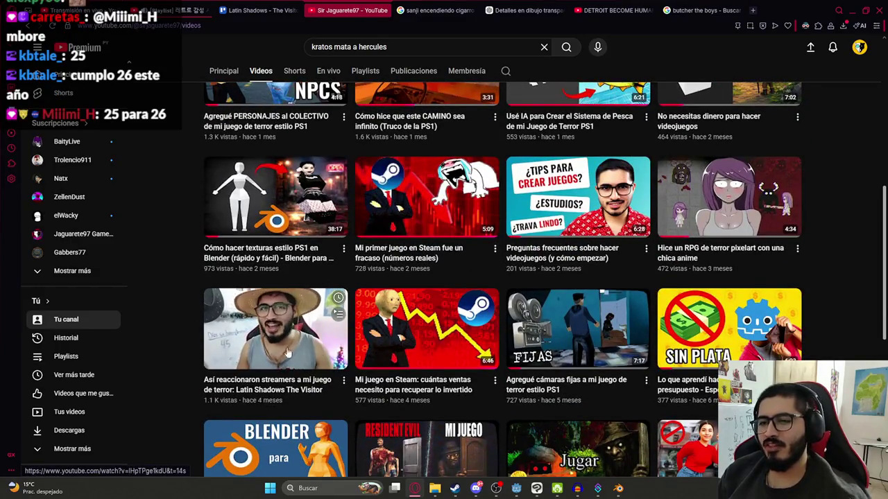
scroll(233, 312, down, 1)
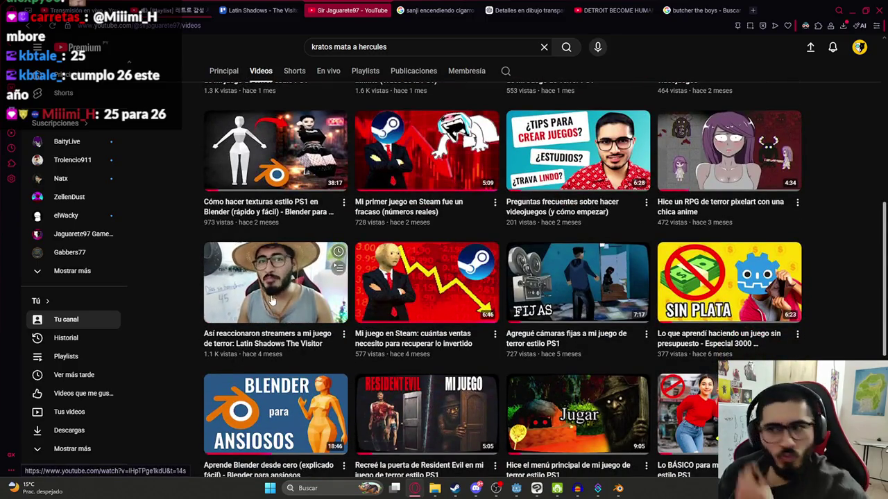
scroll(265, 303, up, 10)
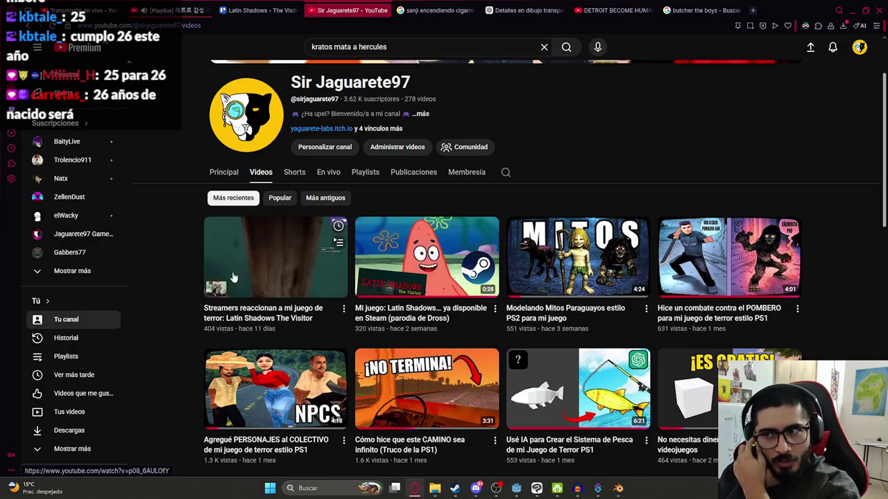
click(356, 174)
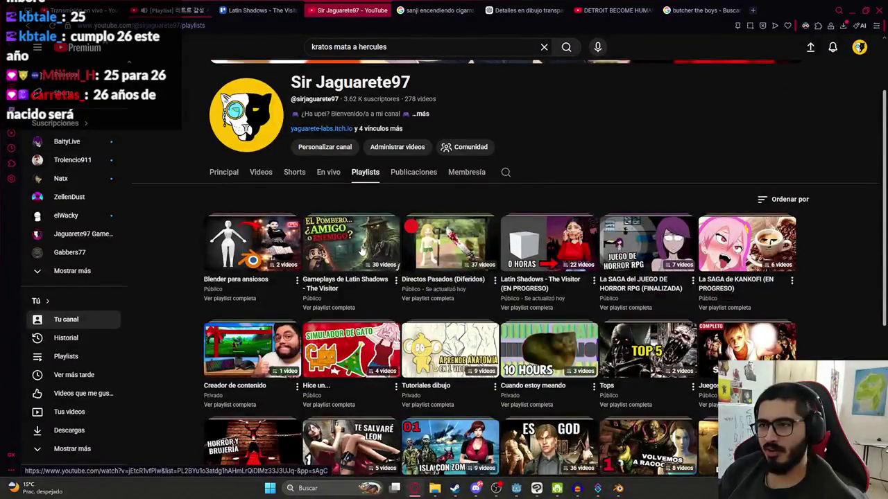
click(361, 251)
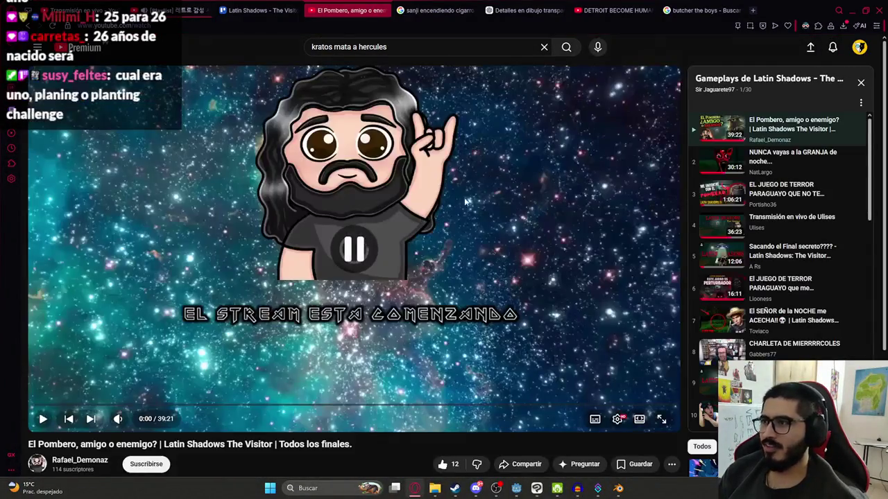
scroll(804, 251, down, 3)
scroll(804, 251, down, 3)
scroll(804, 251, down, 3)
scroll(805, 251, up, 5)
scroll(805, 251, up, 4)
scroll(428, 202, down, 2)
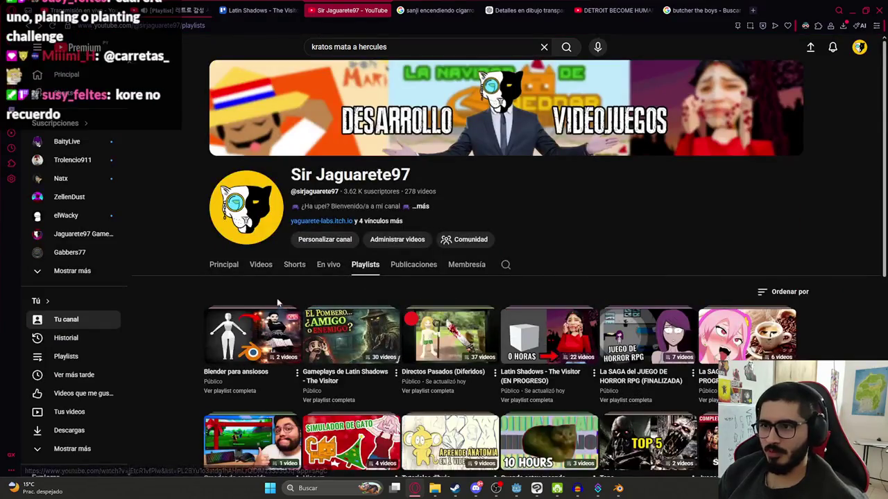
click(261, 264)
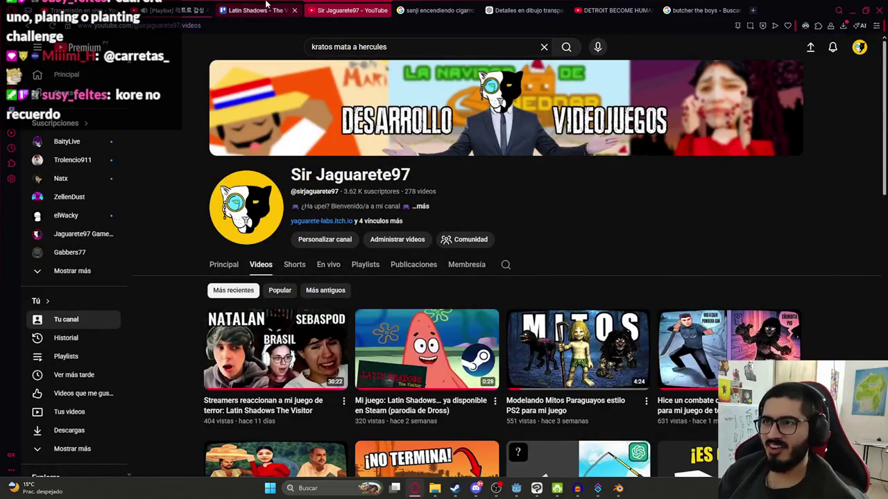
key(alt+Tab)
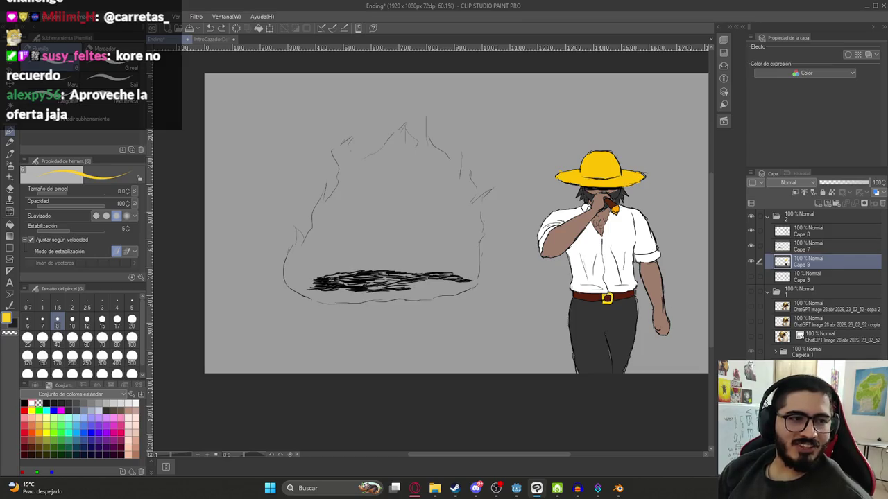
Step: Turn on the drawing snap toggle in the command bar
click(332, 27)
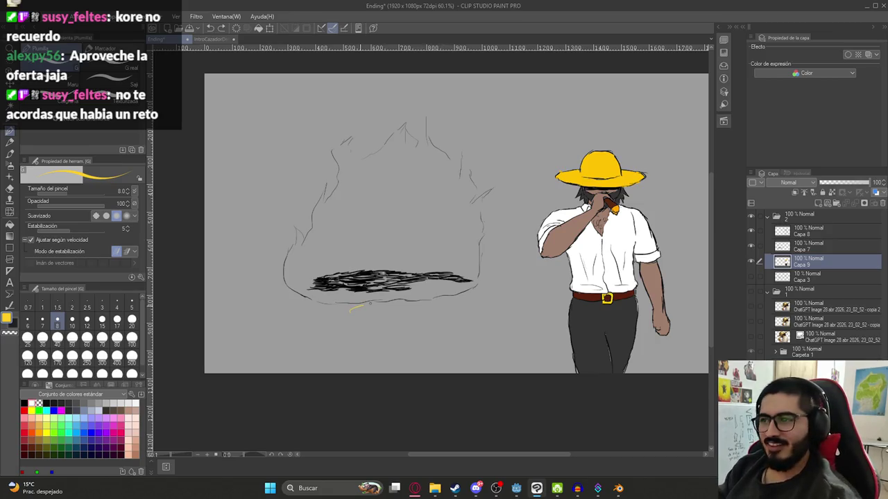
Step: Paint yellow highlights on the flame's upper-left edge, ridge, tall tip and right ridge
drag(420, 219, 415, 347)
key(ctrl+z)
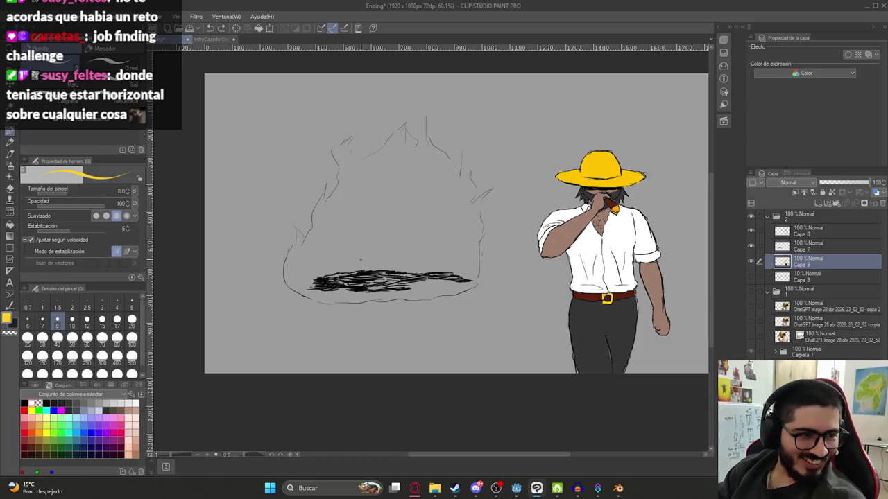
scroll(337, 135, up, 5)
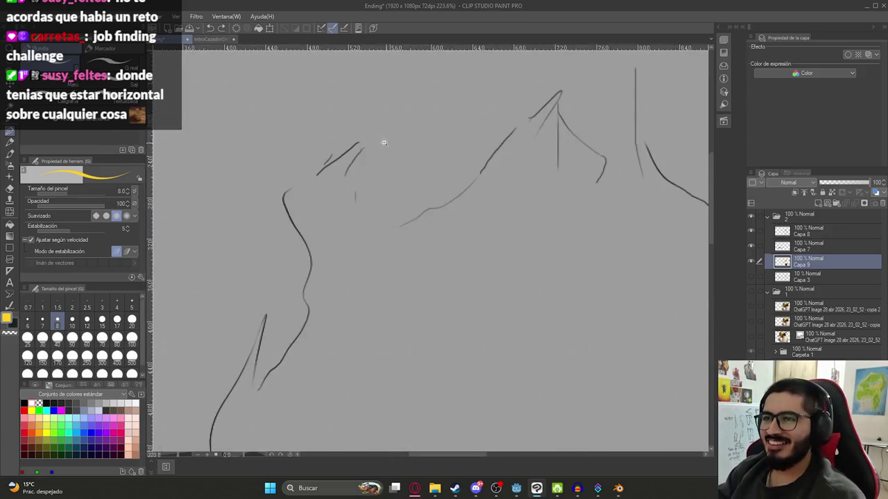
drag(285, 193, 334, 159)
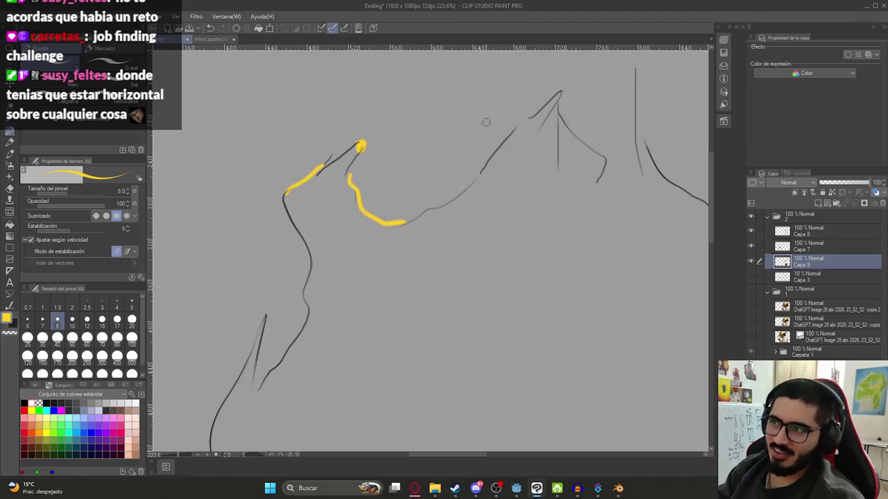
mouse_move(513, 131)
mouse_down()
mouse_move(535, 114)
mouse_move(445, 112)
mouse_up()
drag(512, 181, 539, 69)
key(ctrl+z)
mouse_move(512, 179)
mouse_down()
mouse_move(536, 123)
mouse_move(543, 67)
mouse_move(549, 144)
mouse_up()
drag(647, 182, 570, 119)
drag(559, 165, 602, 137)
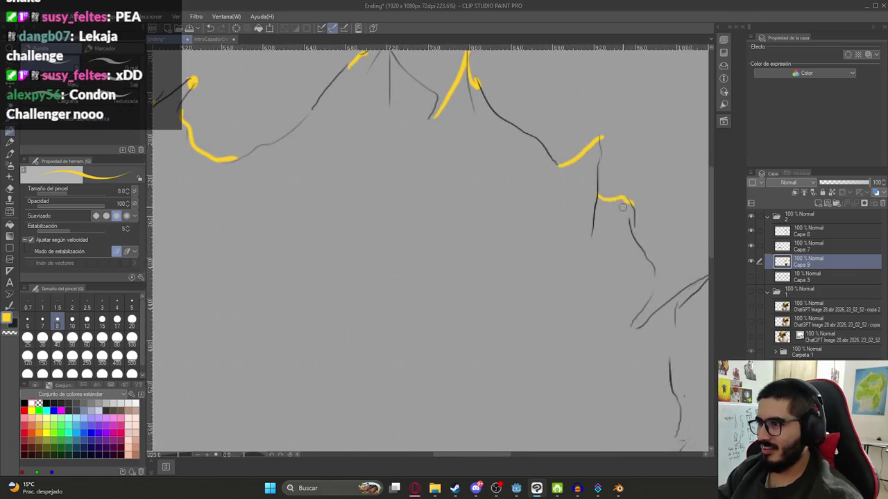
scroll(610, 208, down, 5)
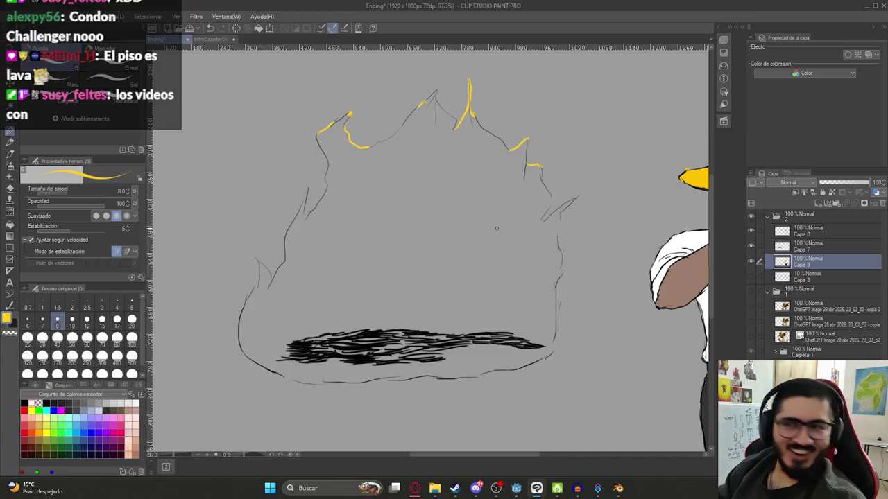
Step: Add short yellow highlights running down the flame's right edge
scroll(572, 158, up, 3)
drag(554, 206, 553, 220)
drag(572, 266, 572, 285)
scroll(573, 268, down, 5)
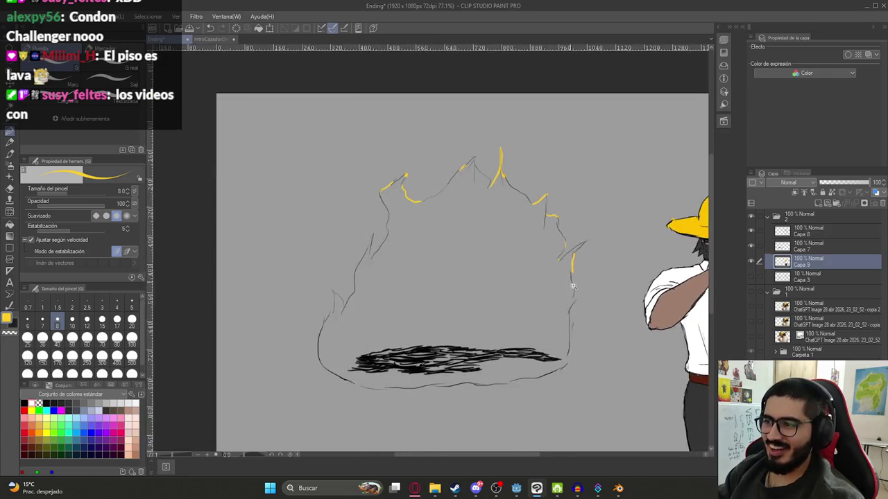
scroll(586, 327, up, 6)
drag(581, 329, 586, 333)
scroll(530, 277, down, 5)
scroll(594, 312, up, 4)
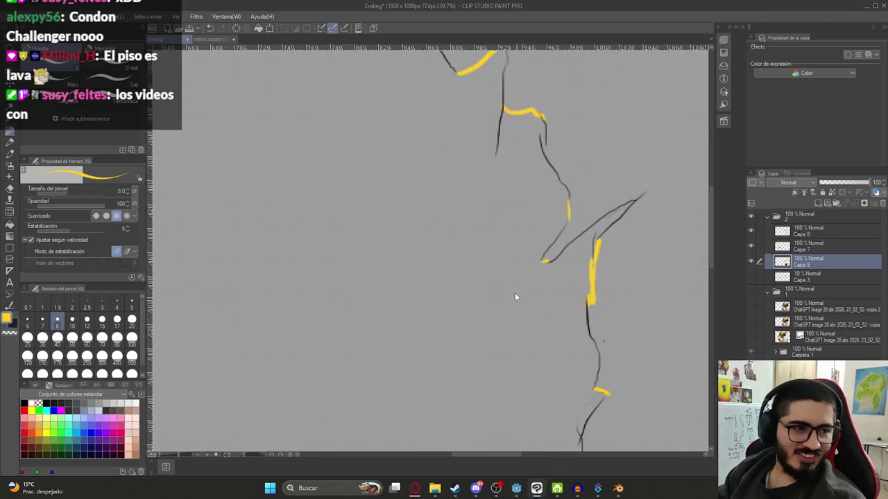
drag(517, 301, 581, 213)
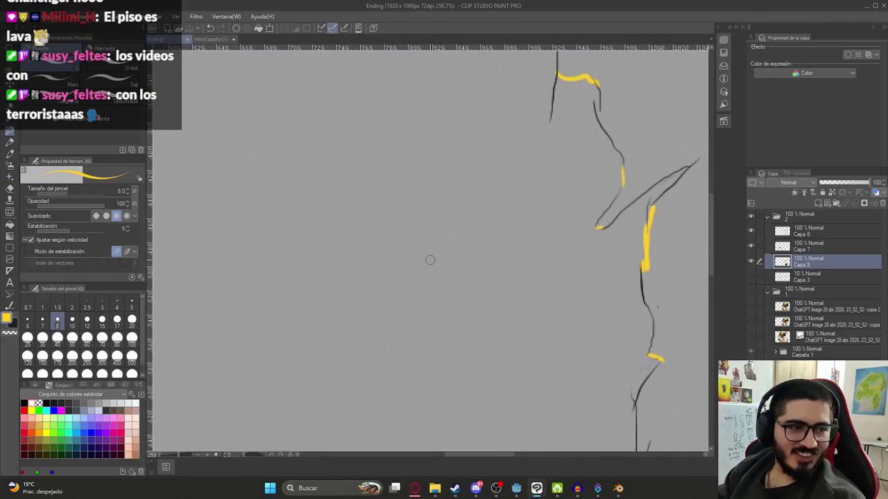
scroll(436, 261, down, 5)
scroll(525, 278, up, 3)
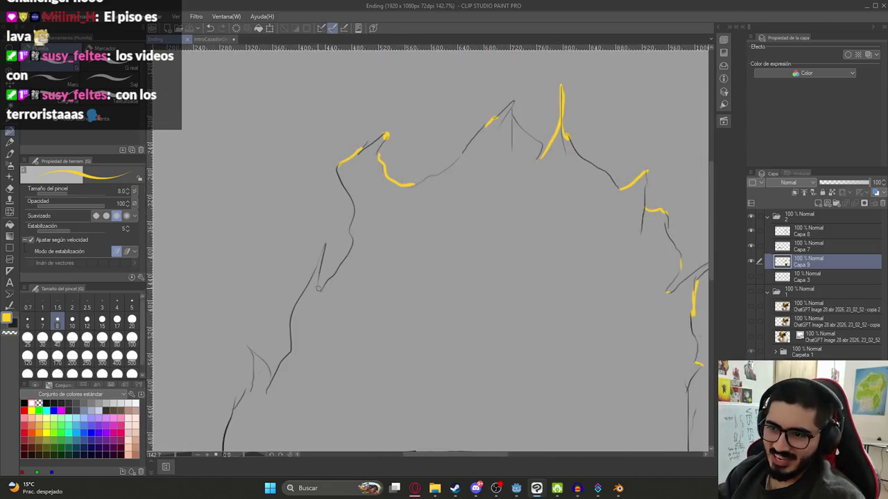
scroll(319, 290, up, 2)
scroll(337, 224, up, 2)
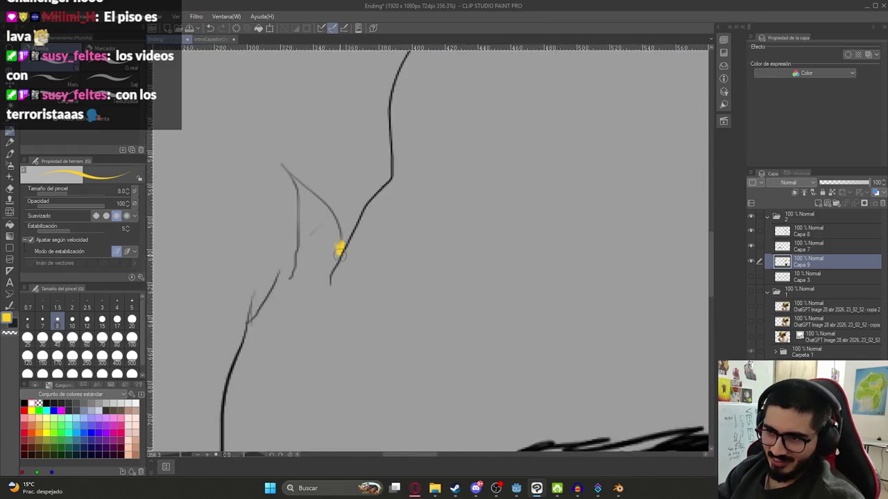
Step: Add yellow strokes on the left flame edge and near the bottom line's end
mouse_move(270, 291)
mouse_down()
mouse_move(290, 261)
mouse_move(297, 267)
mouse_up()
scroll(349, 294, down, 5)
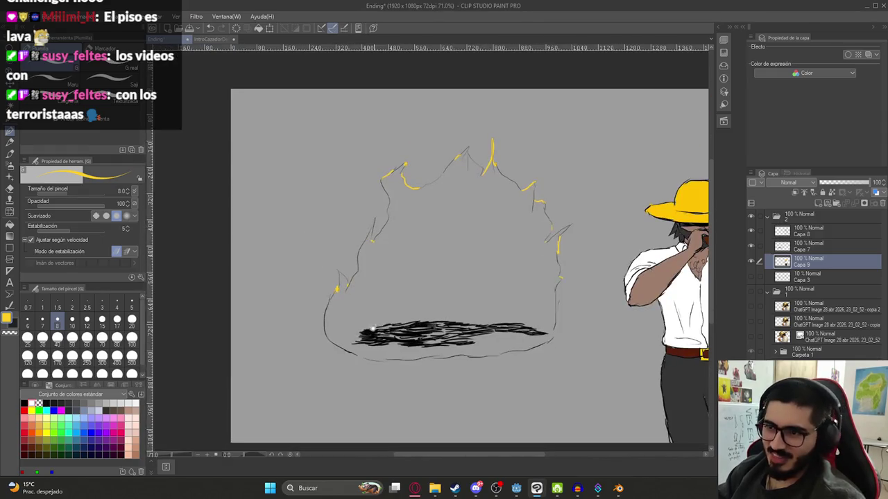
scroll(415, 373, up, 2)
scroll(414, 373, up, 3)
mouse_move(351, 357)
mouse_down()
mouse_move(480, 371)
mouse_move(345, 312)
mouse_up()
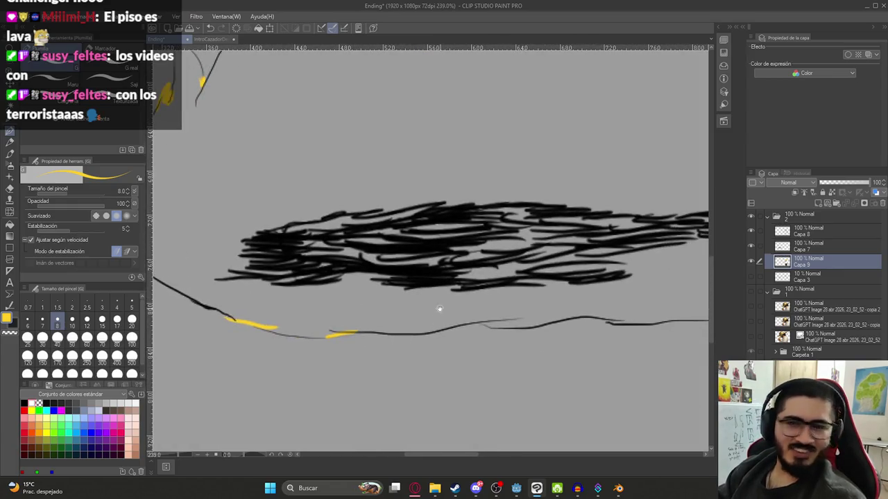
mouse_move(507, 332)
mouse_down()
mouse_move(351, 300)
mouse_move(406, 283)
mouse_up()
key(ctrl+z)
drag(492, 282, 511, 275)
drag(596, 217, 565, 235)
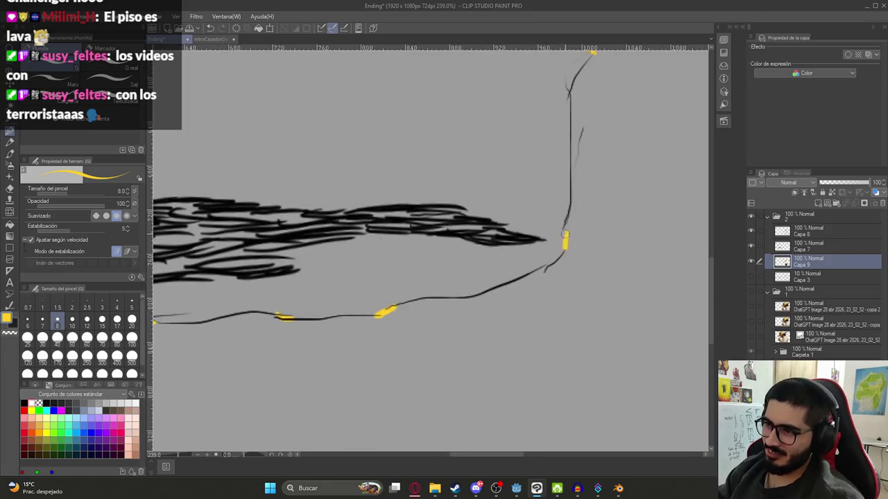
scroll(560, 194, down, 3)
Step: Test-fill the fire outline, undoing leaks, and try vertical and diagonal gap-closing yellow strokes
key(g)
click(534, 152)
key(ctrl+z)
key(p)
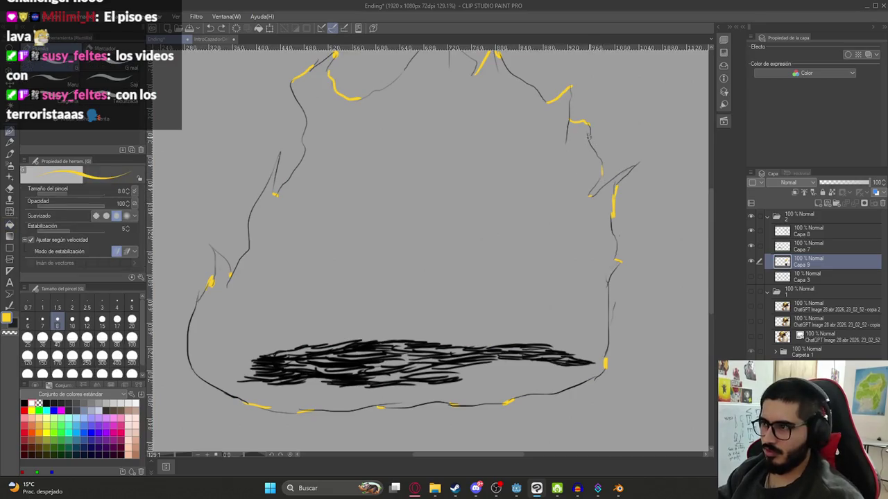
mouse_move(498, 55)
mouse_down()
mouse_move(488, 268)
mouse_move(503, 444)
mouse_up()
key(g)
click(504, 259)
key(ctrl+z)
key(ctrl+z)
key(p)
mouse_move(173, 283)
mouse_down()
mouse_move(334, 234)
mouse_move(652, 264)
mouse_up()
key(g)
click(448, 264)
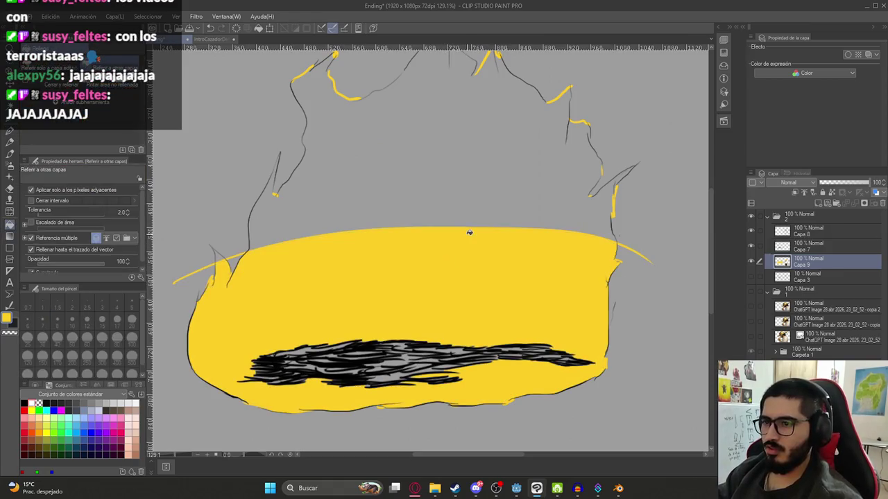
key(ctrl+z)
key(ctrl+z)
key(p)
Step: Retry filling the fire shape yellow, undoing each fill that floods the canvas
scroll(638, 186, up, 2)
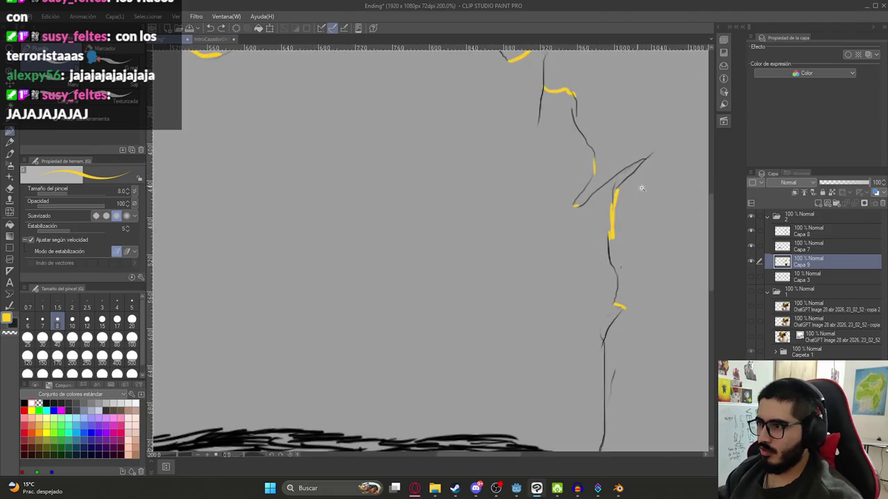
scroll(594, 187, down, 4)
scroll(591, 166, up, 3)
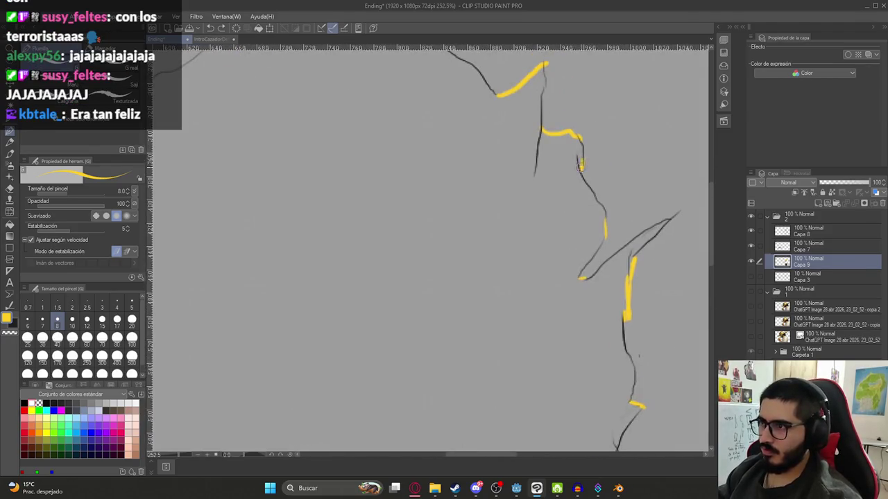
scroll(546, 170, down, 1)
scroll(553, 135, up, 4)
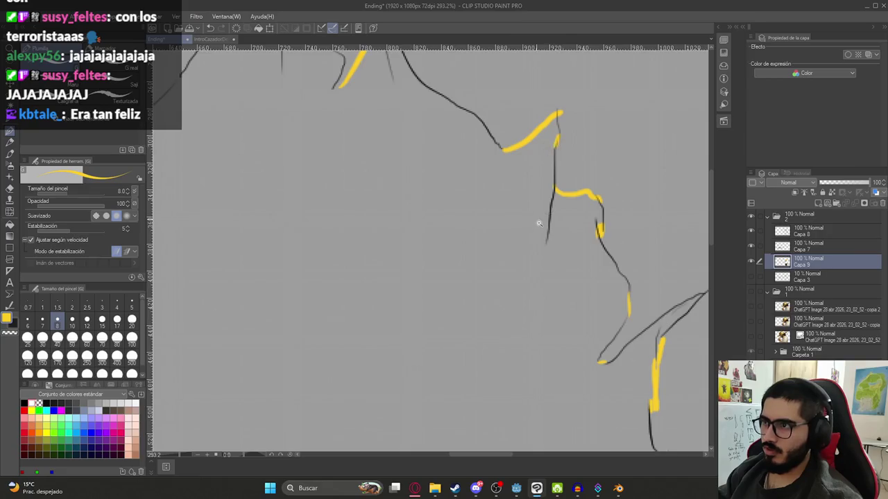
scroll(539, 223, down, 4)
key(g)
key(g)
scroll(486, 194, up, 5)
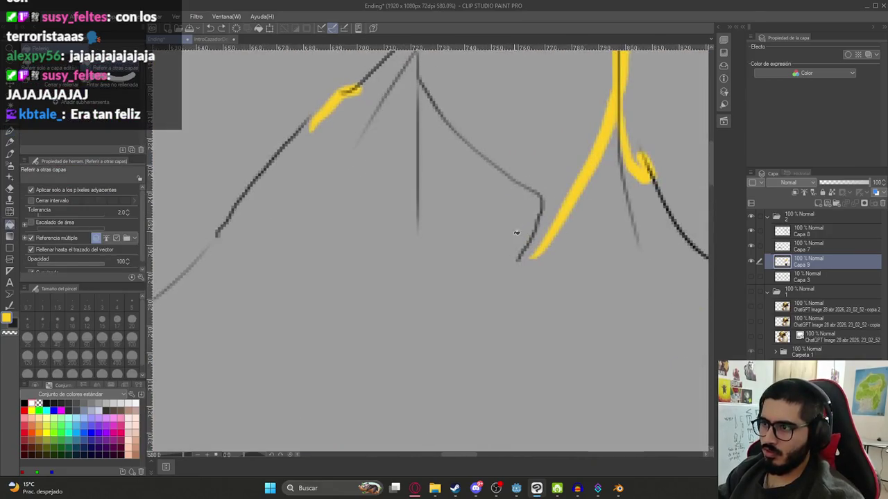
click(528, 247)
click(530, 308)
key(ctrl+z)
key(p)
scroll(511, 238, down, 2)
scroll(476, 192, down, 3)
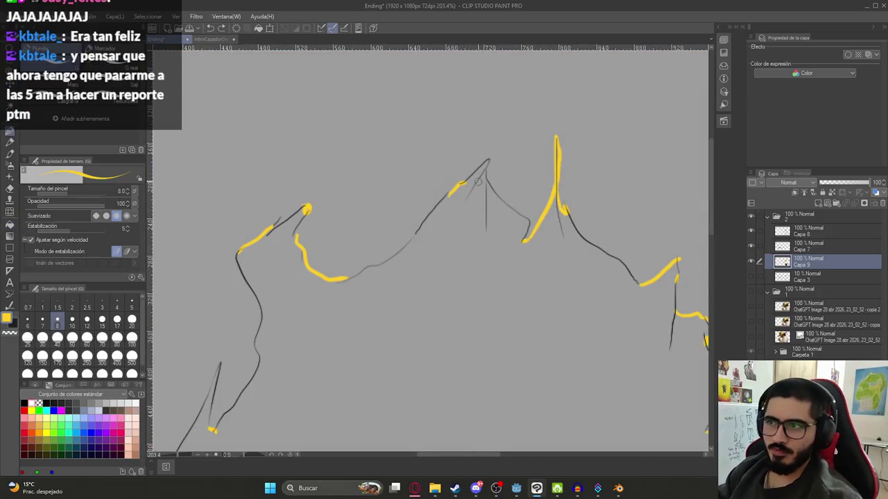
scroll(410, 195, up, 2)
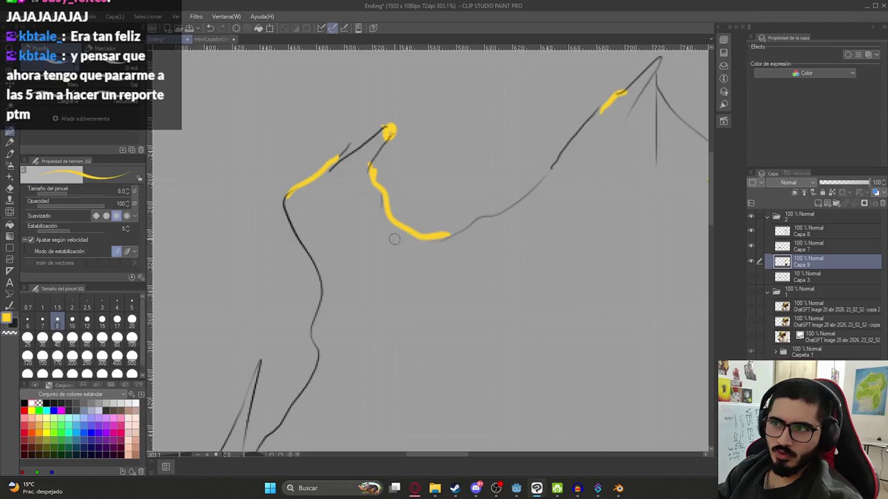
key(g)
click(427, 305)
scroll(427, 306, down, 2)
key(ctrl+z)
key(p)
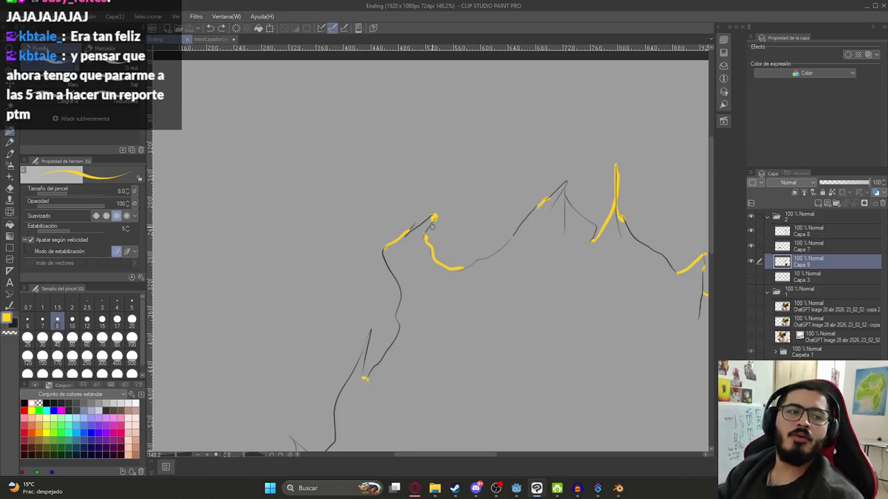
Step: Zoom in on the outline and seal a gap with a small yellow stroke
scroll(412, 236, up, 3)
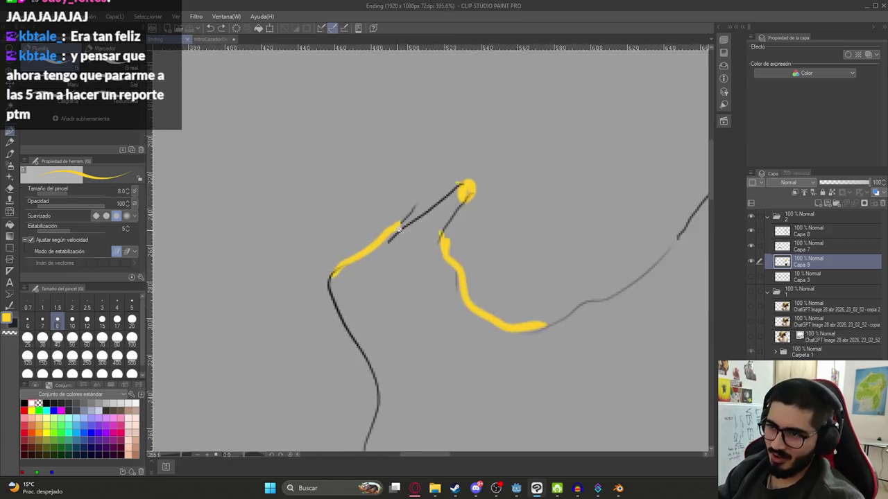
scroll(412, 236, up, 2)
scroll(432, 246, down, 4)
scroll(435, 295, up, 2)
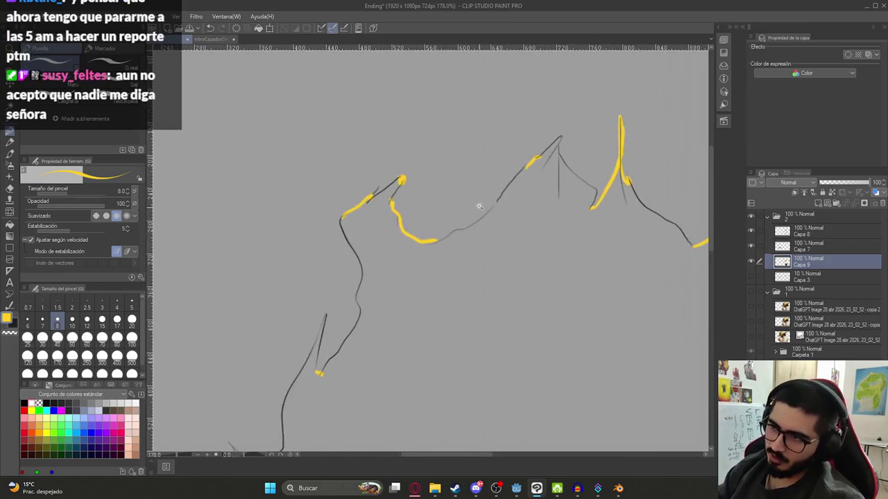
scroll(479, 203, up, 3)
scroll(472, 264, down, 5)
scroll(442, 277, up, 2)
scroll(448, 243, up, 2)
scroll(416, 236, up, 1)
scroll(388, 241, down, 3)
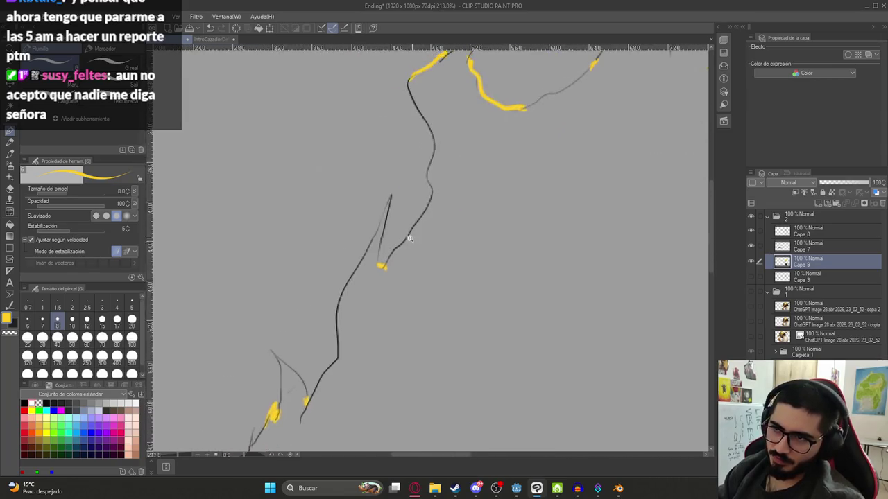
scroll(416, 180, up, 1)
scroll(336, 286, down, 2)
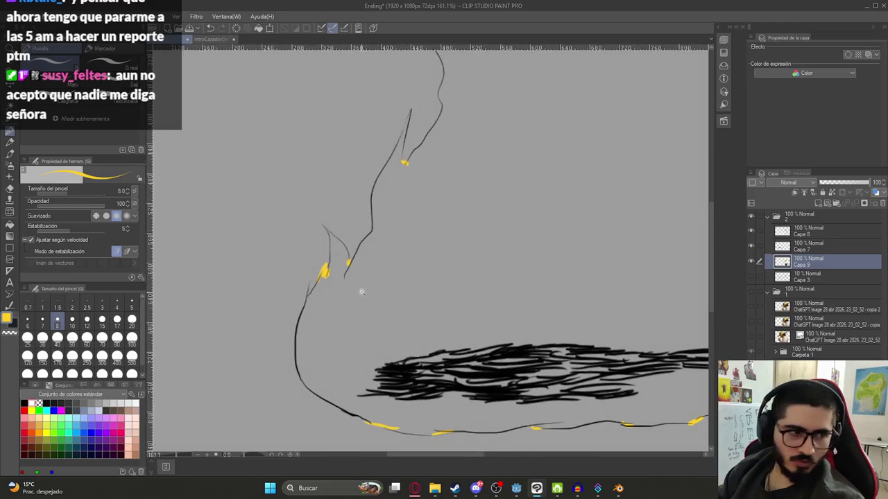
scroll(458, 252, up, 2)
scroll(334, 306, down, 1)
scroll(391, 206, right, 3)
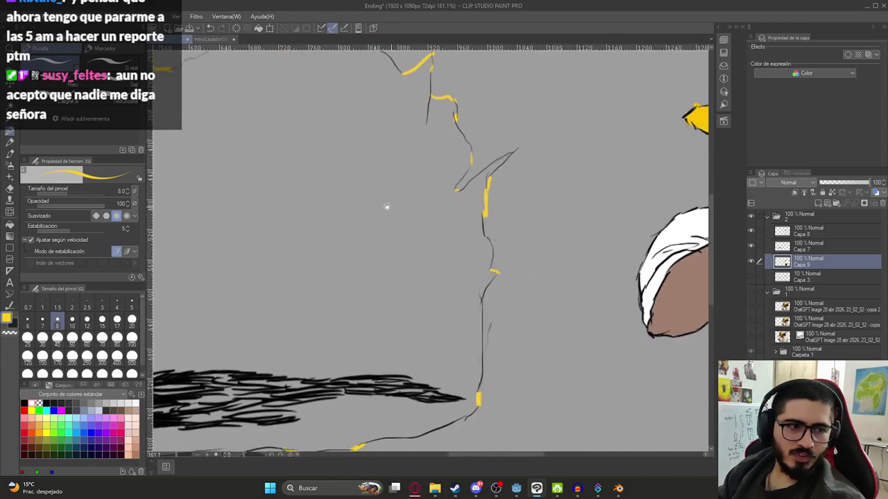
scroll(485, 209, down, 3)
scroll(409, 233, down, 1)
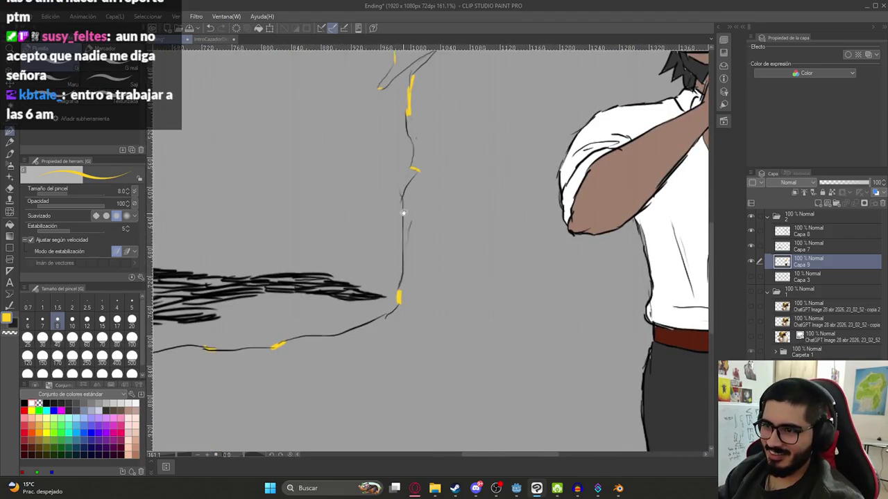
scroll(468, 294, up, 2)
scroll(475, 270, up, 3)
drag(469, 270, 485, 261)
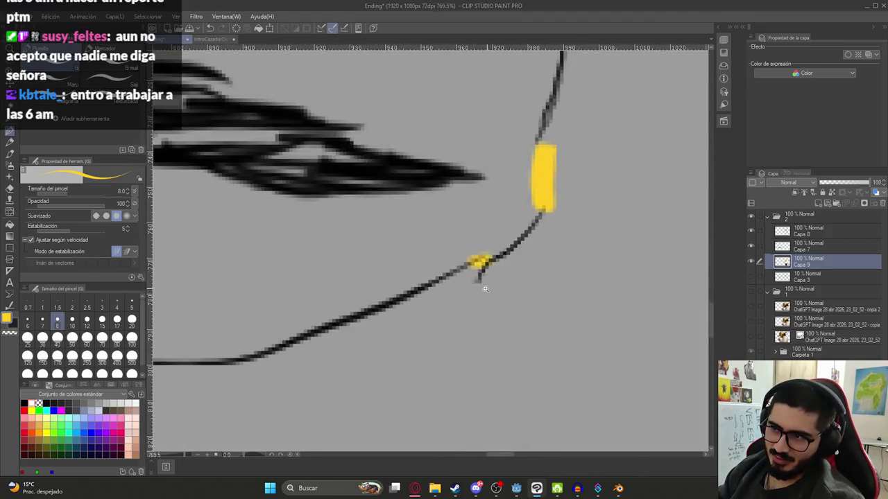
Step: Pan along the outline's right side and lower V to inspect remaining gaps
scroll(499, 277, down, 5)
scroll(487, 297, up, 1)
scroll(416, 284, down, 1)
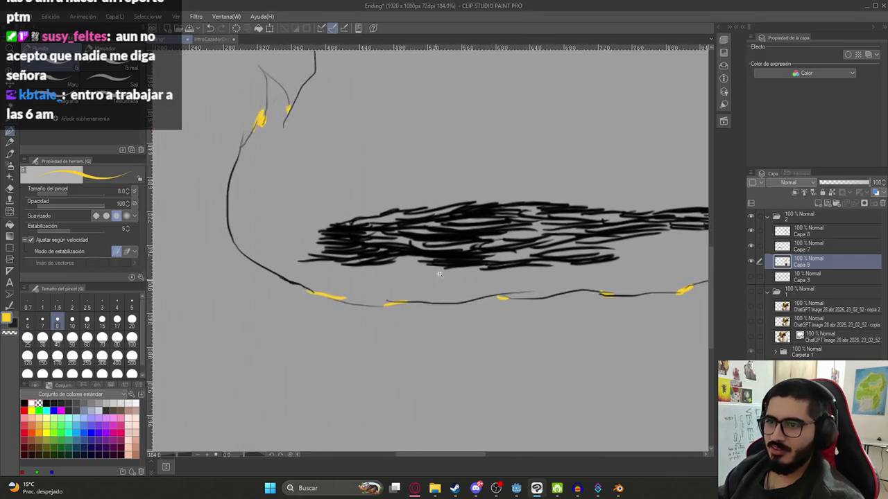
scroll(464, 143, down, 2)
scroll(519, 216, up, 5)
scroll(519, 215, down, 3)
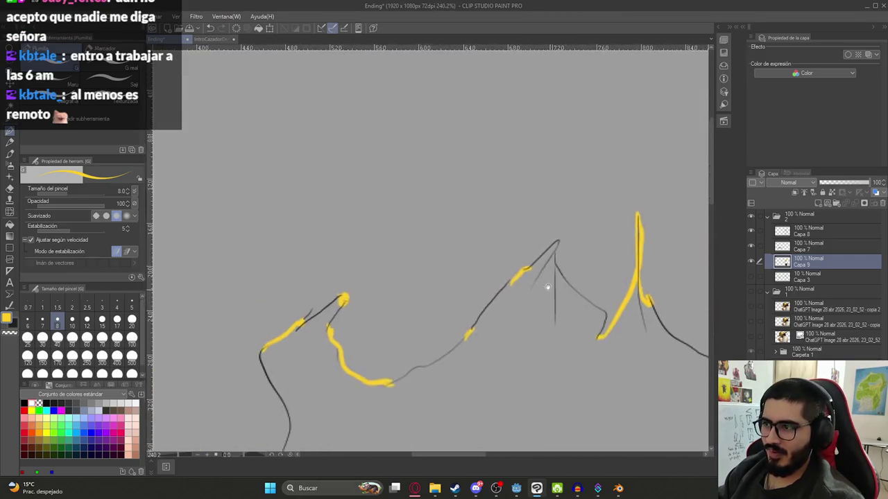
scroll(464, 242, down, 1)
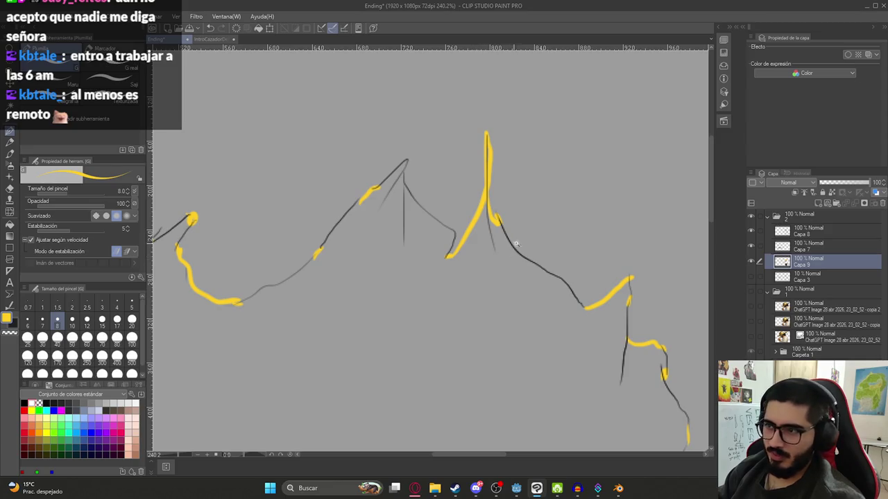
drag(625, 299, 520, 217)
drag(555, 296, 530, 206)
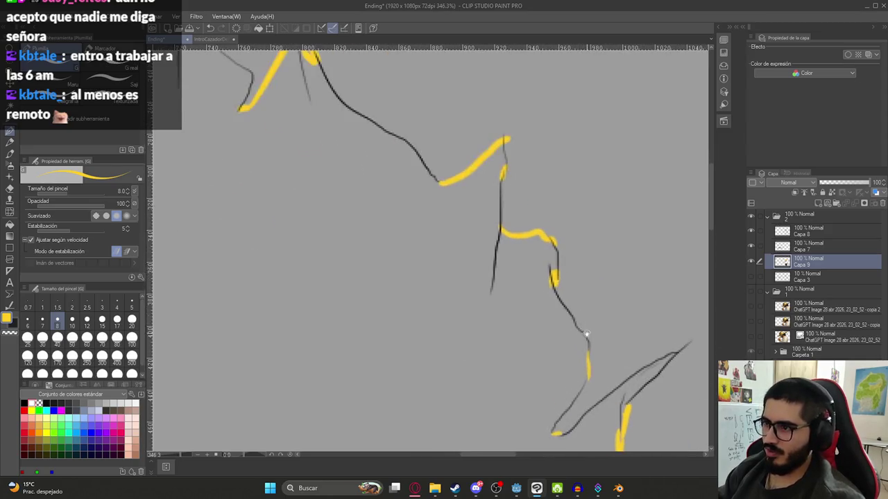
scroll(516, 317, up, 2)
drag(558, 311, 513, 242)
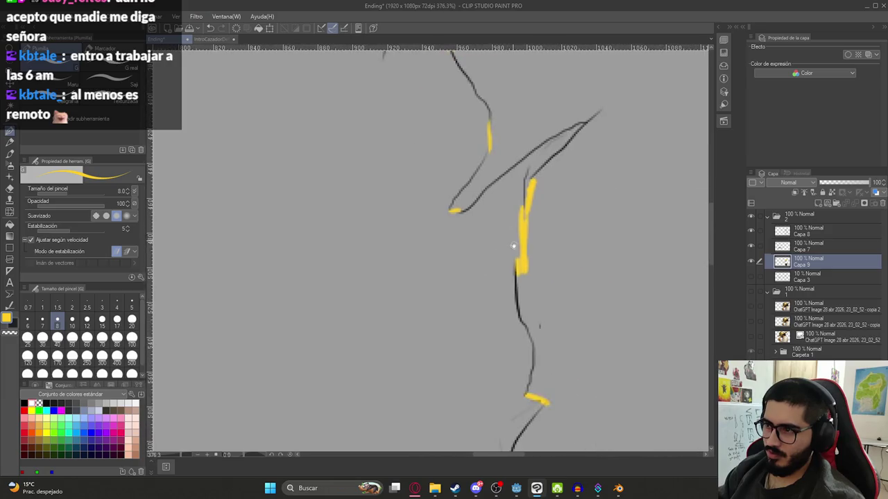
scroll(531, 295, down, 1)
drag(525, 383, 507, 287)
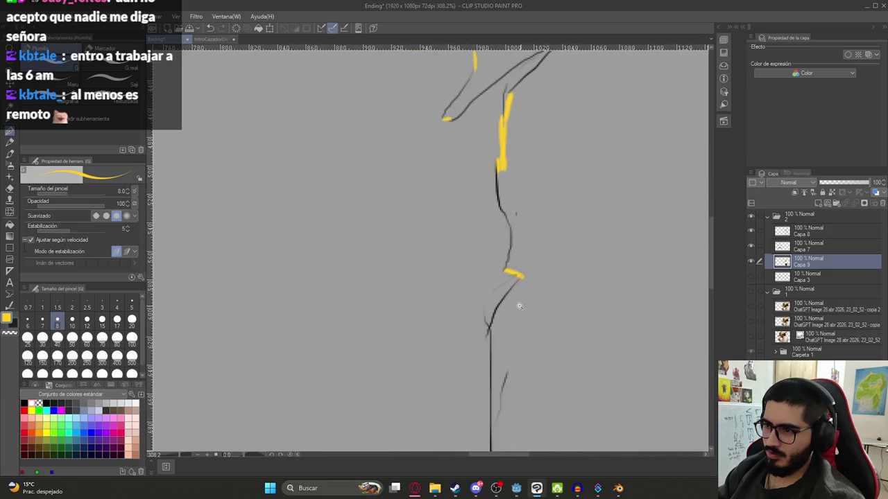
scroll(534, 236, down, 2)
scroll(486, 229, down, 5)
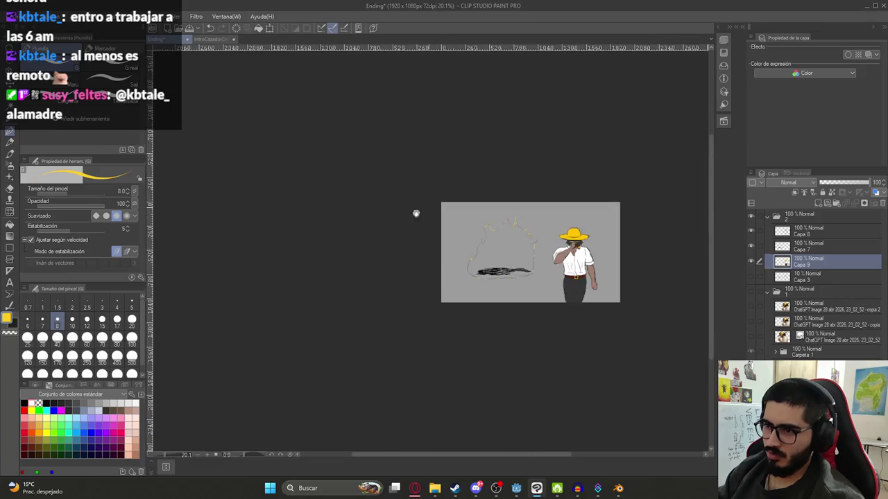
scroll(500, 246, up, 4)
Step: Fill the whole fire shape yellow and hide the black scribbles layer
drag(397, 258, 669, 283)
key(g)
click(541, 293)
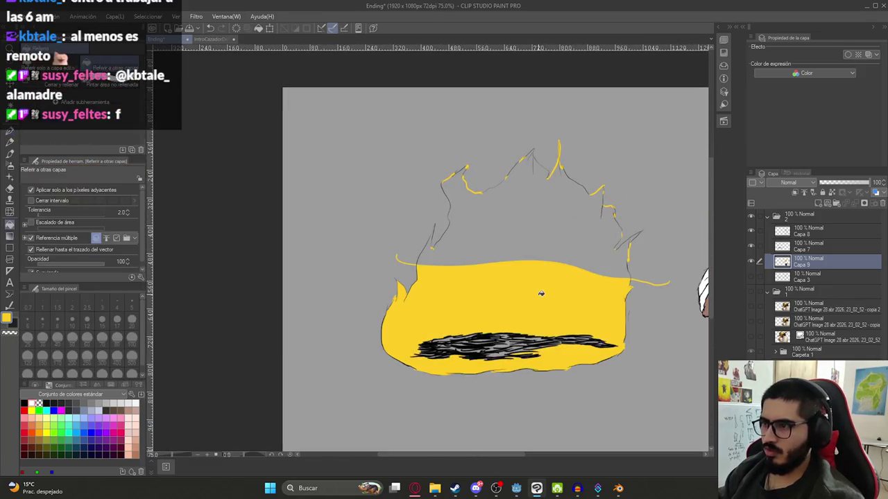
key(ctrl+z)
click(506, 236)
key(ctrl+z)
key(ctrl+z)
click(509, 263)
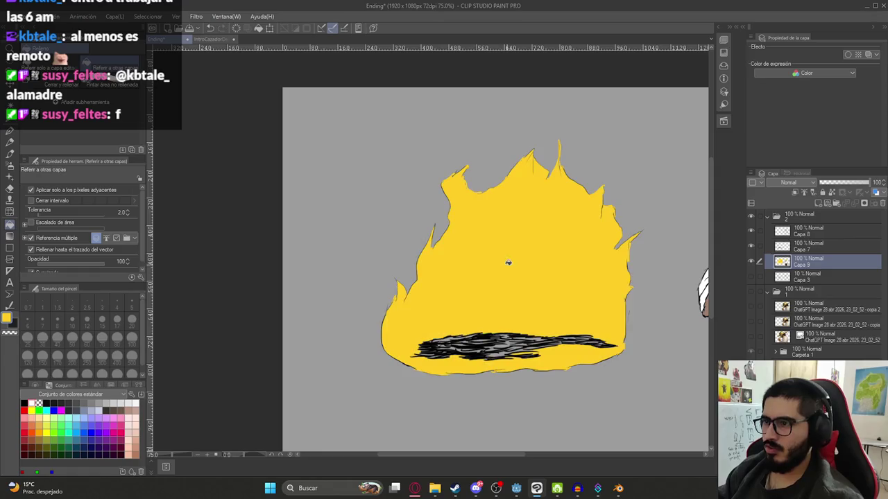
scroll(506, 264, down, 3)
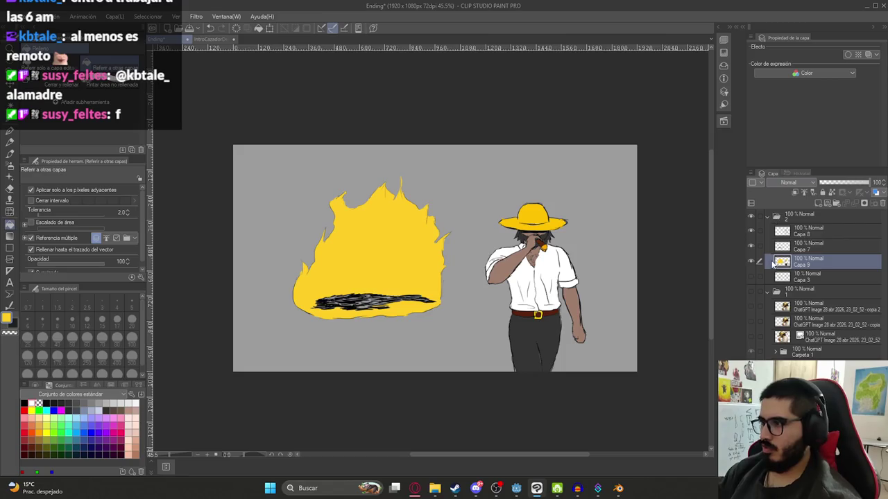
click(750, 249)
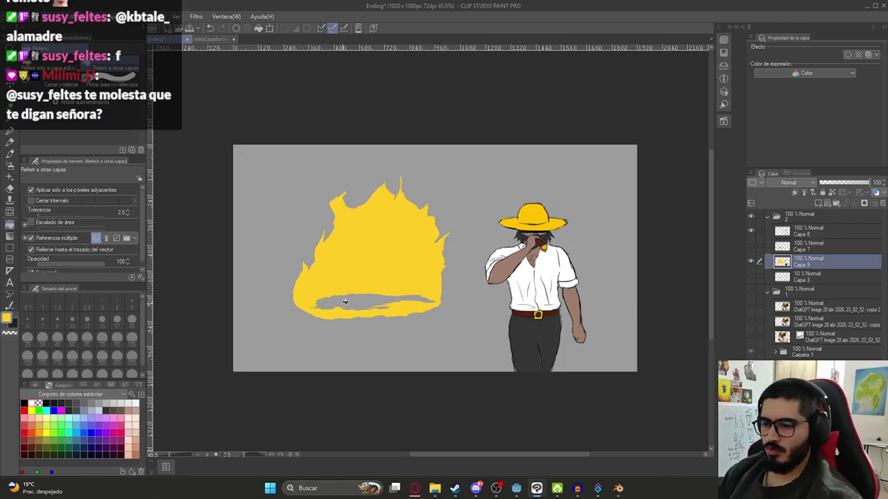
Step: Paint the grey base gap yellow with a size-60 pen, then show the scribbles layer
key(p)
click(114, 364)
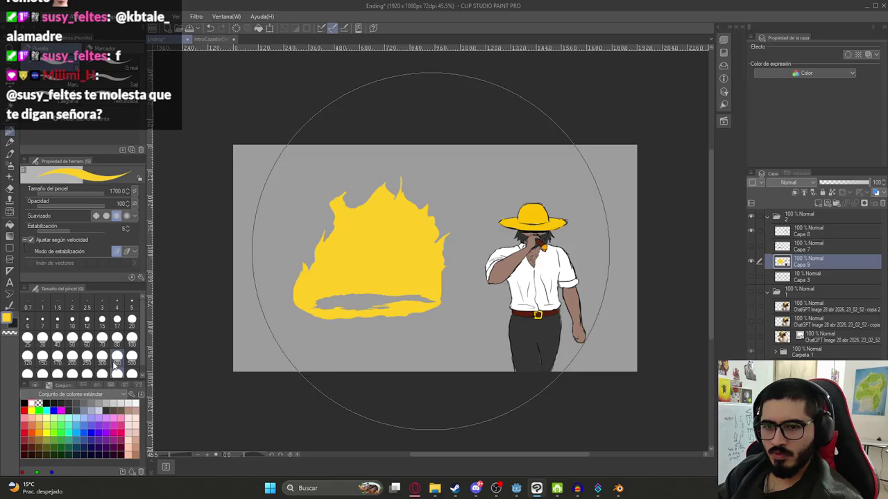
click(87, 338)
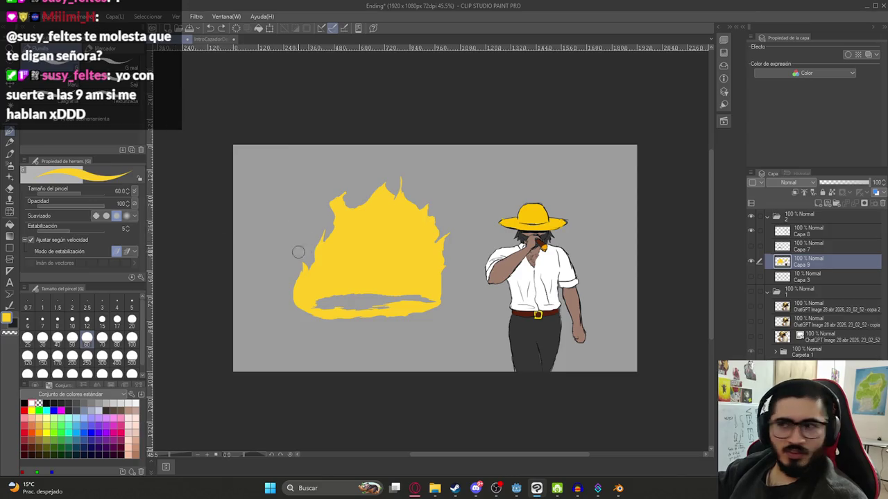
drag(326, 298, 350, 301)
scroll(350, 302, up, 3)
drag(292, 306, 488, 298)
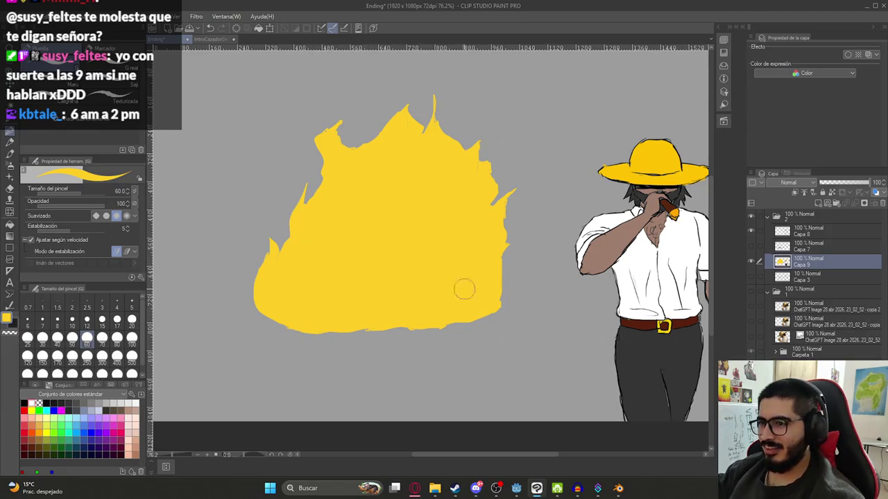
click(751, 246)
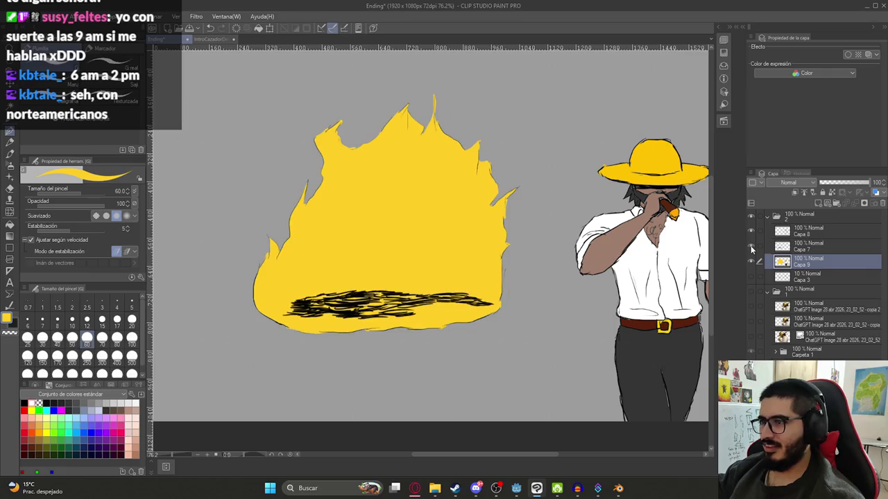
scroll(429, 261, down, 3)
scroll(429, 261, up, 1)
scroll(460, 268, up, 1)
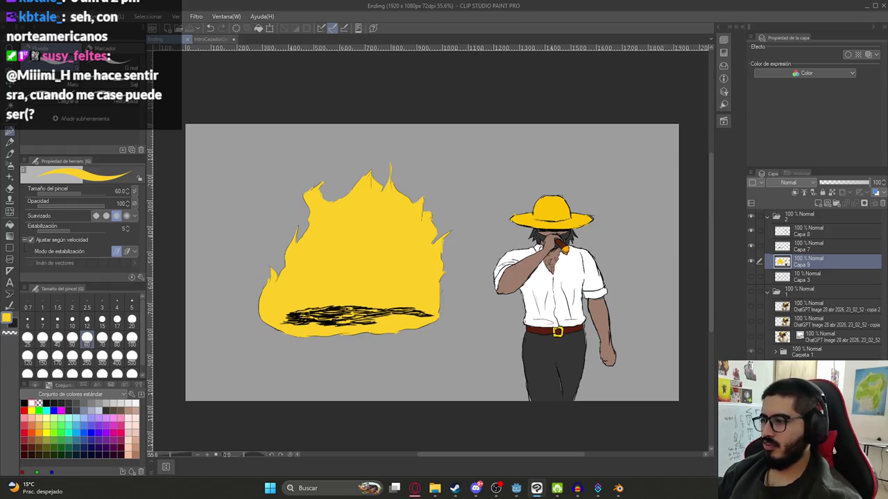
Step: Import the ChatGPT landscape image as a visible layer and move it slightly up
drag(887, 278, 810, 277)
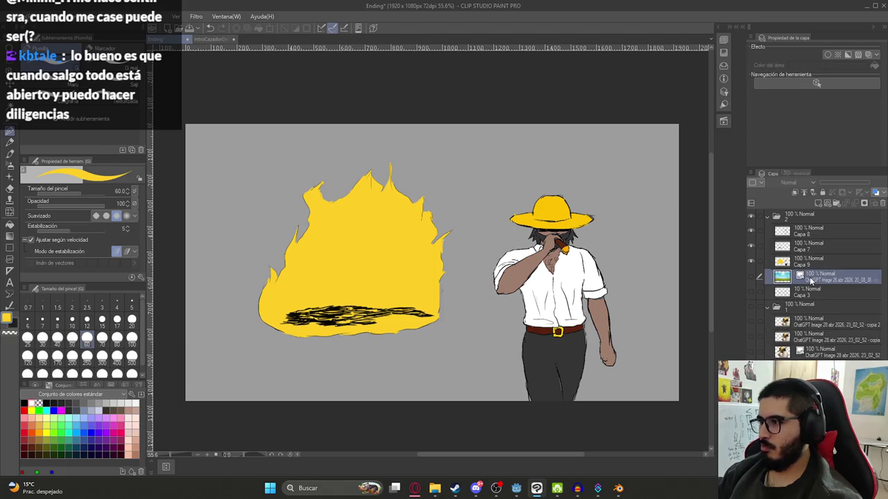
click(755, 279)
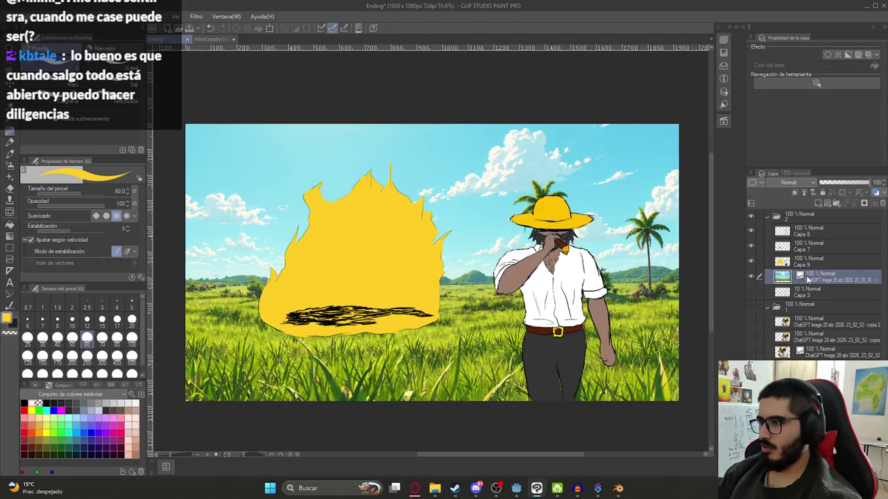
key(ctrl+t)
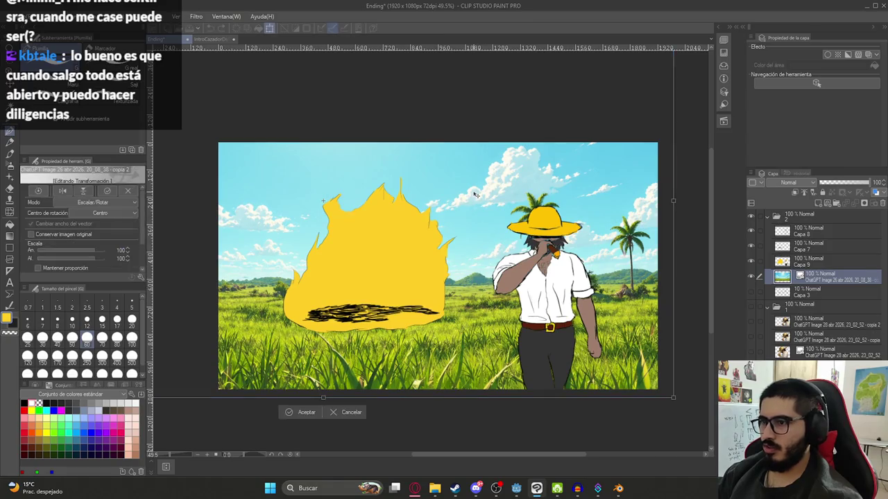
mouse_move(340, 406)
mouse_down()
mouse_move(346, 343)
mouse_move(336, 392)
mouse_up()
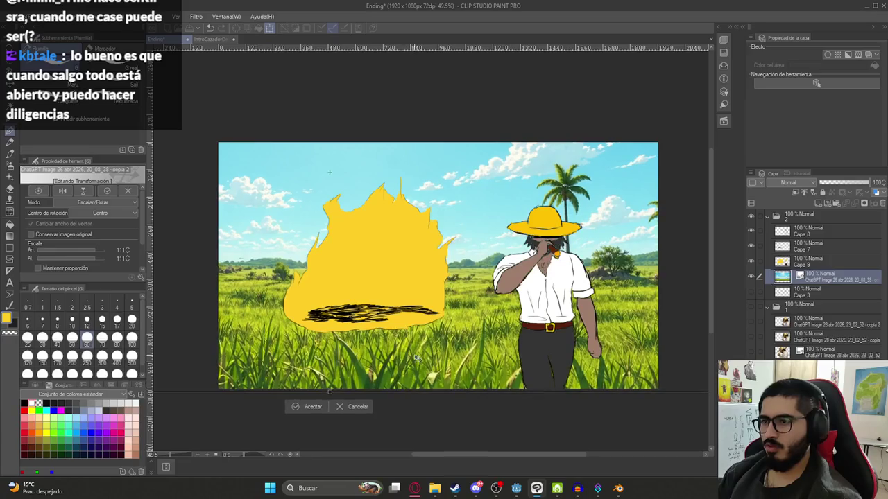
key(Return)
scroll(414, 255, down, 2)
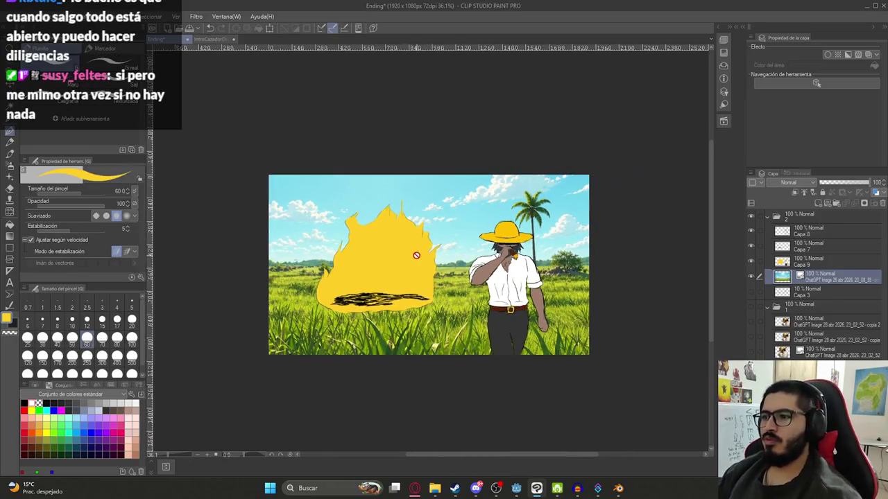
scroll(432, 258, up, 2)
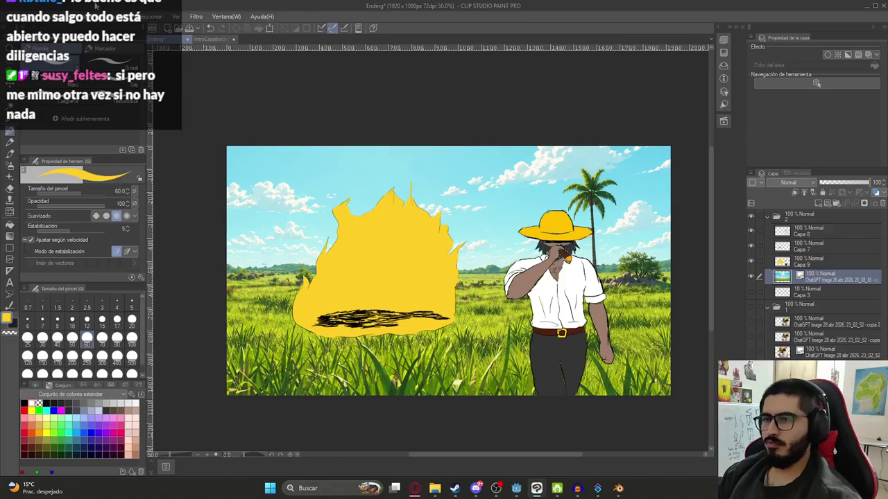
Step: Export the scene as Ilustracion2.png into the Final folder and confirm it in File Explorer
click(14, 16)
mouse_move(45, 135)
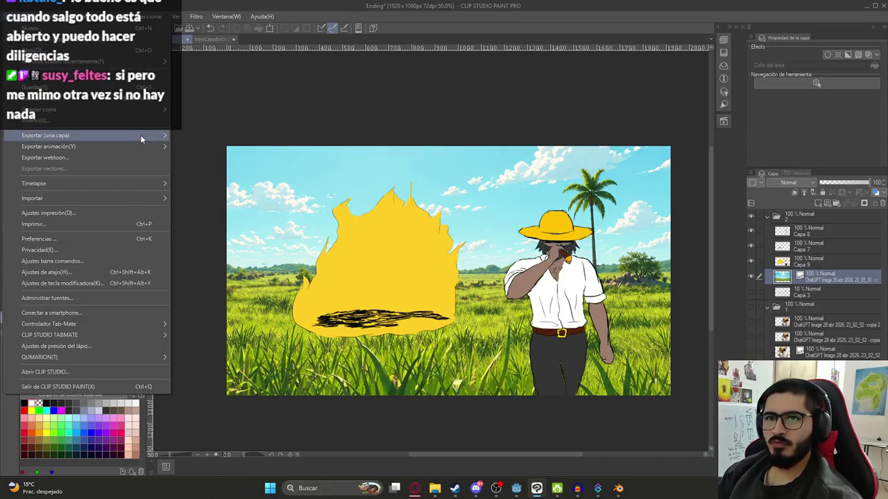
click(203, 159)
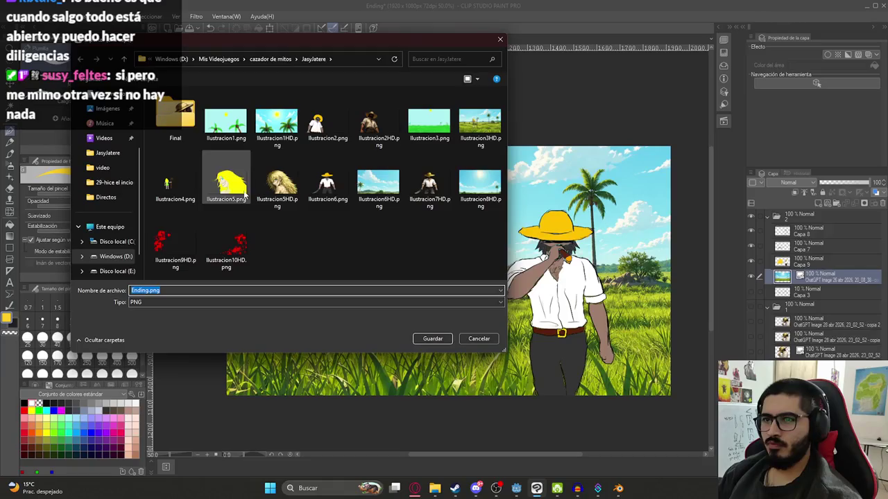
double_click(185, 128)
click(226, 125)
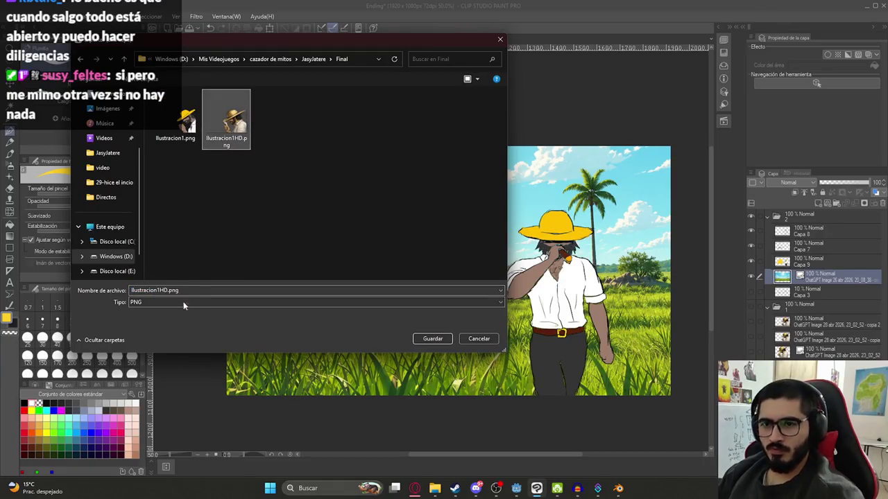
click(167, 290)
key(BackSpace)
key(BackSpace)
key(BackSpace)
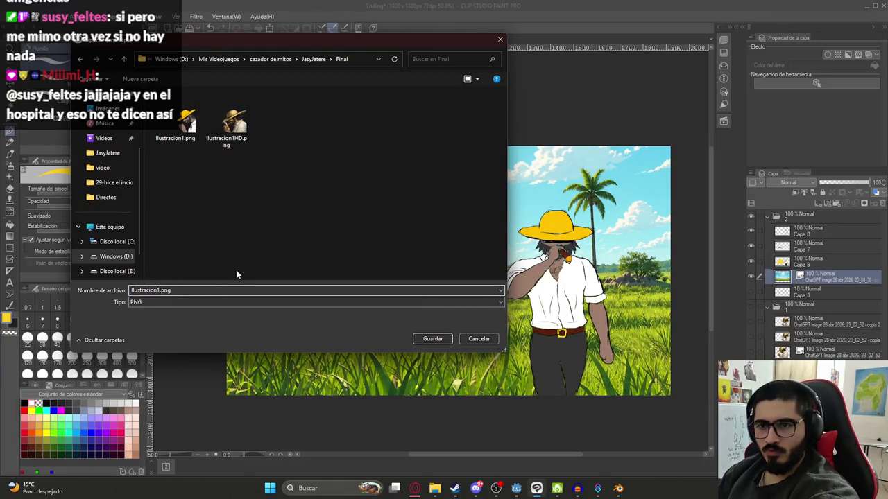
key(Return)
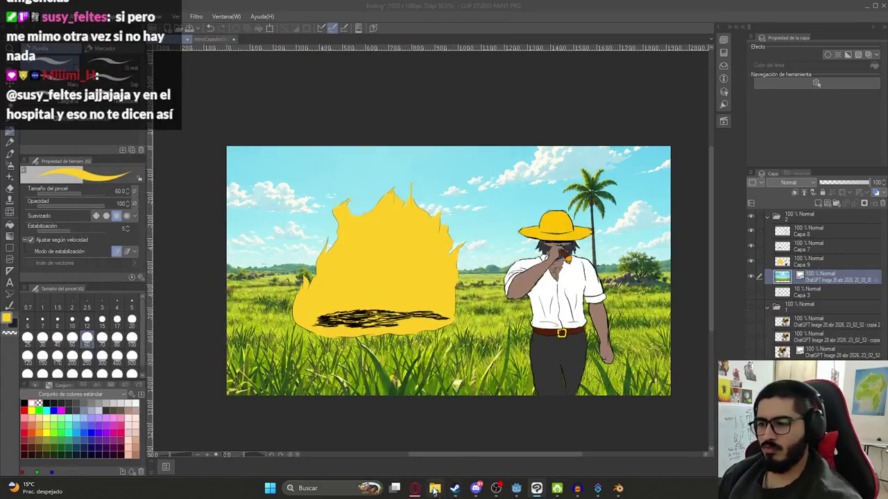
click(435, 489)
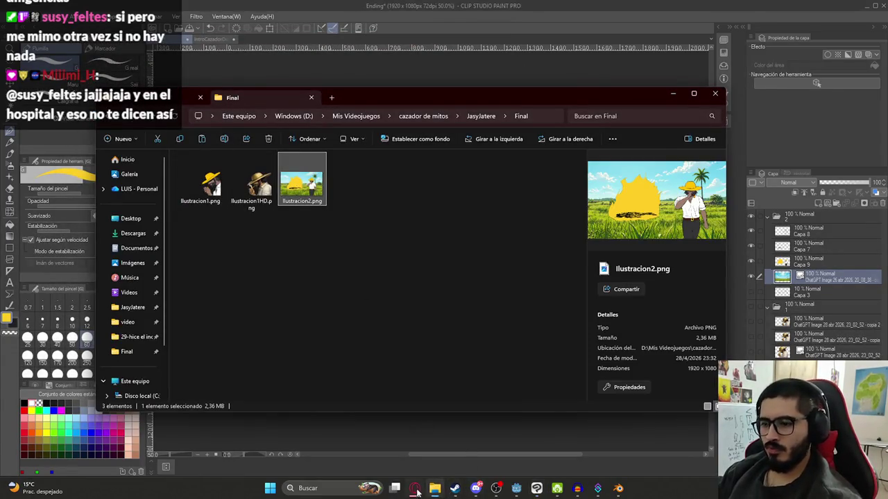
click(416, 489)
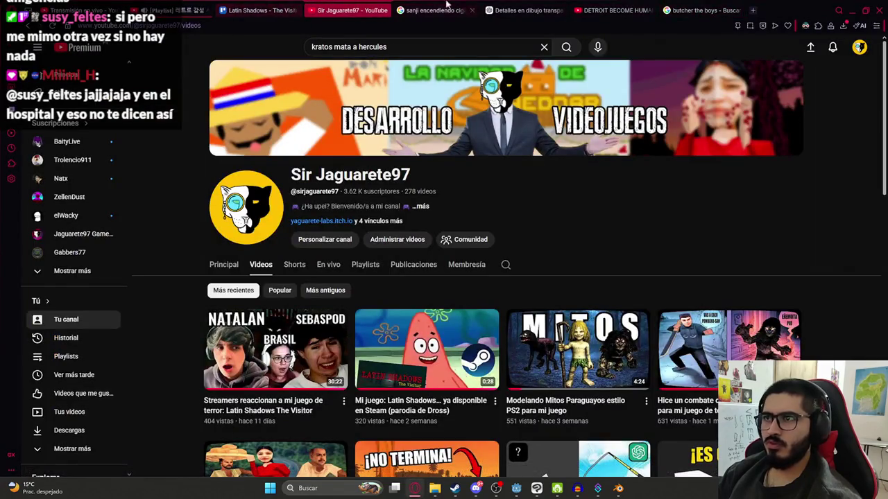
Step: Paste the exported sketch into the ChatGPT message box
click(524, 10)
click(278, 286)
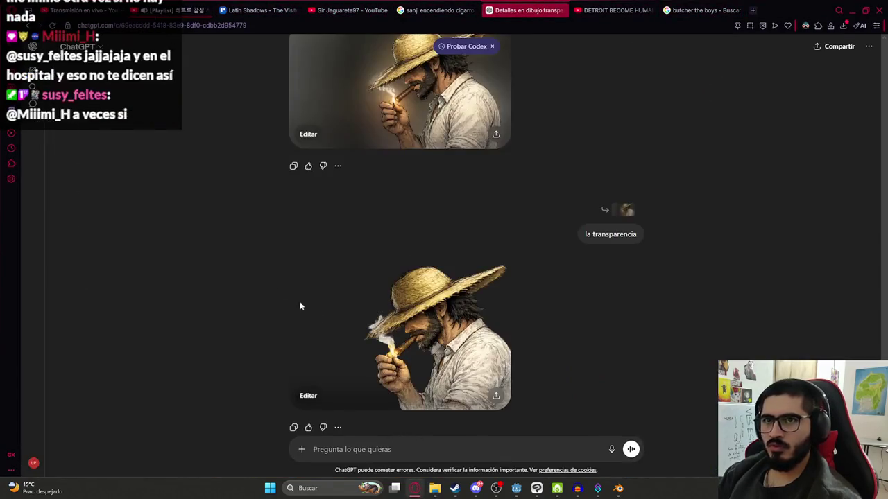
scroll(277, 428, down, 1)
key(ctrl+v)
Step: Write a Spanish prompt: smoking farmer walking forward, Jasy Jatere burning as a background silhouette; add detail
text(Es un boceto del camp)
text(sino fumando y caminan)
text(acia )
text(ara )
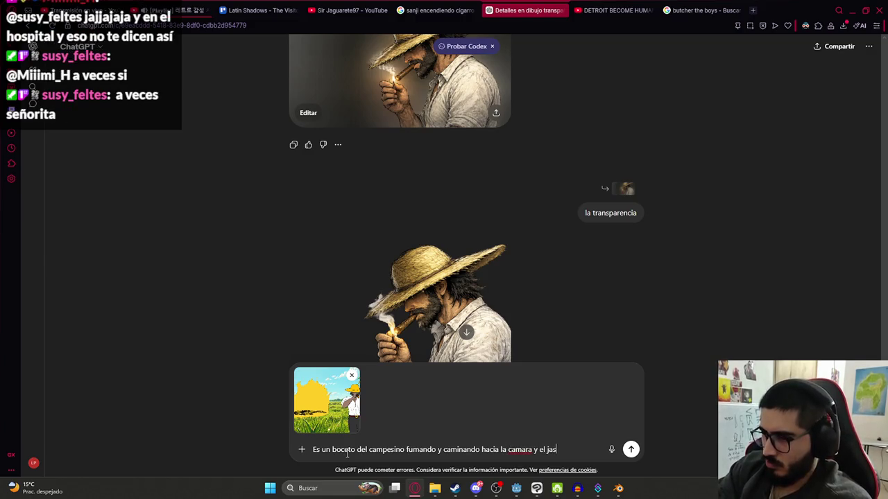
text(re mto incendiar)
key(BackSpace)
key(BackSpace)
key(BackSpace)
key(BackSpace)
key(BackSpace)
key(BackSpace)
key(BackSpace)
key(BackSpace)
key(BackSpace)
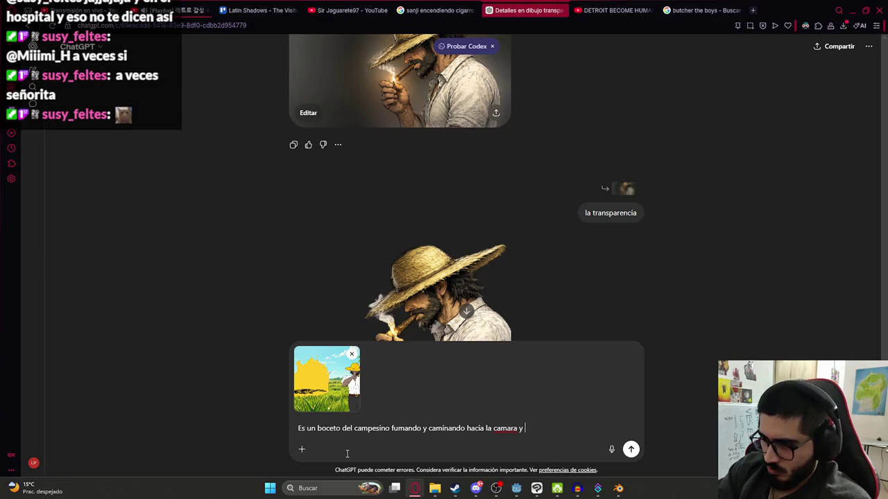
text(asy jatere incendian)
text(ndos)
text(e en el fondo)
text(, solo se ve la silu)
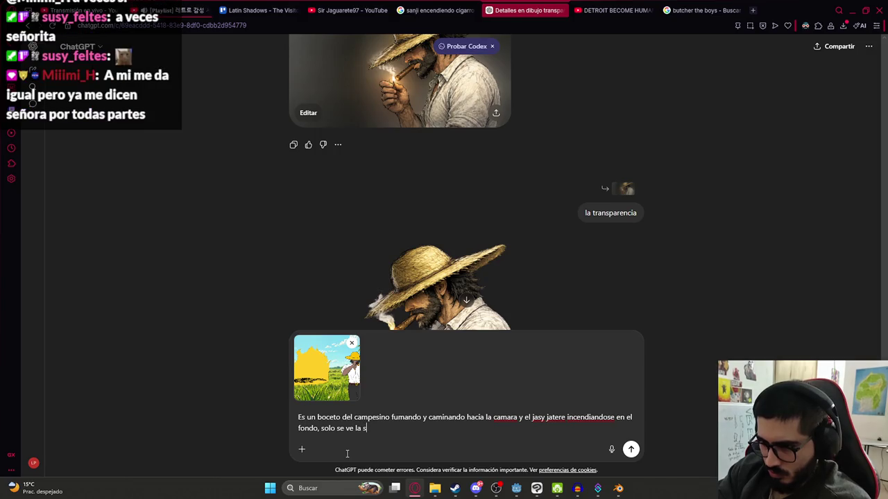
text(eta, agregale los deta)
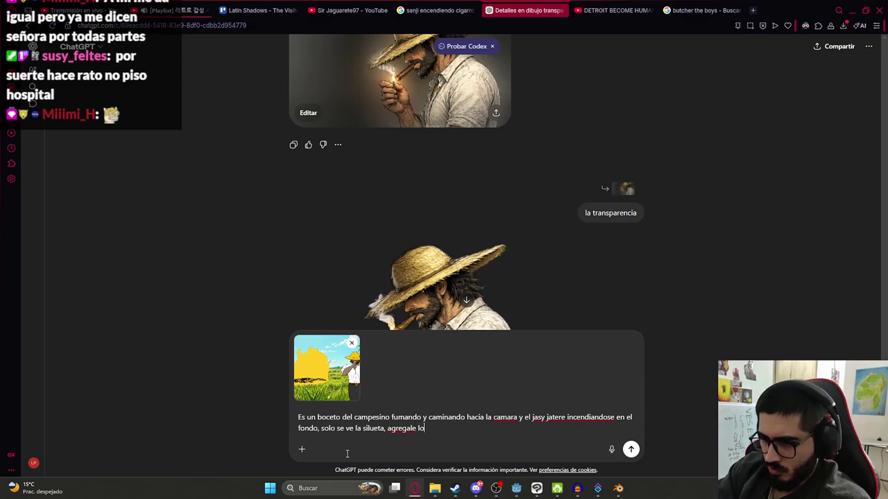
text(lles necesarios pa)
key(BackSpace)
Step: Send the prompt, open the generated farmer-and-fire image full size, and begin an edit about the burning jasy jatere
text(erse bien)
key(Return)
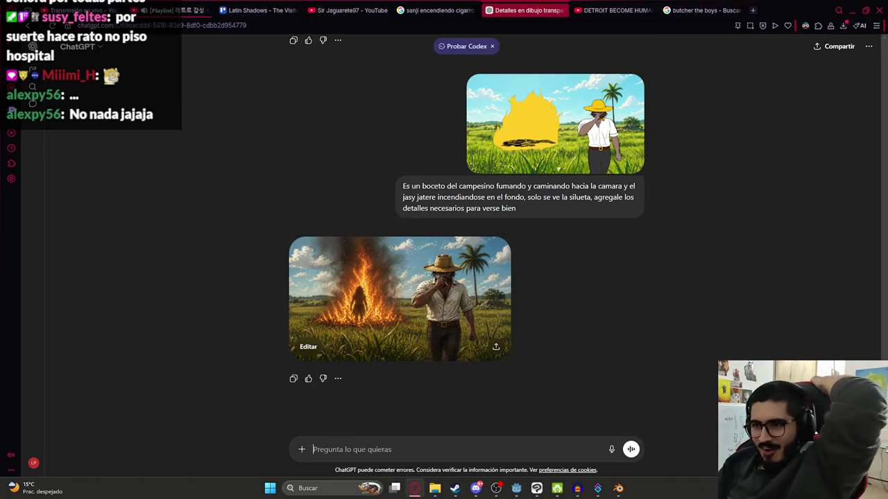
click(451, 328)
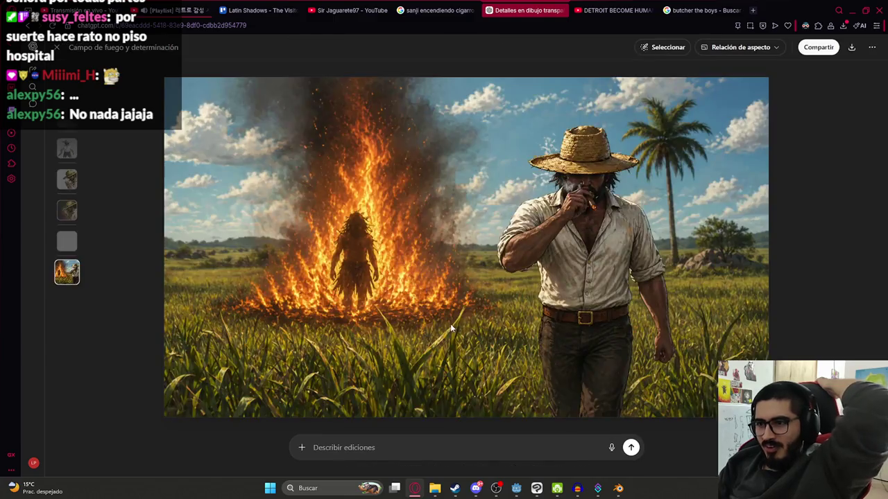
click(371, 441)
text(el jasu)
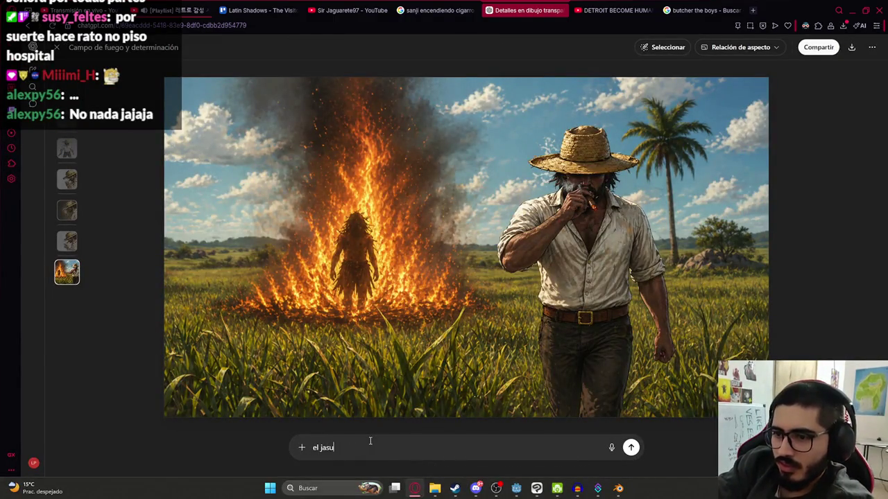
text(atere incendiado en el)
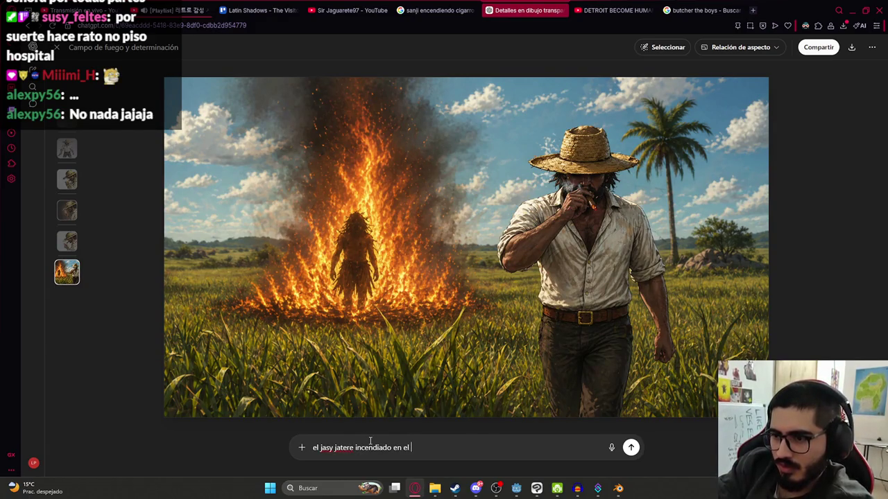
Step: Submit the edit asking for the burning jasy jatere lying on the ground, reduced to ashes
key(BackSpace)
key(BackSpace)
text(ti)
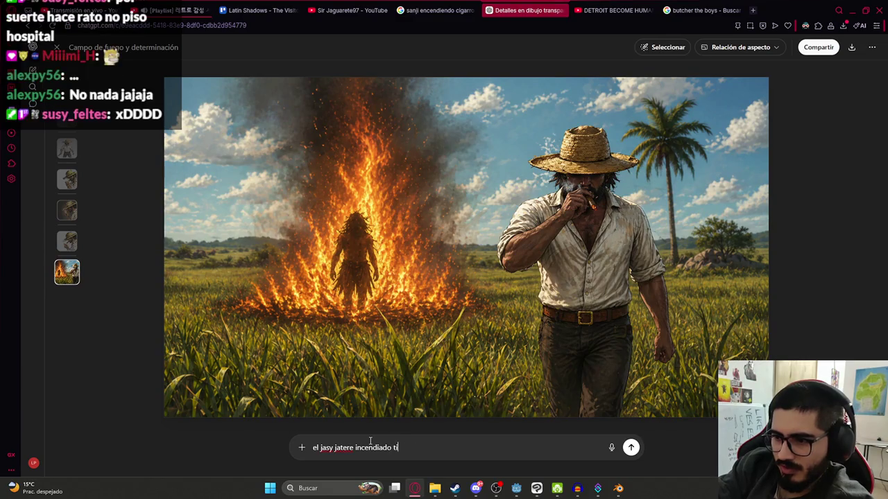
text(rado en el suelo)
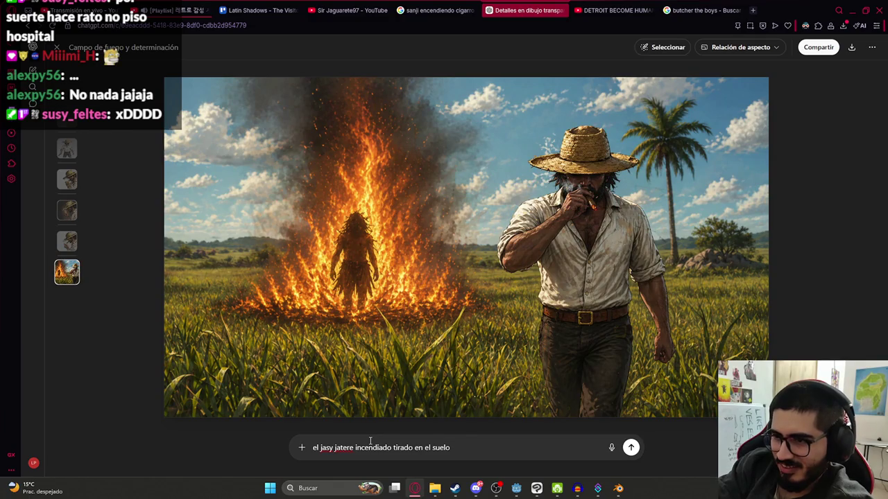
text(,)
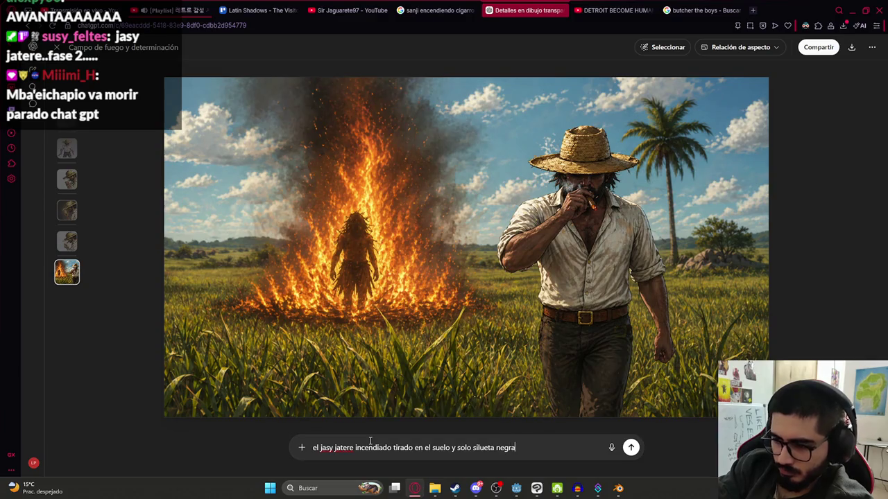
key(BackSpace)
text(de cenizas)
key(Return)
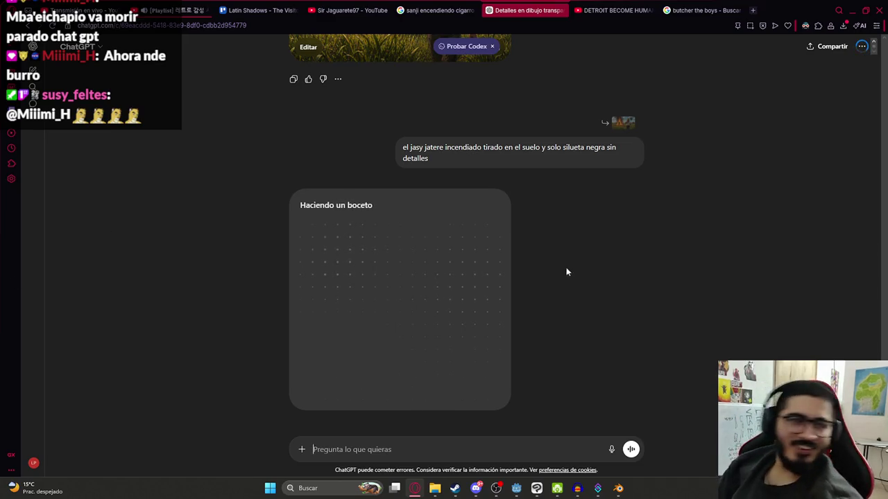
scroll(563, 269, up, 5)
Step: Review the earlier fire images, then open the new image with the figure lying flat
click(400, 194)
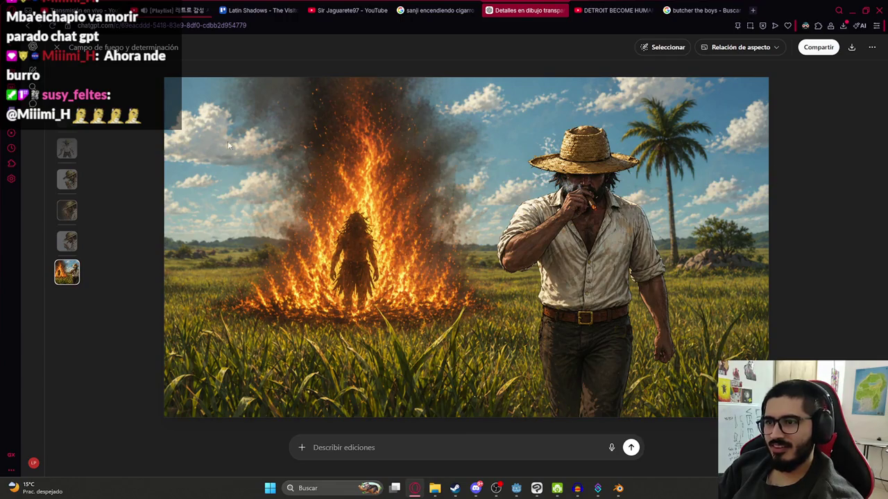
click(56, 47)
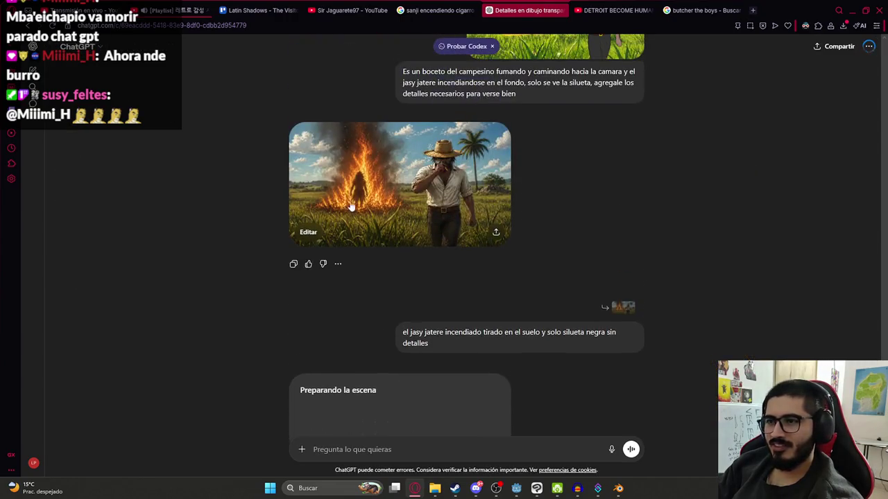
click(373, 204)
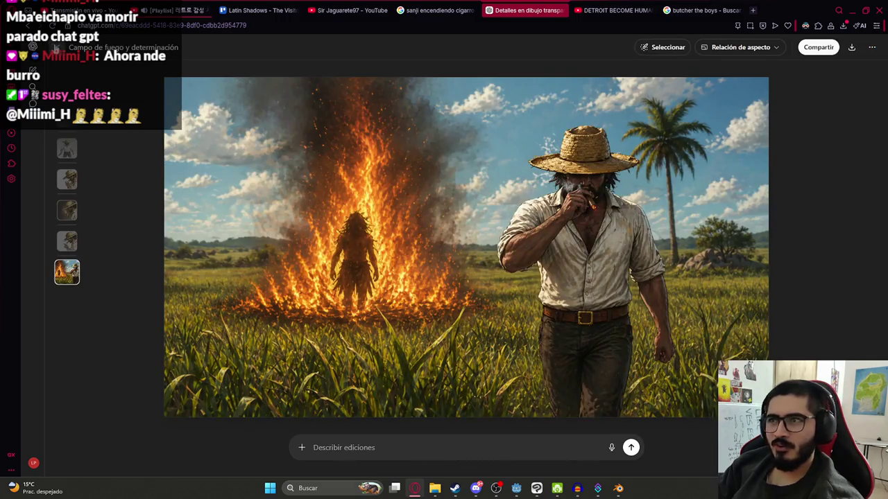
click(56, 47)
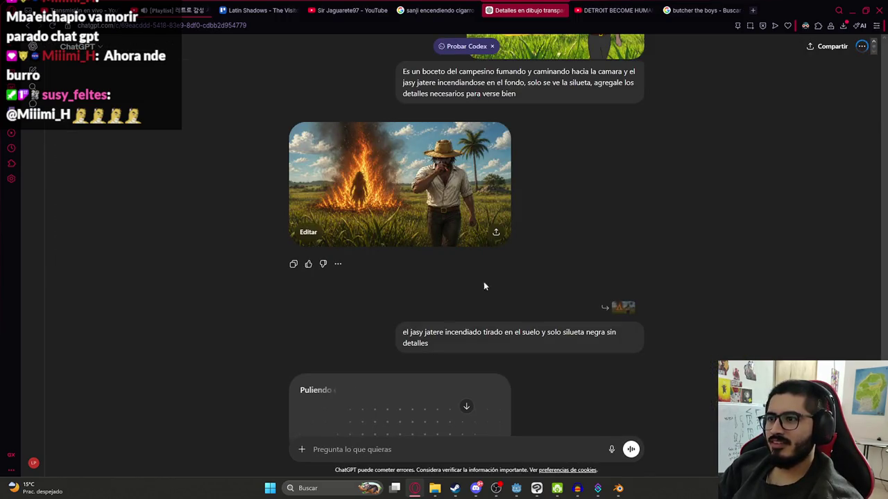
scroll(449, 316, down, 3)
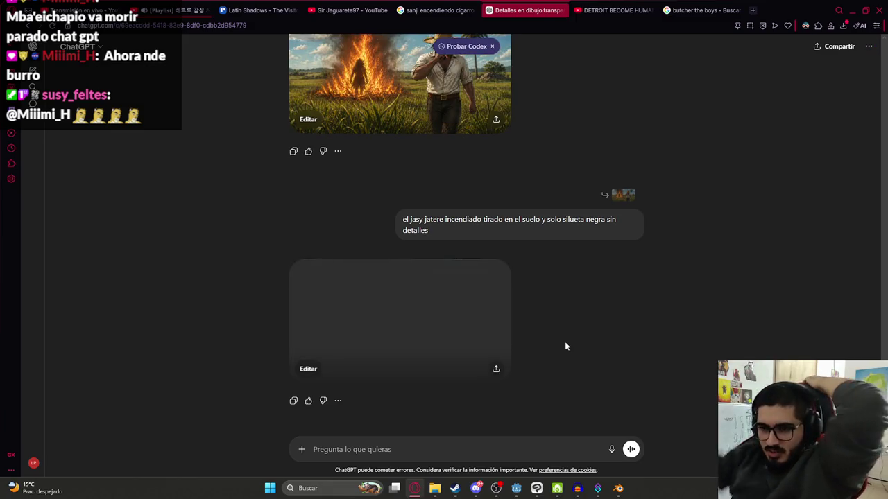
click(387, 344)
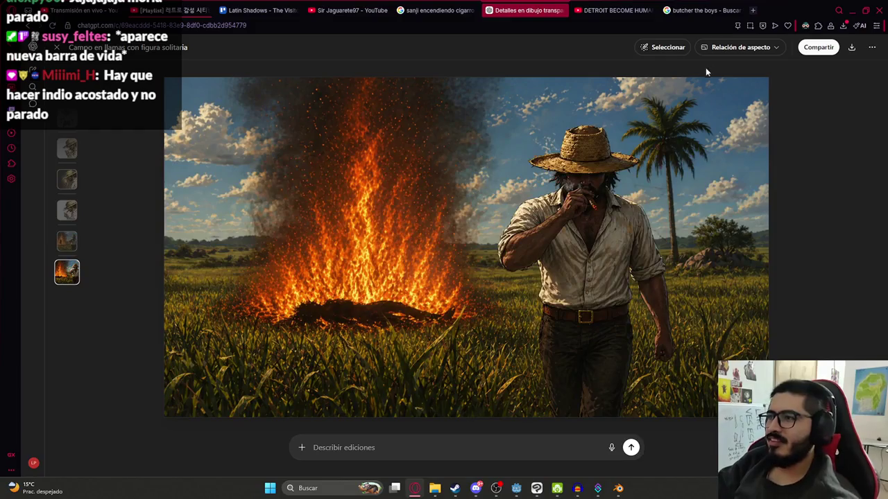
right_click(555, 176)
Step: Copy the generated image into the Clip Studio illustration and stretch it to fill the canvas
click(580, 222)
click(618, 488)
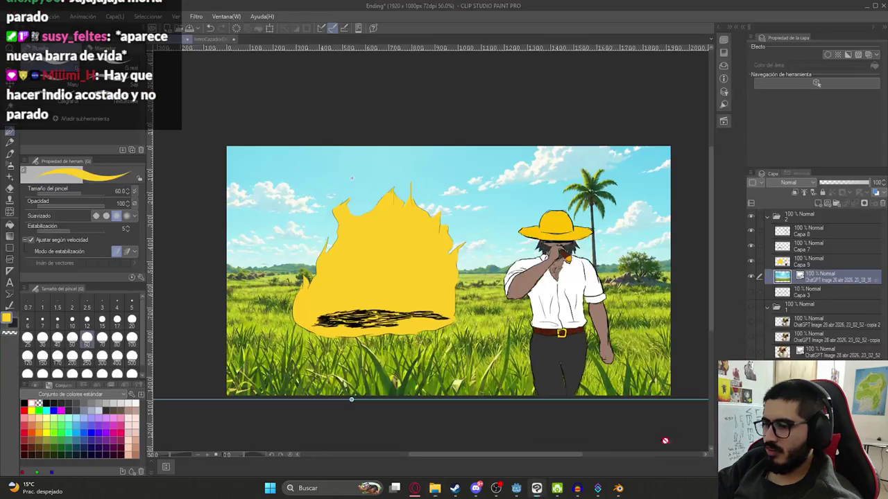
click(819, 231)
key(ctrl+v)
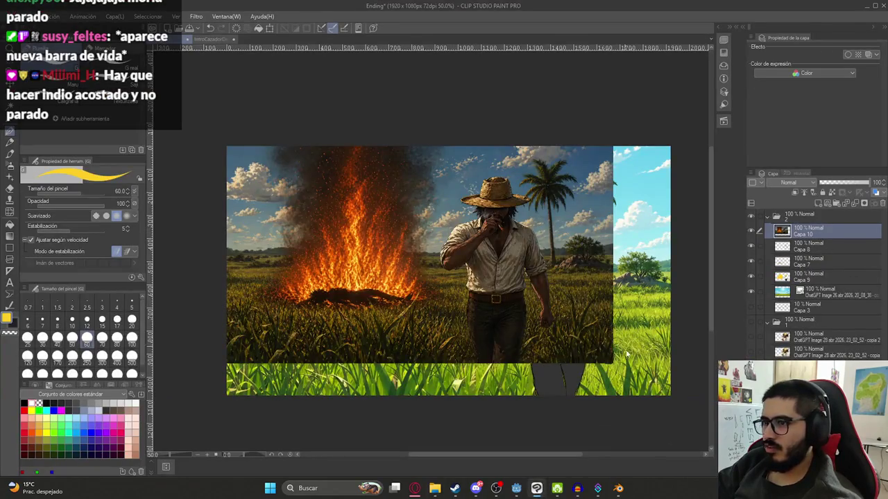
key(ctrl+t)
drag(613, 363, 667, 395)
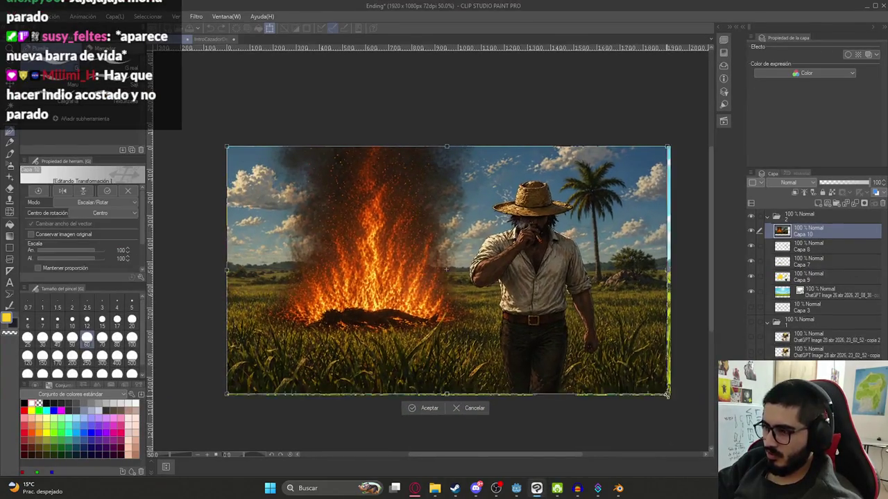
key(Return)
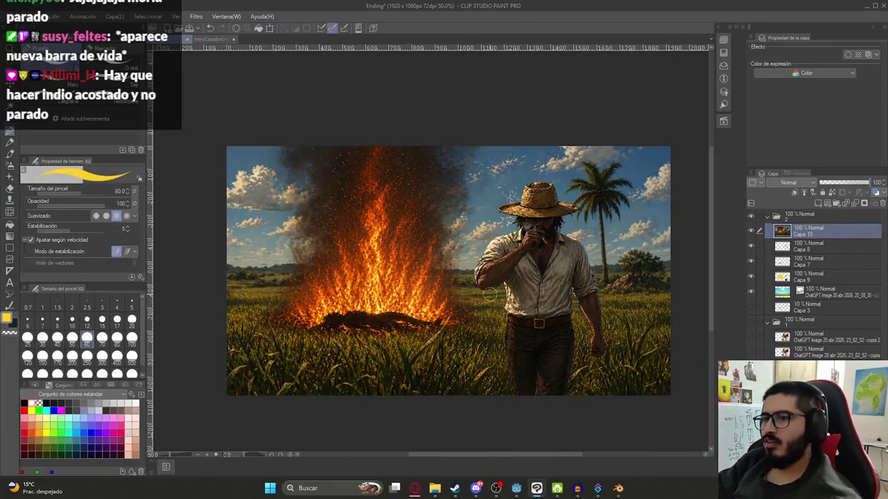
scroll(494, 296, down, 1)
Step: Duplicate the fire scene layer, hide the original Capa 10, and apply Pictorize with line width 10
key(ctrl+shift+d)
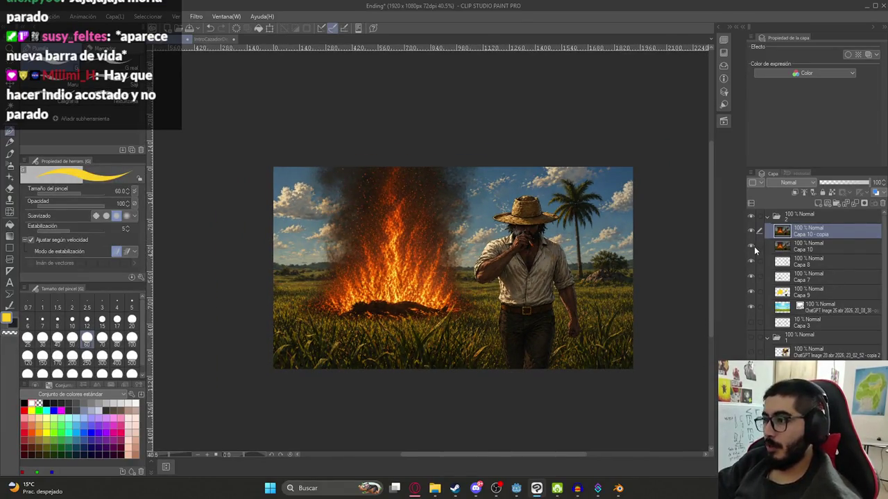
click(751, 246)
click(196, 16)
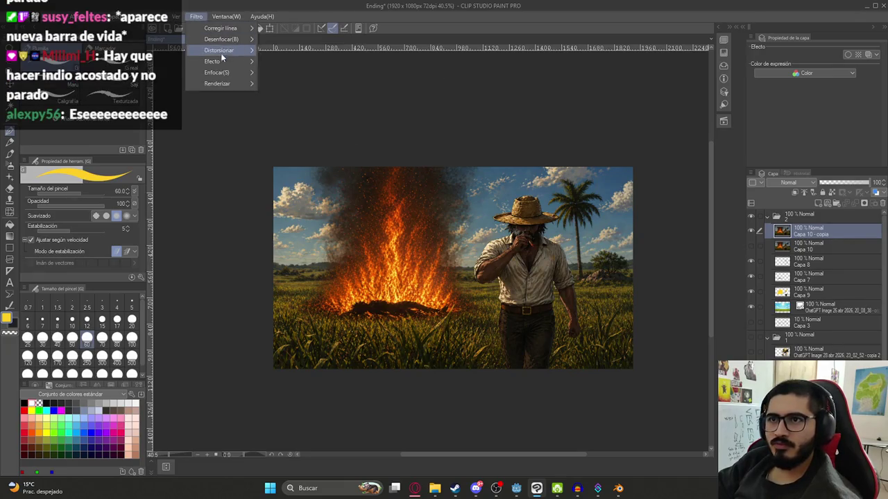
mouse_move(212, 62)
click(283, 84)
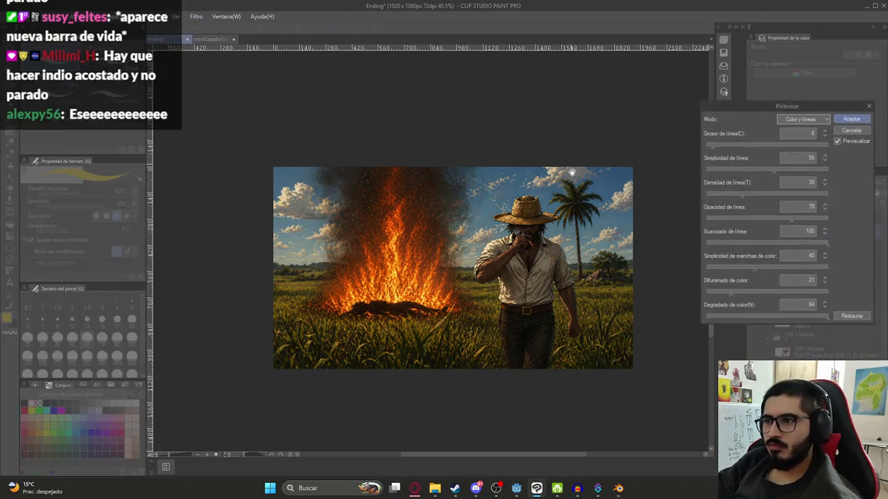
scroll(508, 288, up, 2)
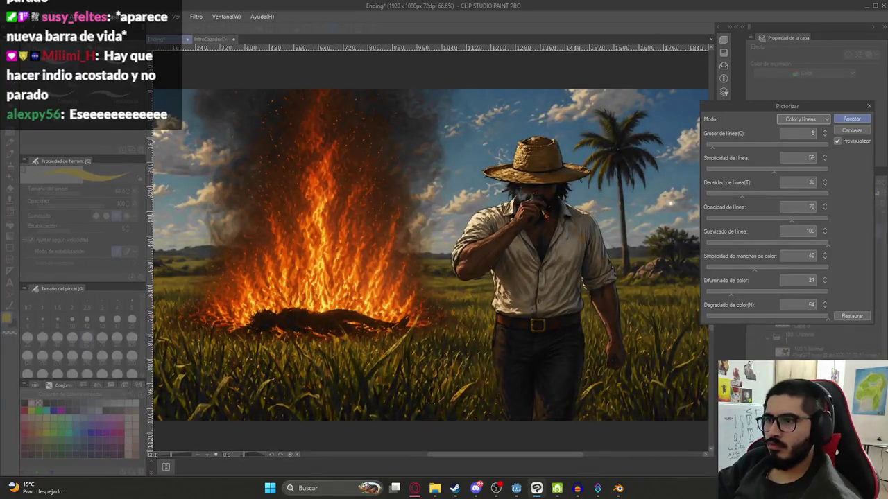
click(825, 131)
click(825, 131)
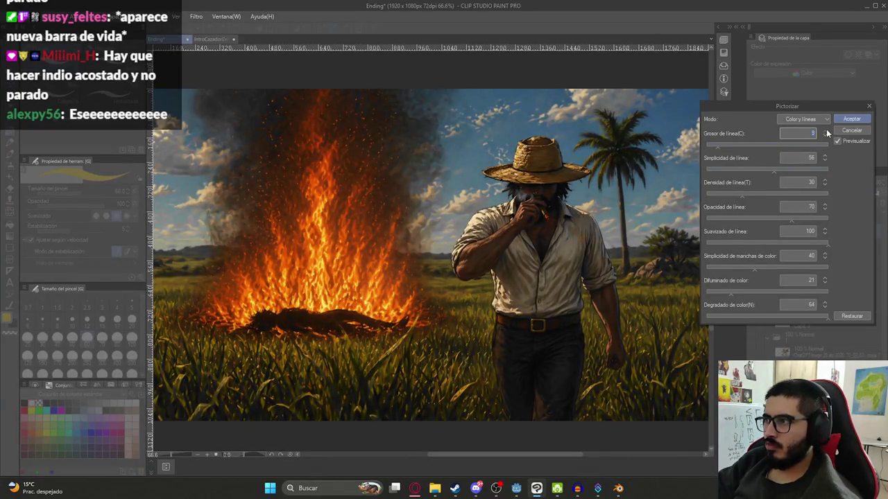
click(825, 130)
click(826, 131)
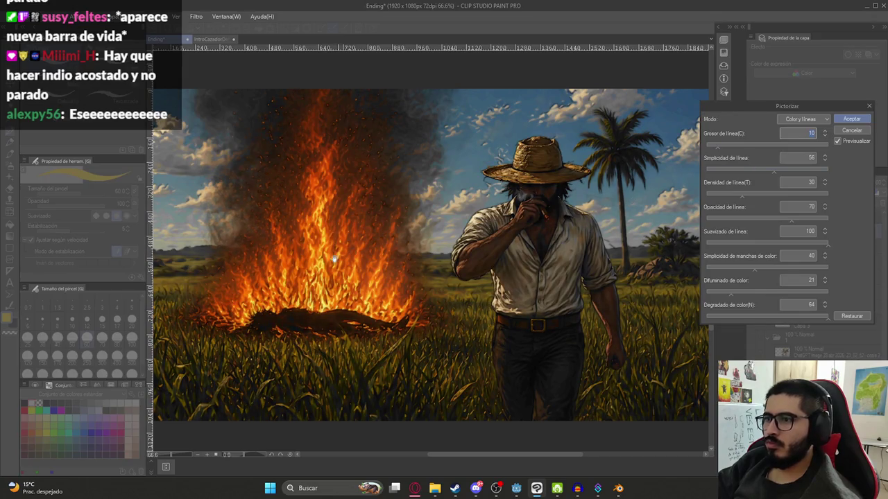
click(850, 119)
scroll(469, 229, down, 1)
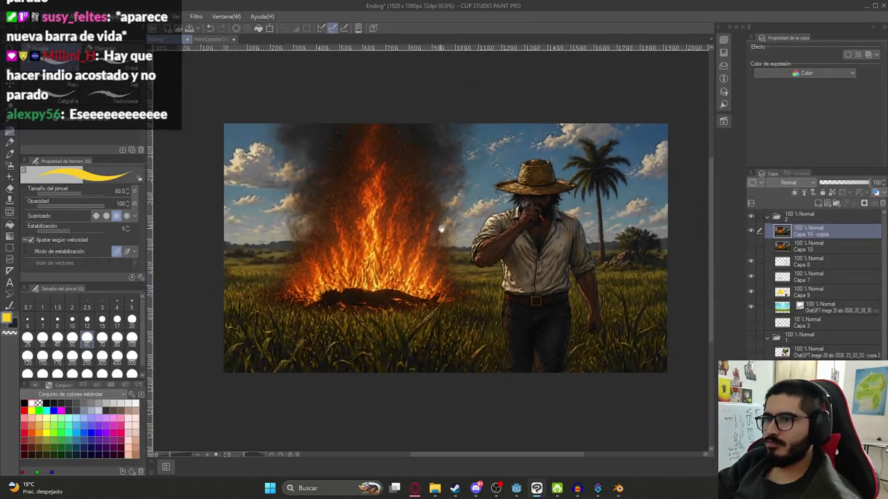
click(57, 16)
mouse_move(80, 228)
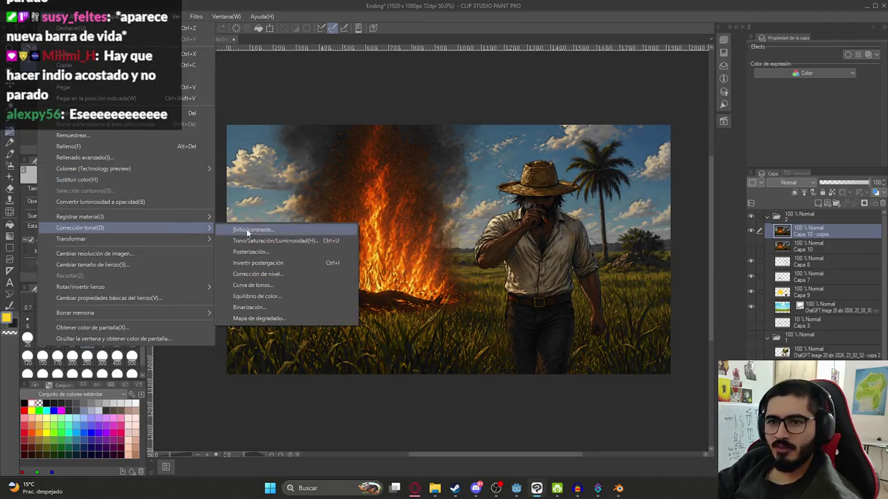
Step: Apply Brightness/Contrast with brightness 40 and contrast about 32 to the painterly scene
click(239, 230)
click(147, 241)
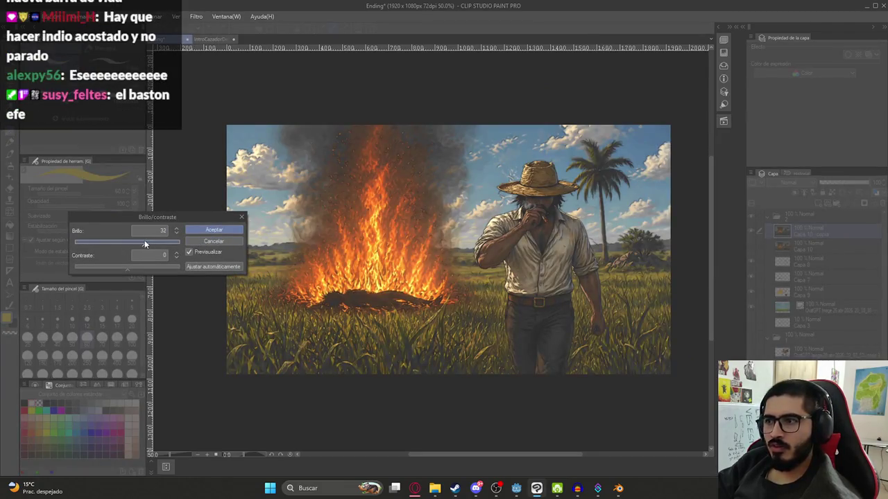
click(138, 267)
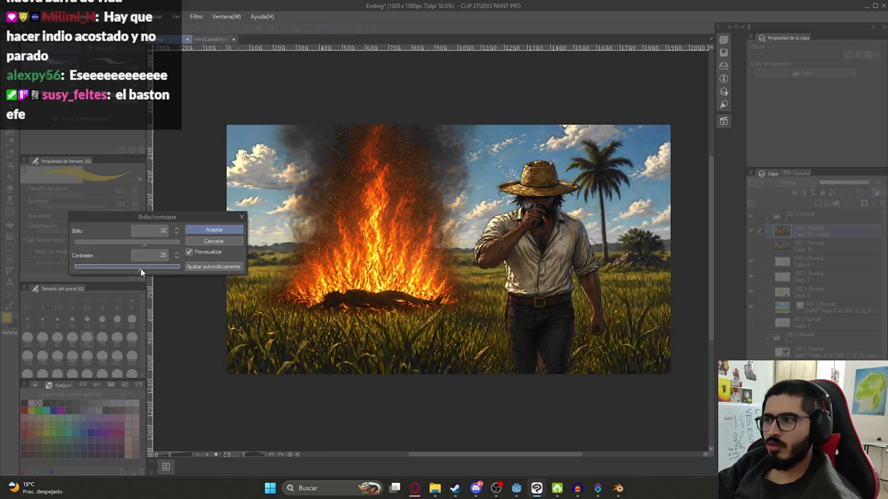
drag(137, 270, 136, 270)
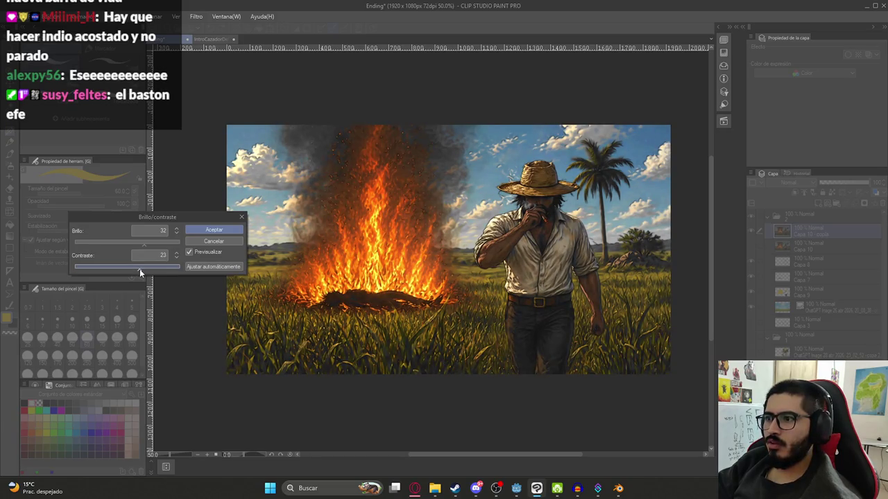
click(148, 241)
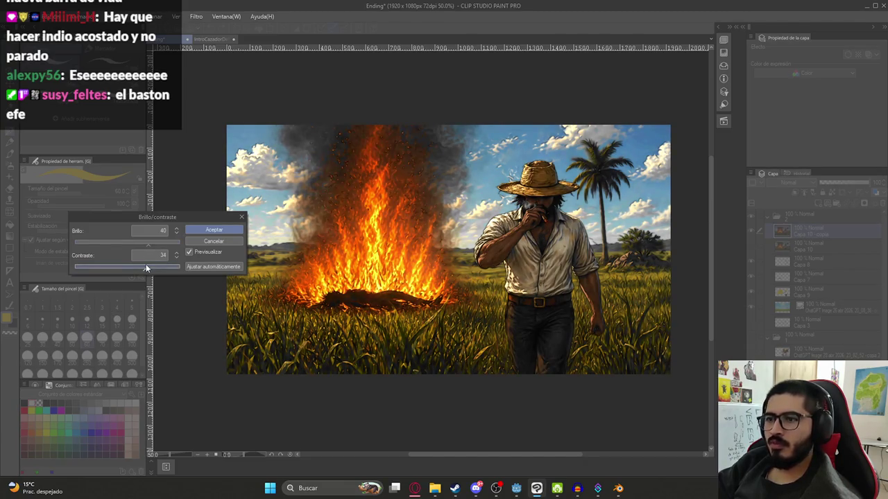
drag(147, 268, 144, 269)
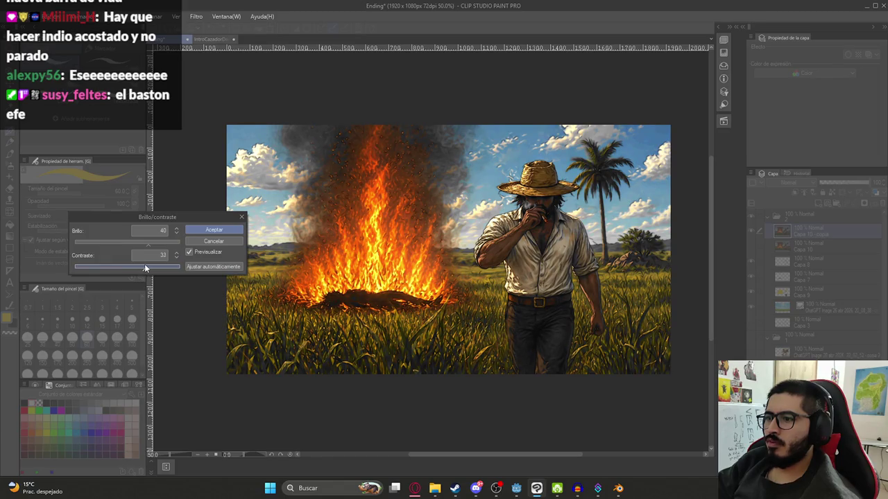
click(214, 229)
scroll(456, 229, down, 1)
scroll(456, 229, up, 2)
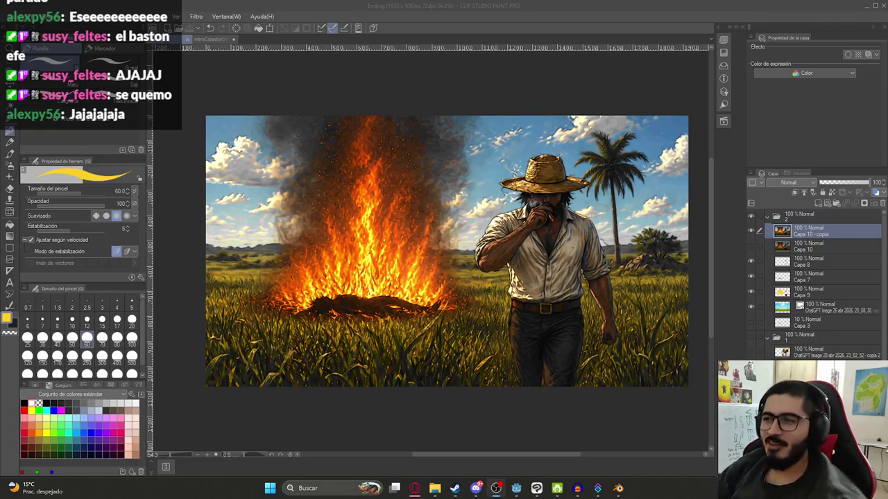
Step: Return to the illustration window and scroll over the finished fire-and-farmer canvas
click(458, 104)
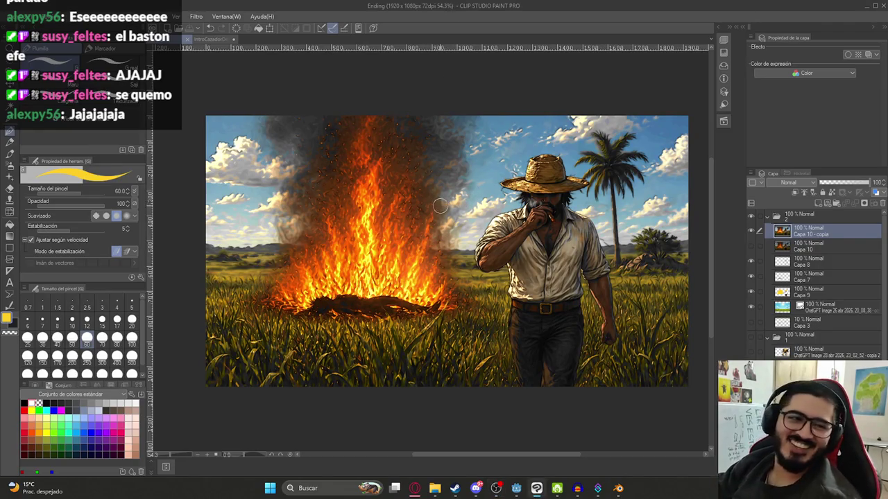
scroll(440, 206, down, 2)
scroll(439, 205, up, 3)
scroll(440, 206, down, 2)
scroll(440, 205, up, 2)
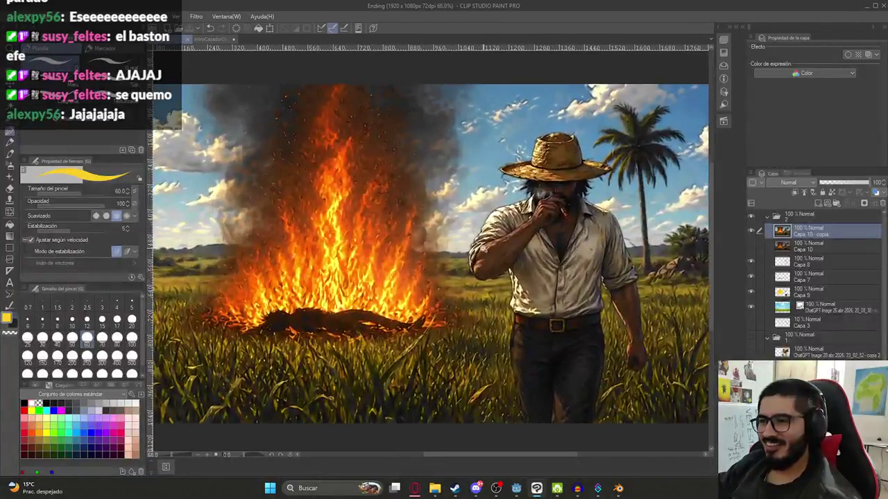
scroll(475, 267, down, 1)
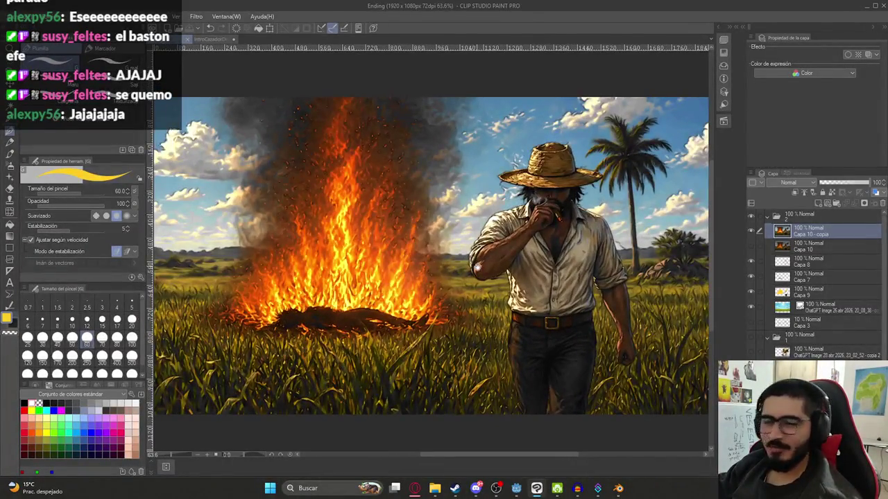
scroll(477, 264, down, 2)
Step: Export the illustration as Ilustracion1HD.png into the Final folder, then go to Godot
click(14, 16)
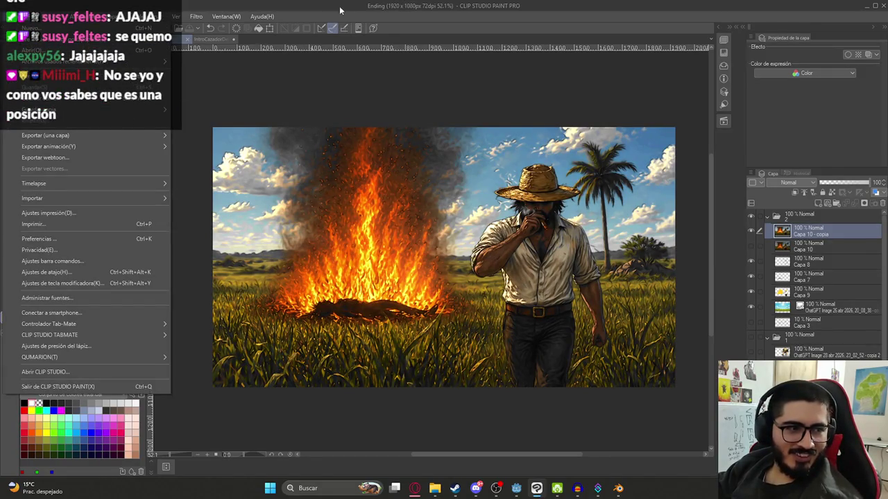
mouse_move(45, 135)
click(218, 160)
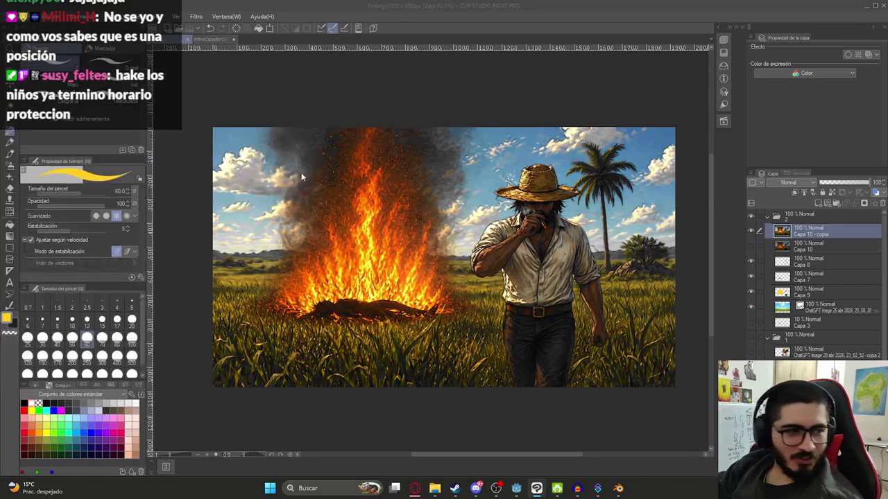
double_click(179, 118)
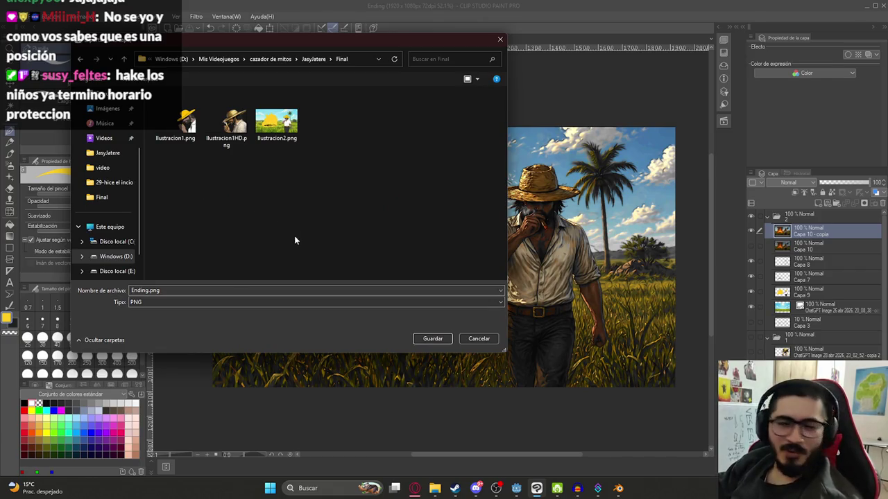
click(226, 125)
click(159, 291)
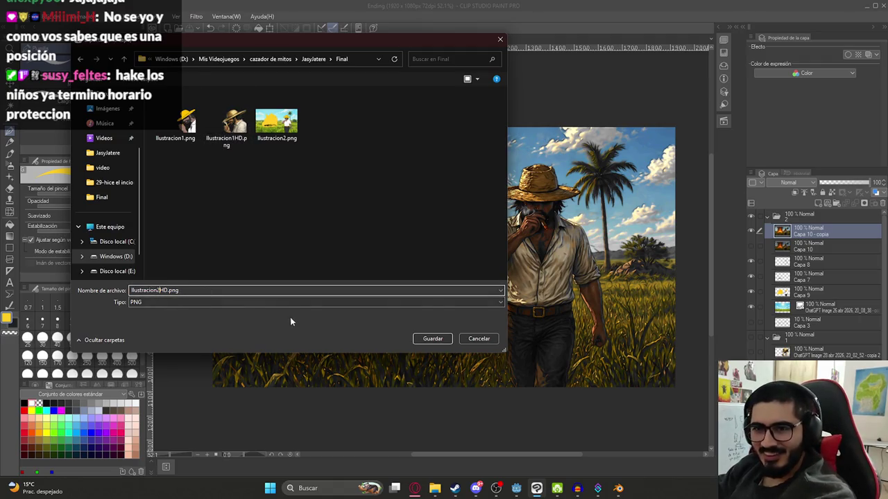
click(432, 339)
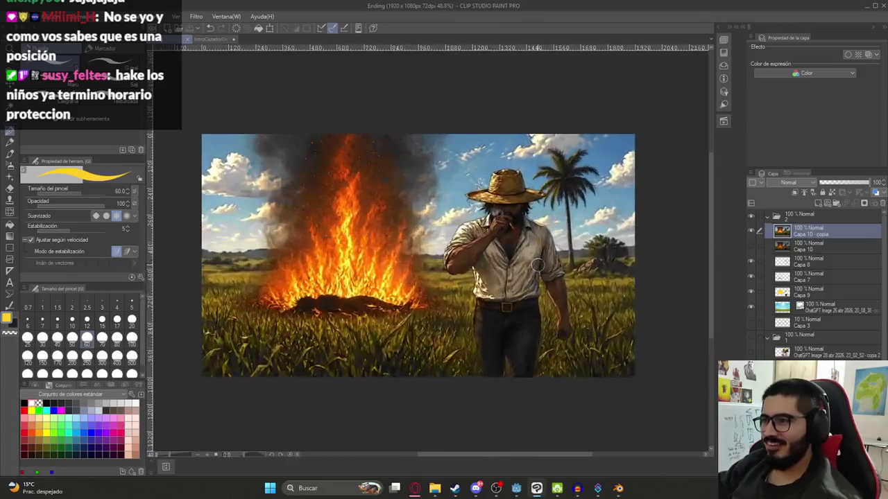
click(514, 489)
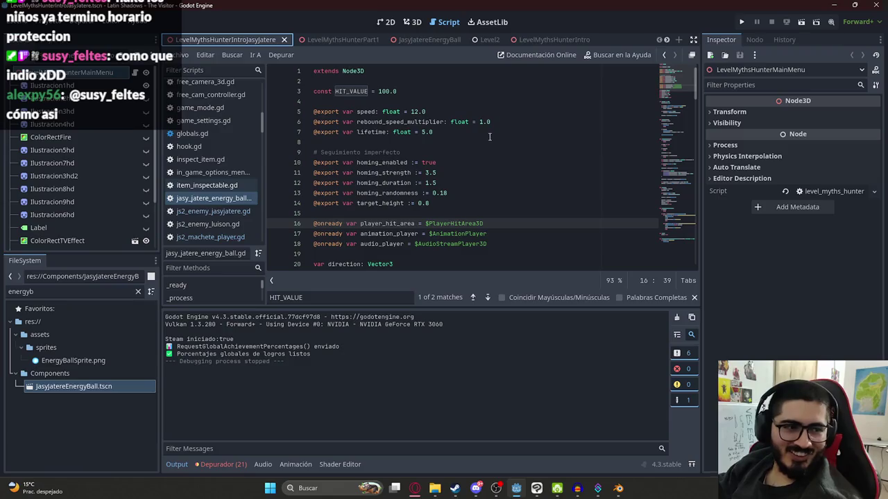
Step: Cycle through the scene tabs to LevelMythsHunterIntroJasyjatere and clear the FileSystem filter
click(538, 172)
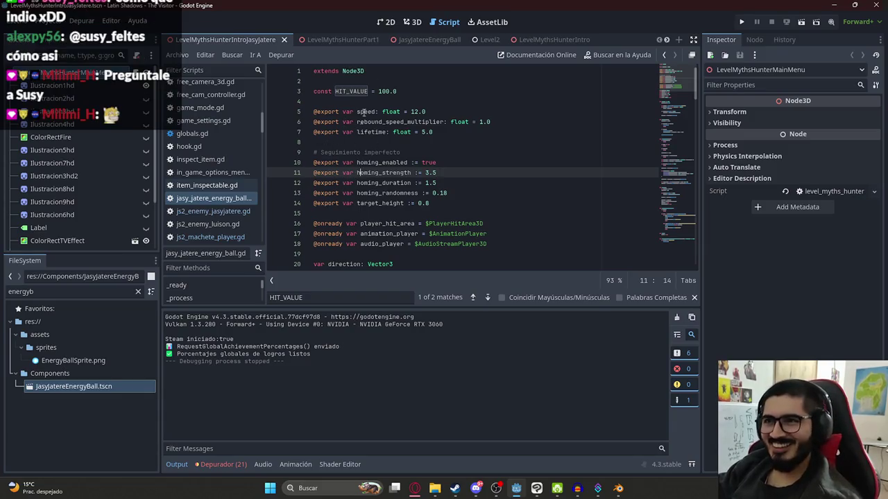
click(385, 22)
click(339, 40)
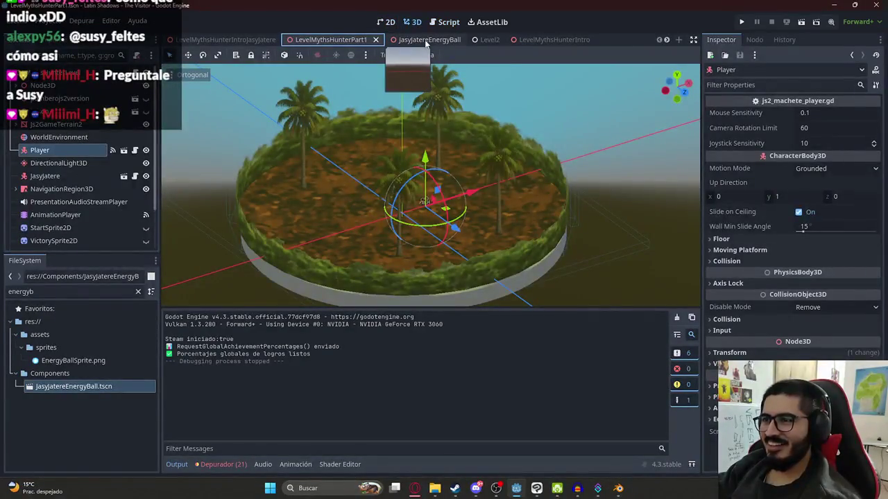
click(417, 40)
click(326, 40)
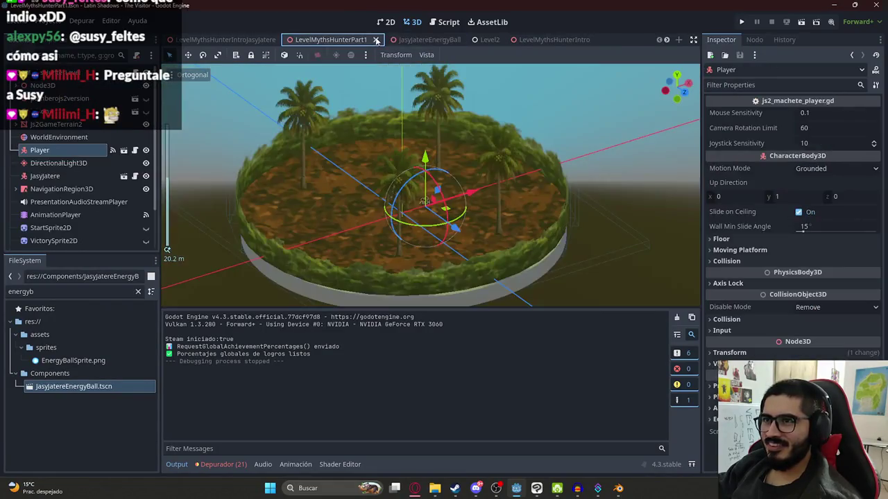
scroll(516, 39, down, 3)
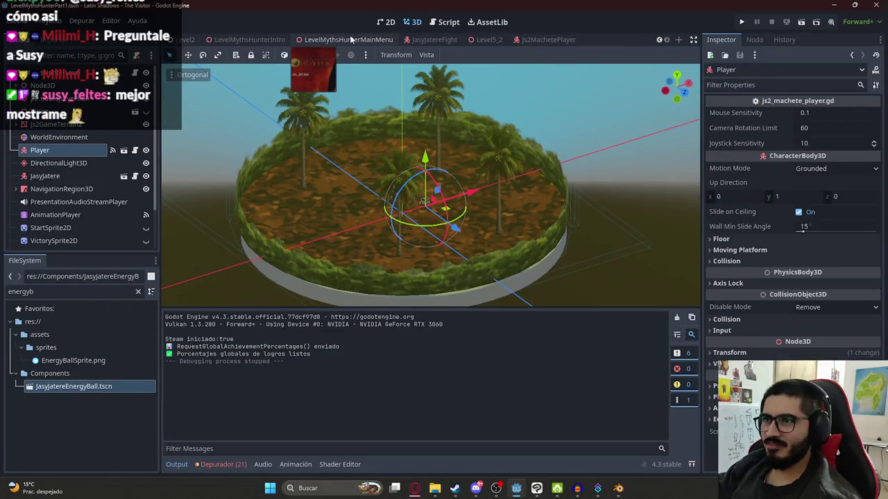
click(261, 41)
scroll(243, 44, up, 3)
click(249, 42)
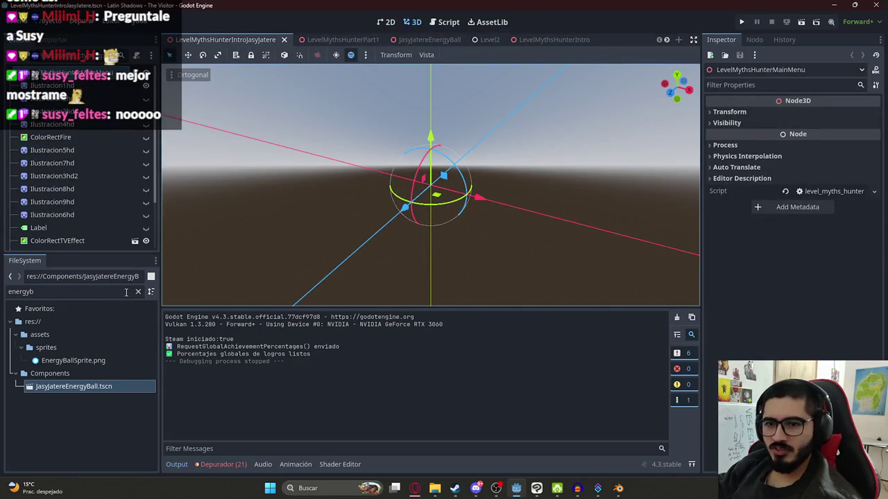
click(138, 292)
right_click(251, 41)
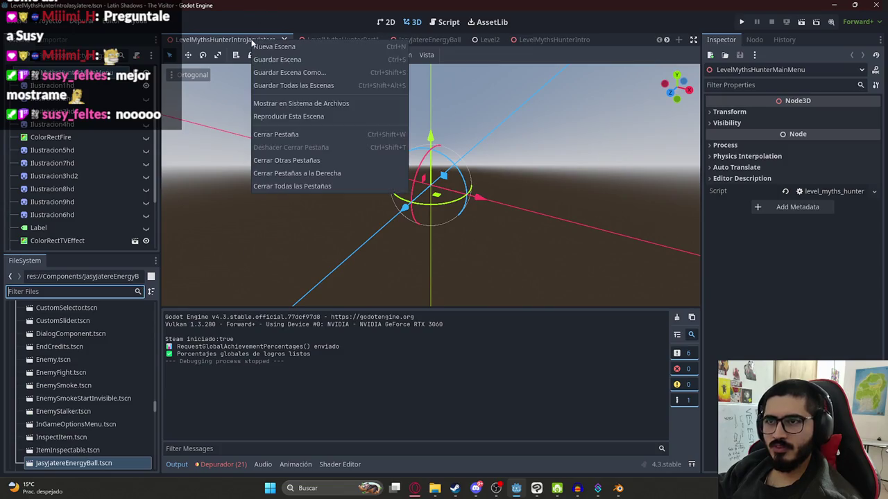
Step: Duplicate the intro scene file as LevelMythsHunterEndingJasyjatere.tscn and switch to the 2D view
click(328, 103)
key(ctrl+d)
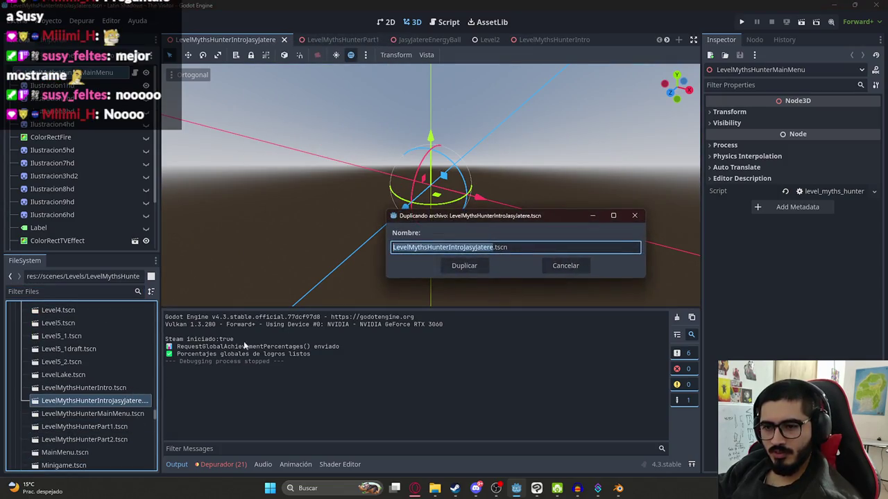
click(463, 247)
drag(448, 247, 463, 247)
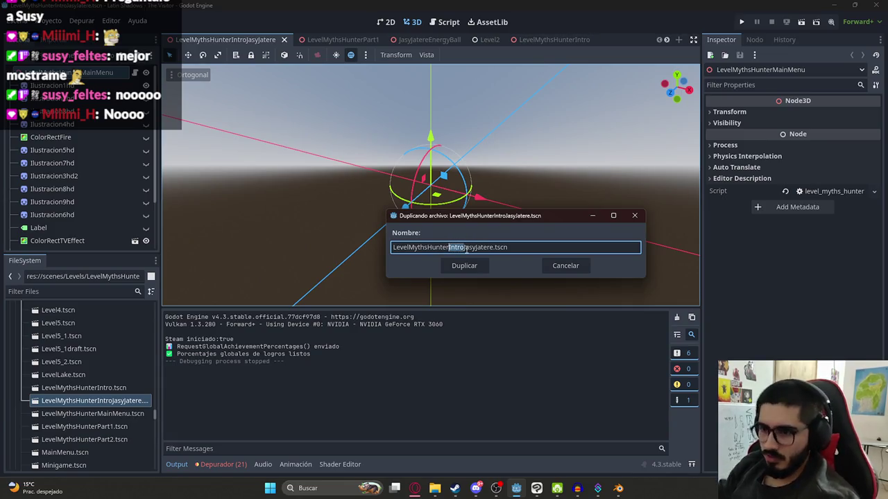
text(Ending)
key(Return)
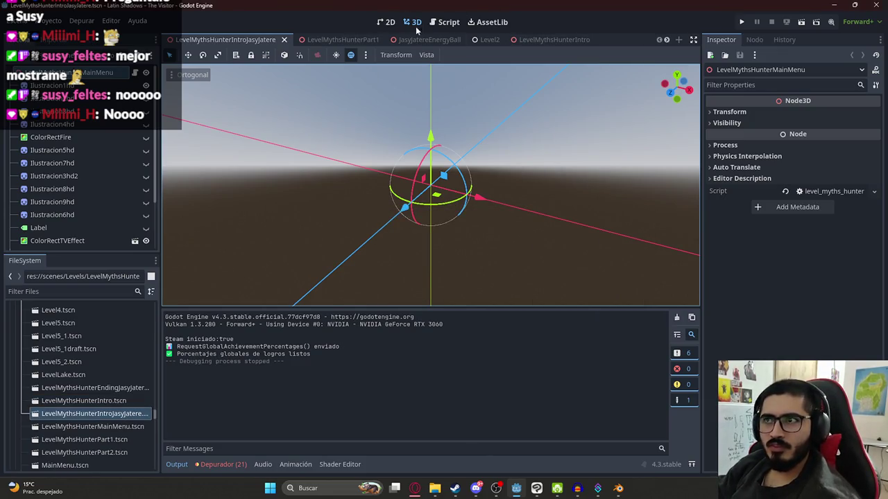
click(390, 23)
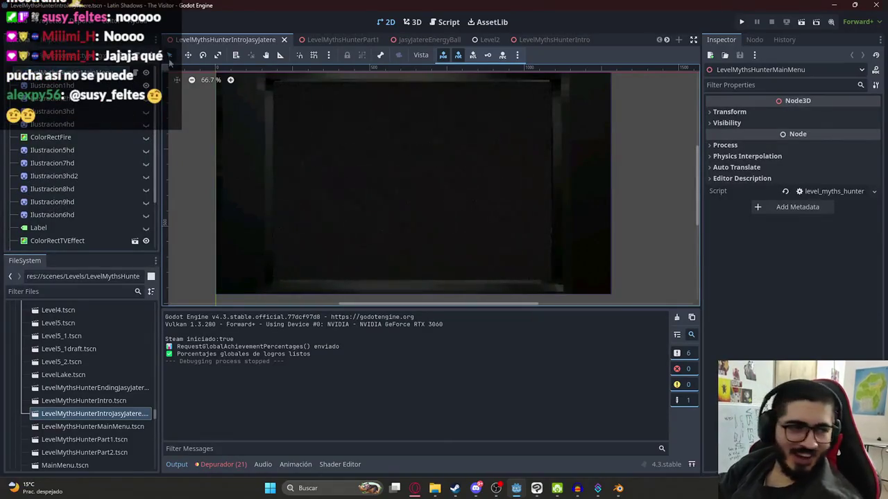
Step: Delete the 11 Ilustracion sprite nodes from the cutscene scene
scroll(264, 167, down, 1)
click(93, 85)
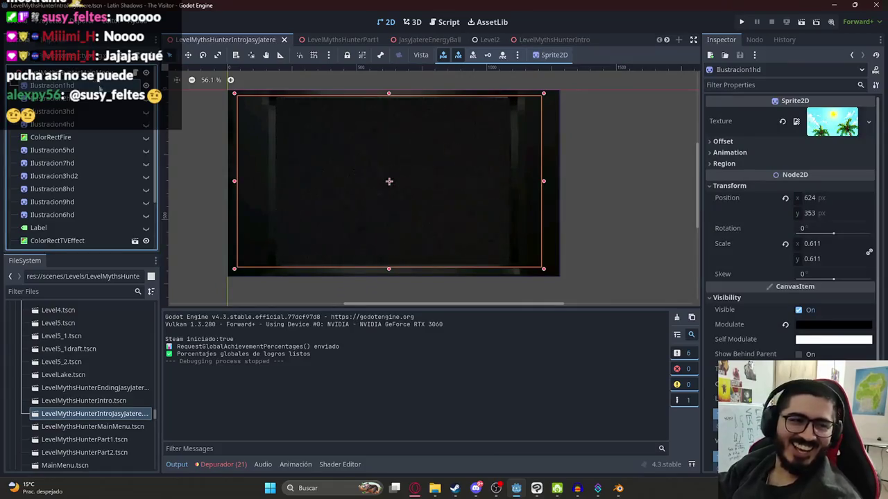
scroll(94, 201, down, 3)
shift+click(78, 171)
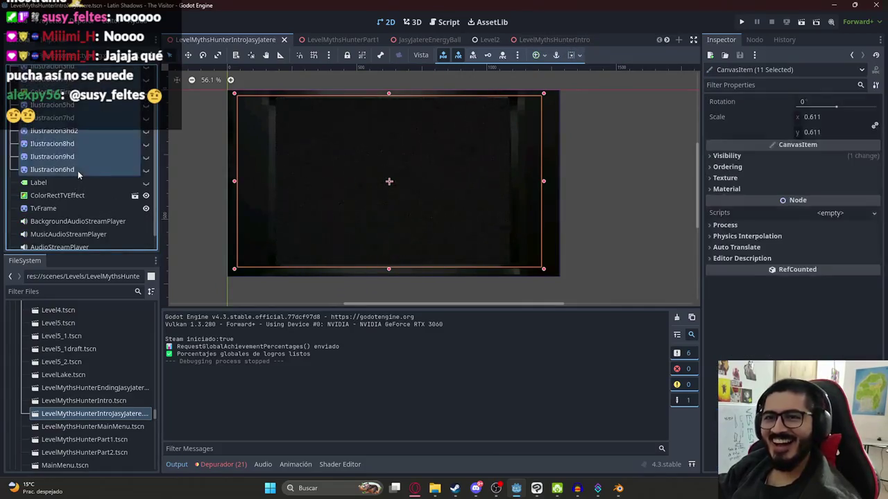
right_click(85, 151)
click(109, 343)
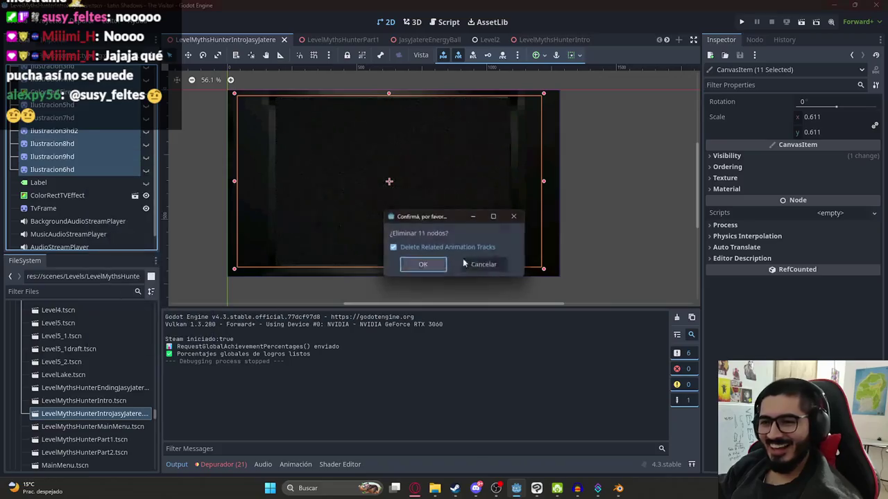
key(Return)
Step: Make the subtitle Label visible, hide ColorRectTVEffect, and save the scene
click(150, 84)
scroll(276, 190, up, 3)
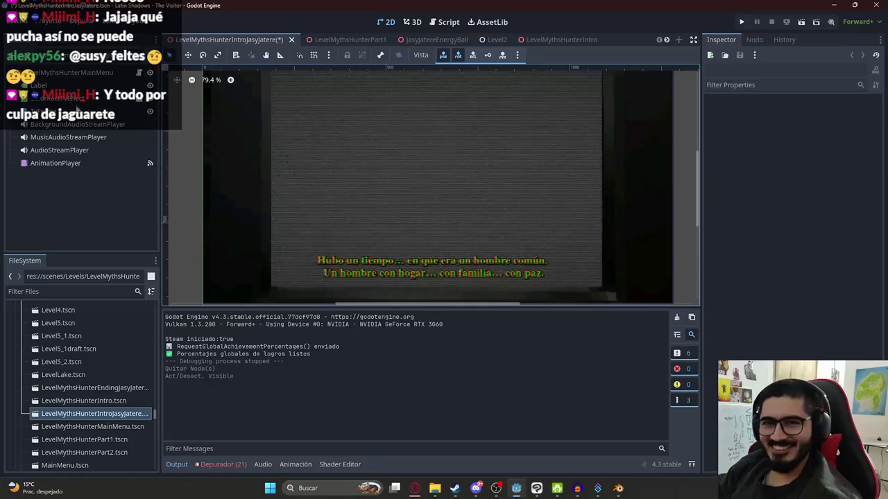
click(70, 97)
click(150, 98)
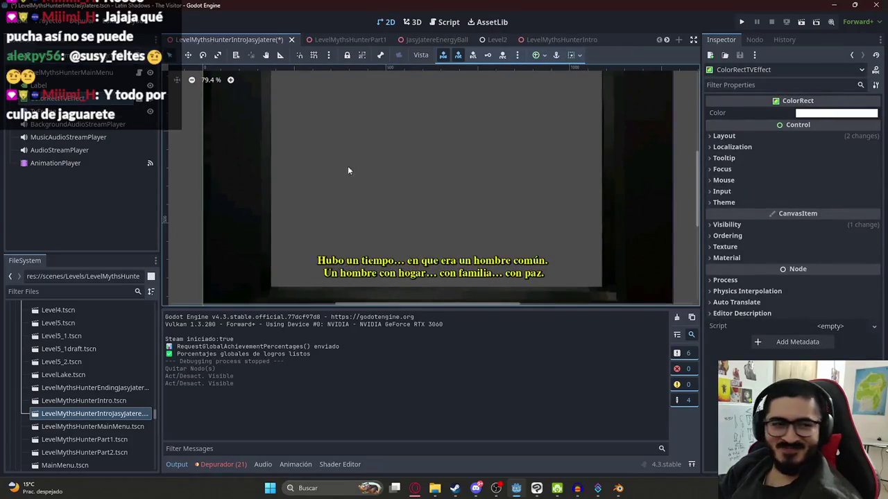
scroll(338, 168, down, 2)
key(ctrl+s)
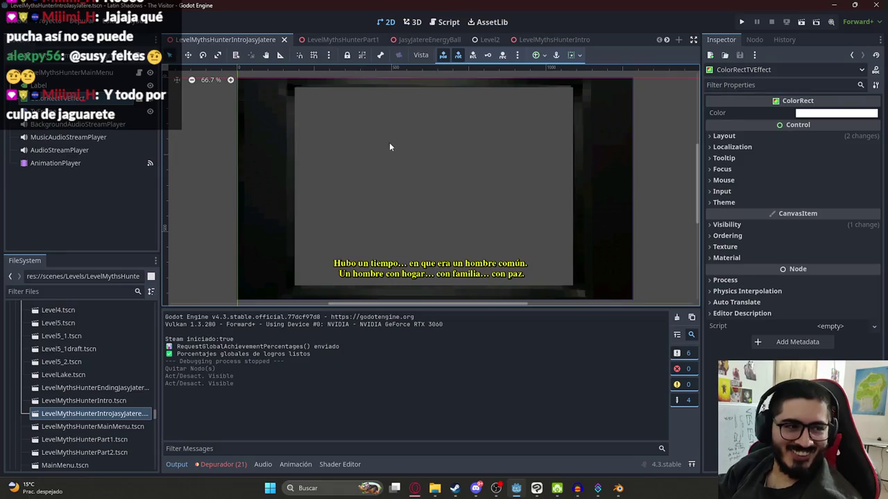
scroll(389, 148, up, 1)
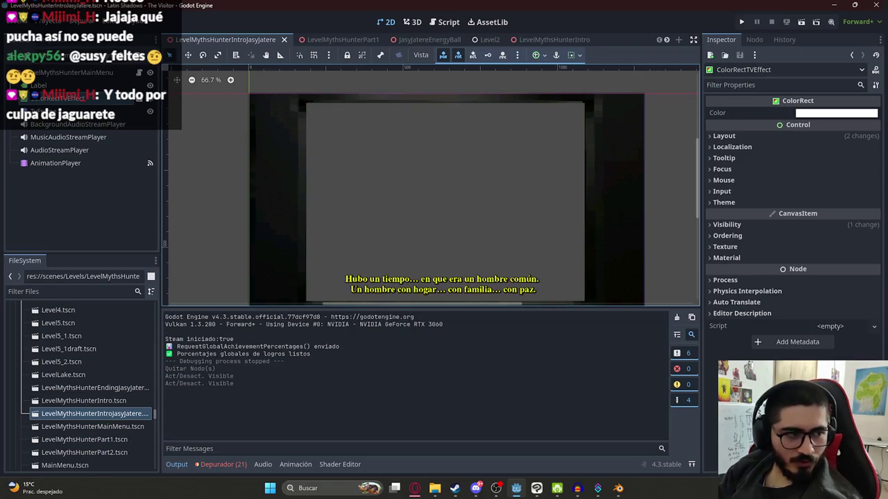
click(454, 489)
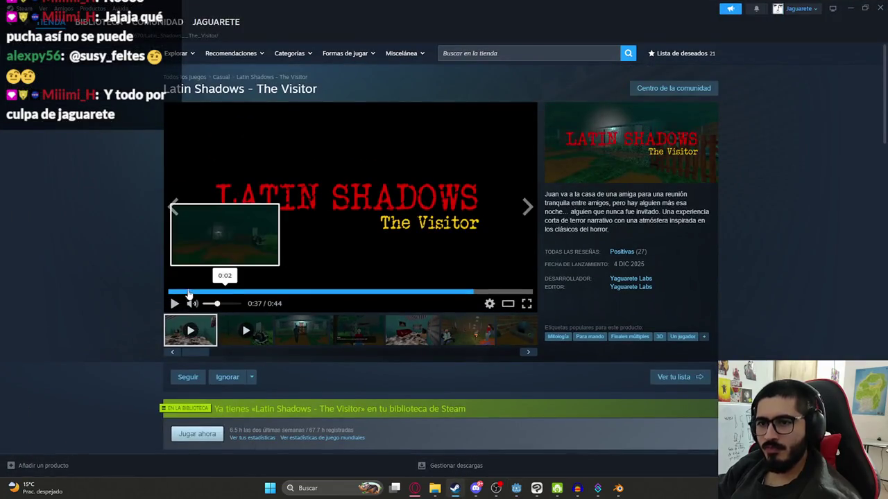
drag(189, 295, 144, 301)
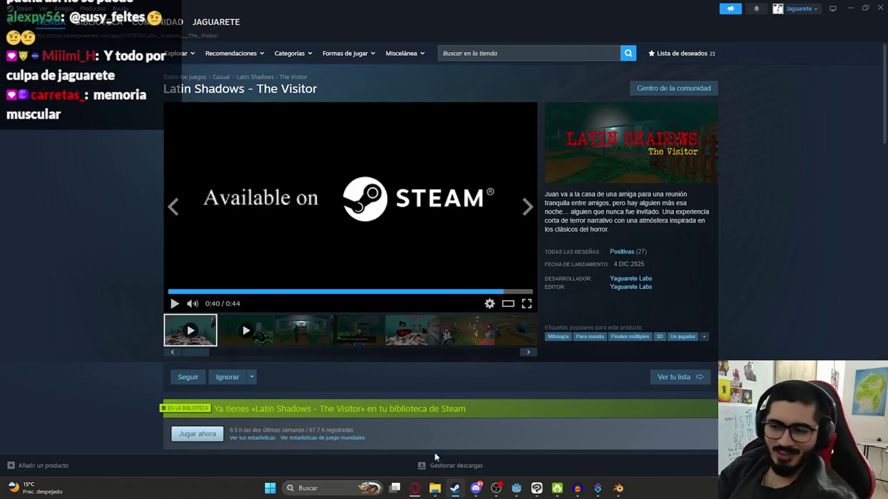
click(454, 494)
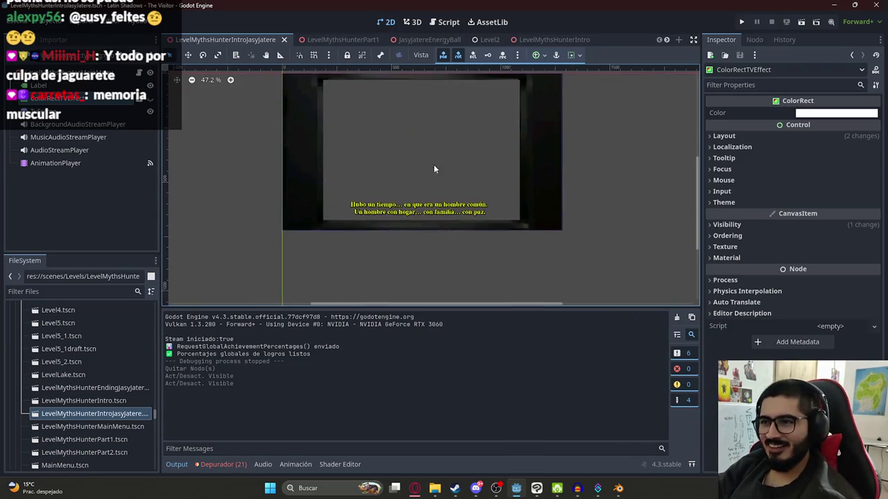
Step: Select the subtitle Label and filter the project files by 'ilu'
scroll(401, 156, down, 2)
scroll(401, 160, up, 1)
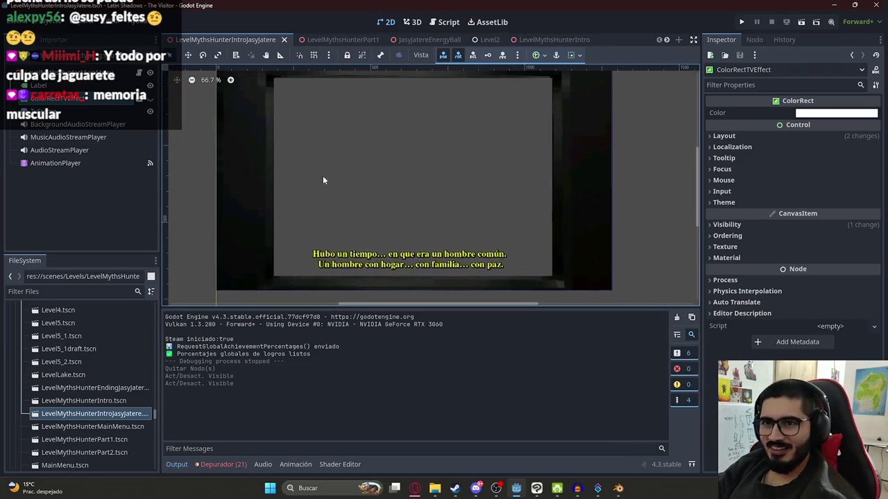
click(94, 85)
click(91, 294)
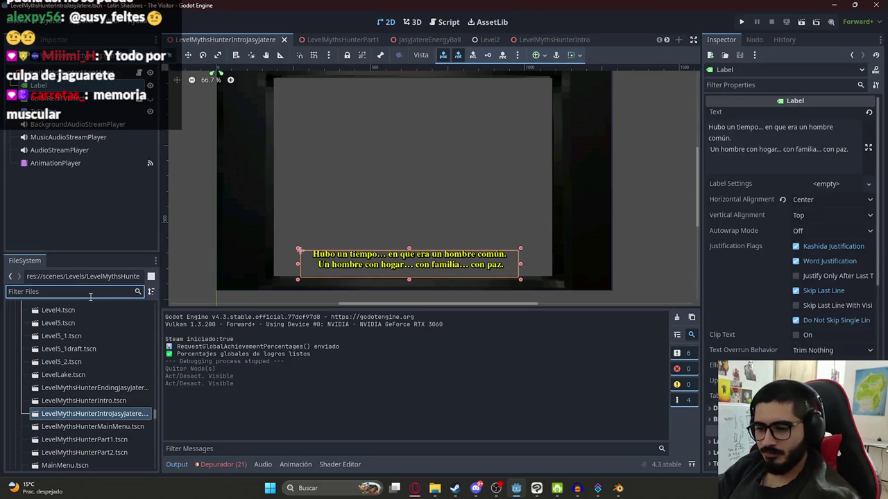
text(ilu)
scroll(136, 330, down, 3)
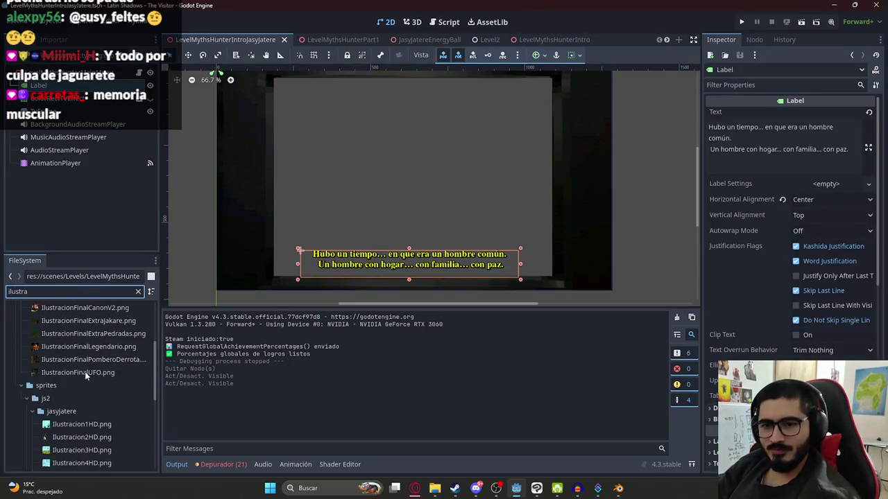
scroll(84, 372, down, 2)
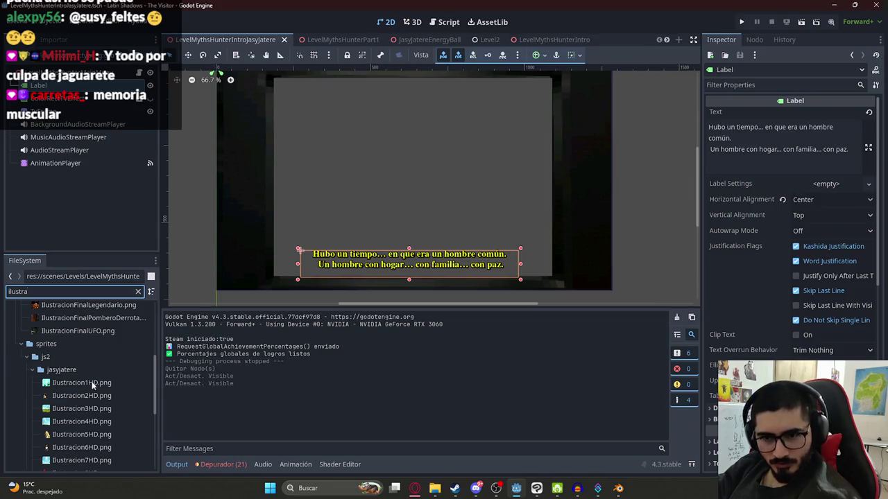
Step: Review the filtered Ilustracion results, then bring the Latin Shadows Steam page forward
scroll(50, 372, down, 3)
scroll(60, 375, up, 1)
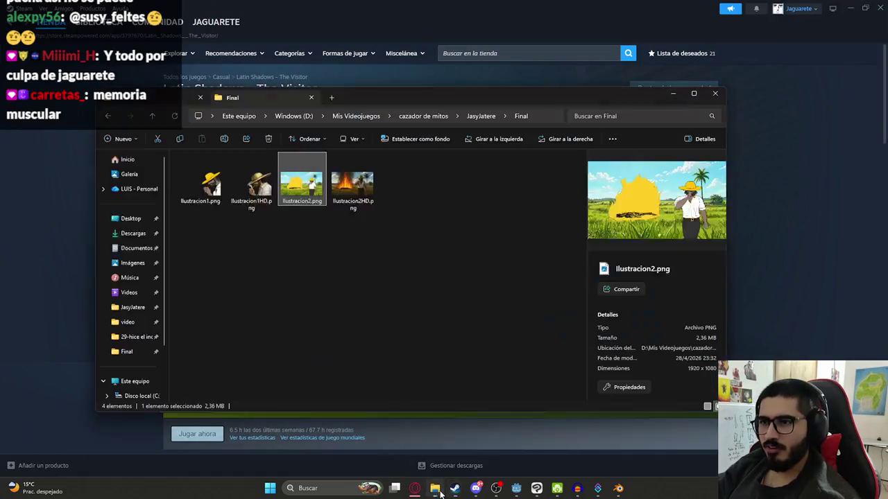
click(435, 489)
key(alt+Tab)
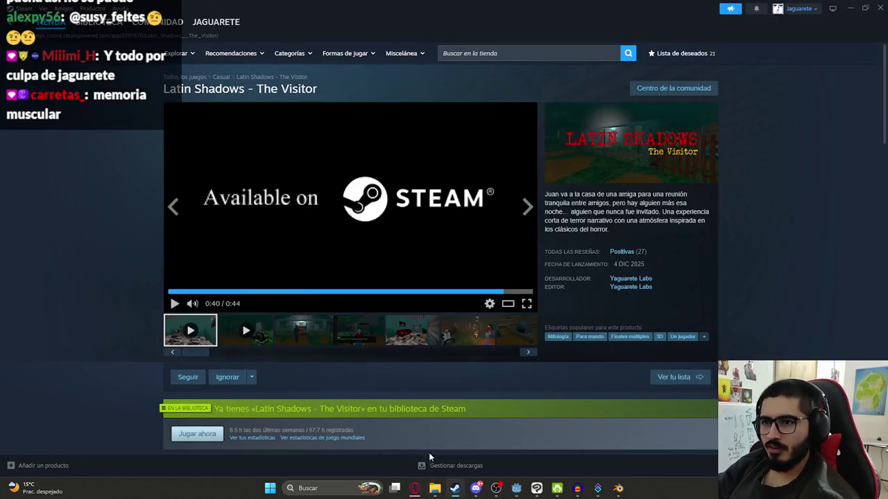
Step: Copy Ilustracion1HD.png and Ilustracion2HD.png from the Final folder
key(alt+Tab)
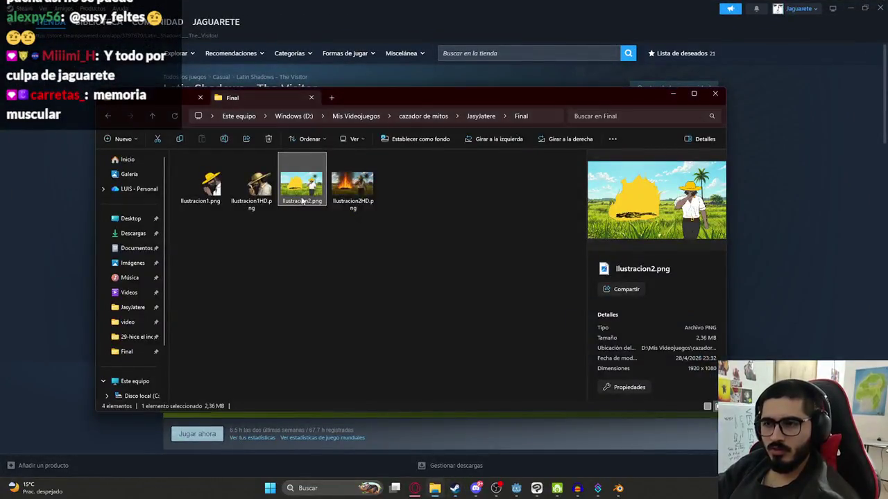
click(251, 184)
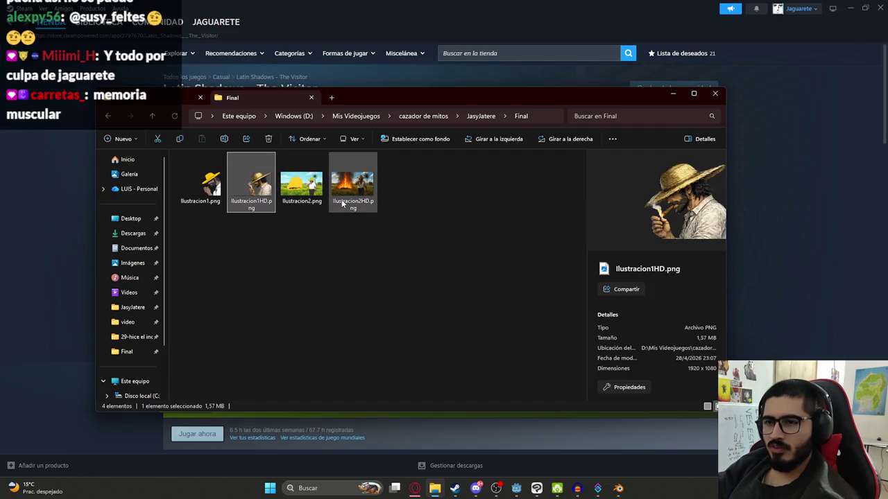
ctrl+click(342, 204)
key(ctrl+c)
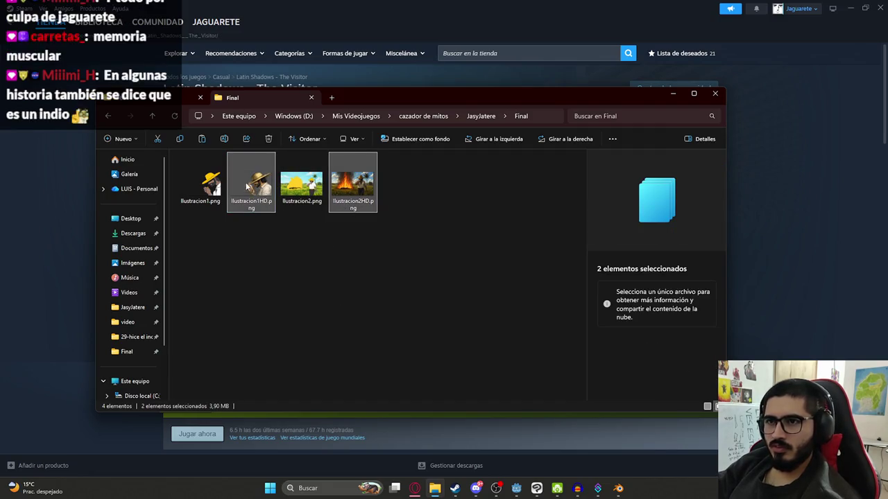
Step: Browse to the Mis Videojuegos folder on the D: drive
key(alt+Tab)
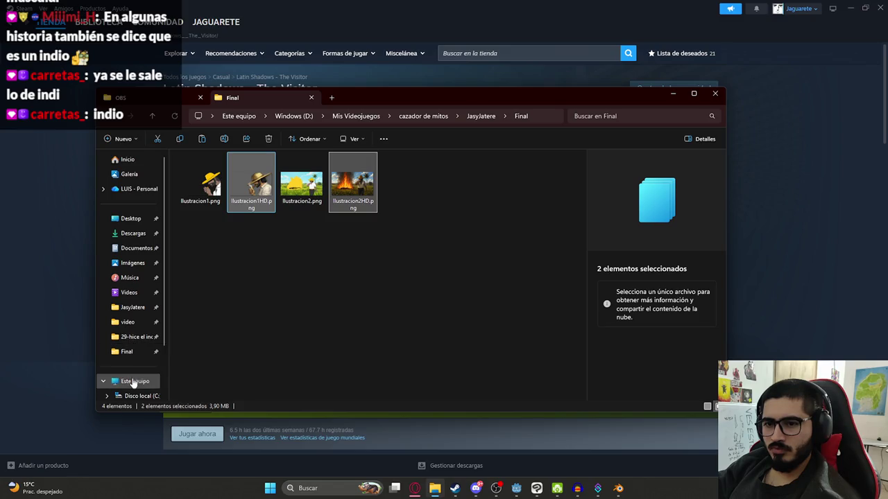
click(332, 98)
double_click(377, 183)
click(222, 168)
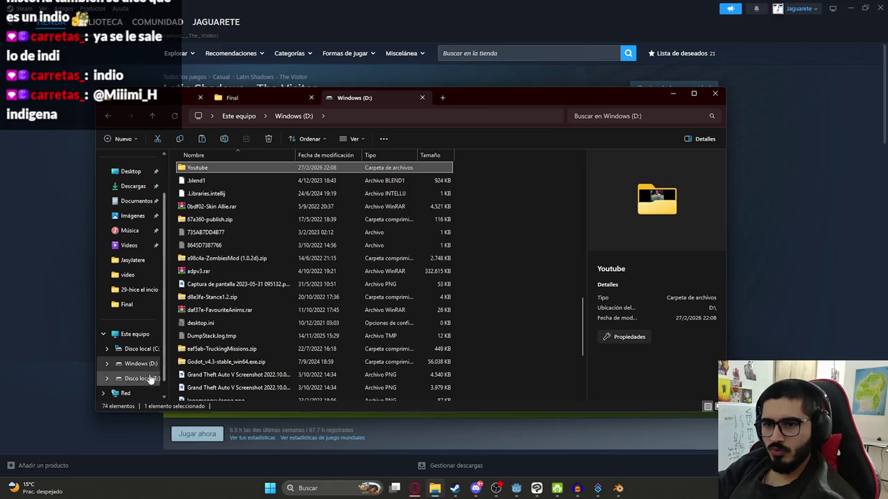
text(m)
double_click(239, 182)
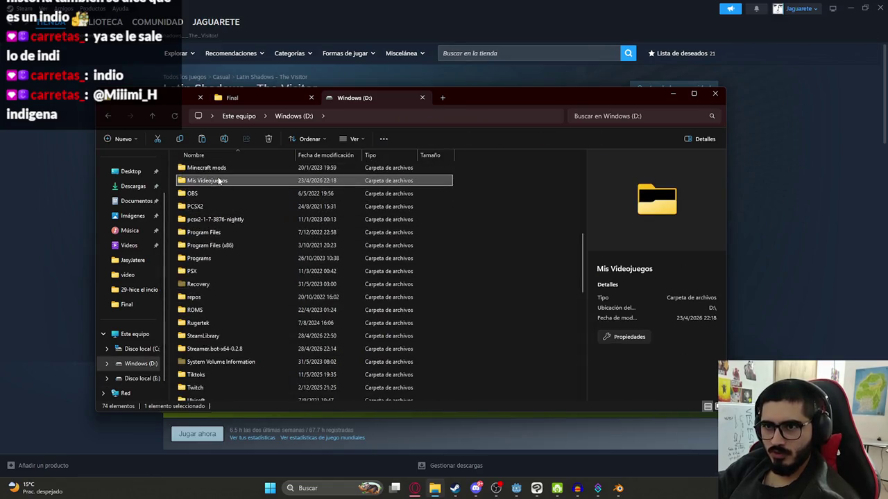
text(j)
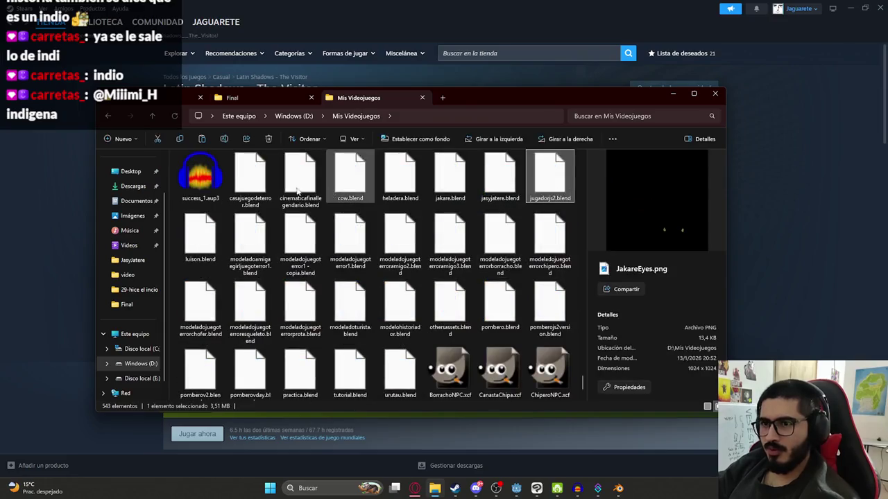
text(u)
drag(583, 320, 582, 156)
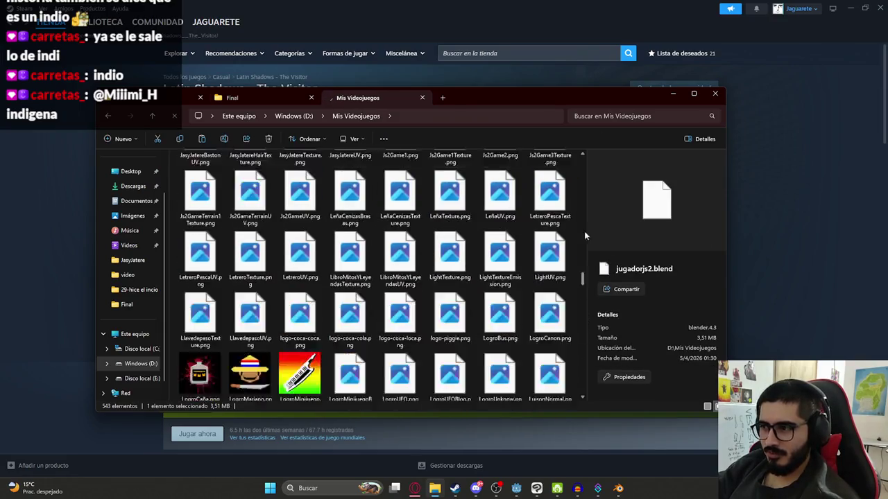
Step: Go into juegoterror1\assets\sprites\js2\jasyjatere
double_click(198, 254)
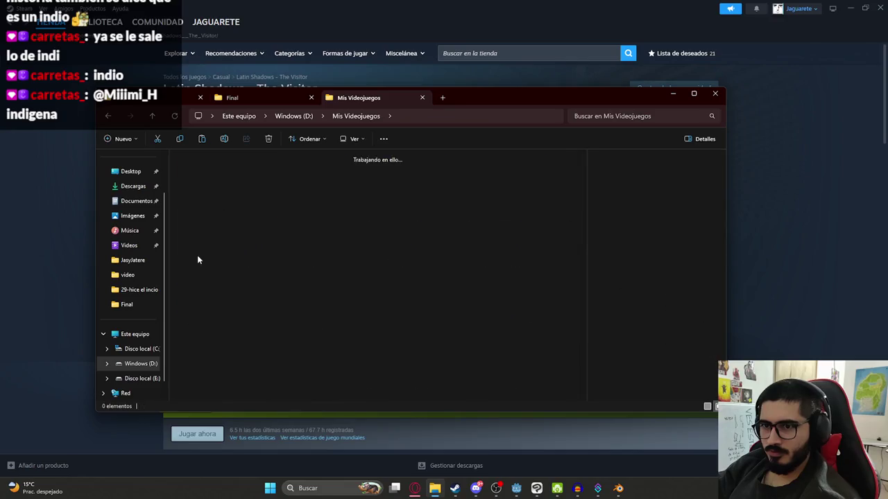
double_click(446, 184)
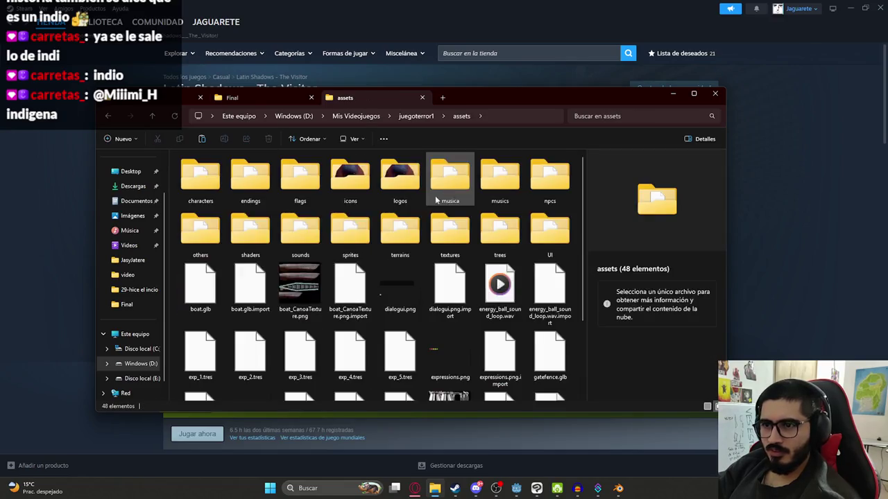
click(267, 245)
double_click(351, 240)
double_click(189, 170)
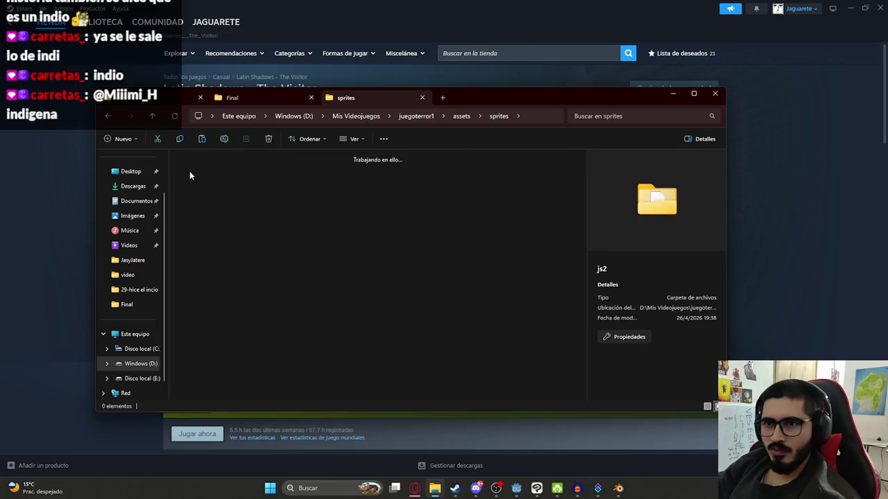
right_click(237, 352)
double_click(203, 182)
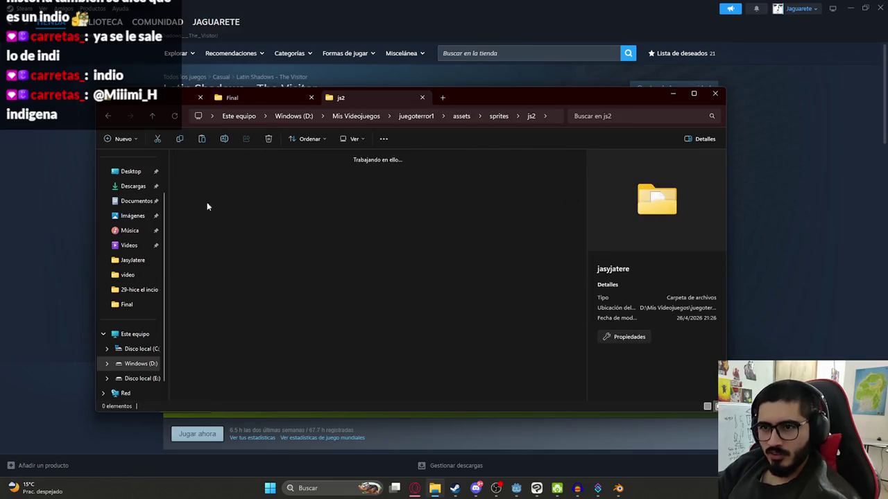
Step: Create a folder named Ending in jasyjatere and paste both HD illustrations into it
right_click(241, 347)
click(325, 339)
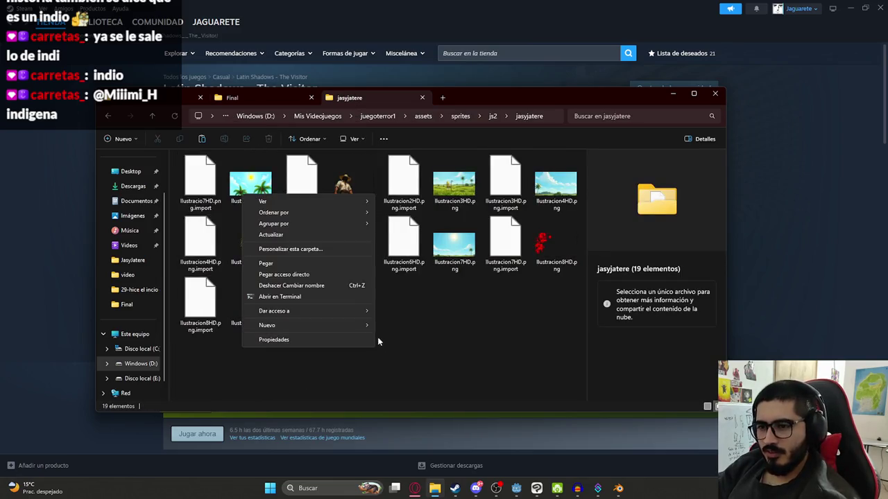
click(425, 325)
text(Ending)
key(Return)
key(Return)
key(ctrl+v)
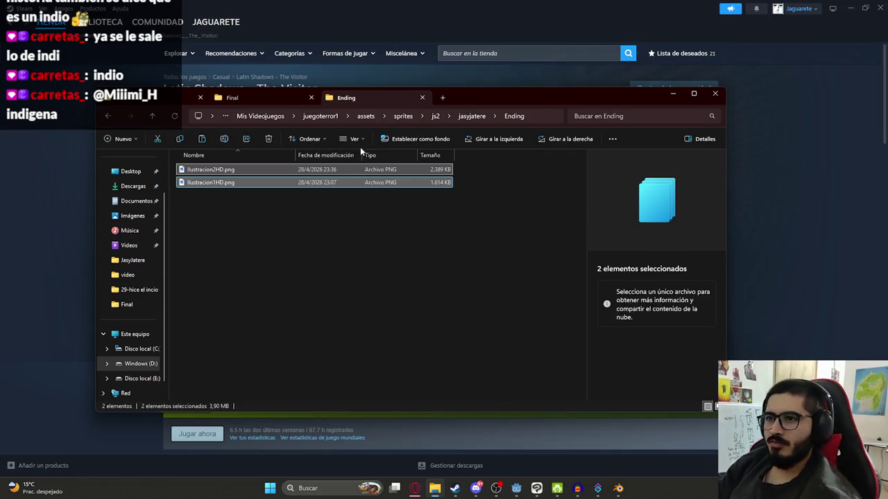
click(353, 138)
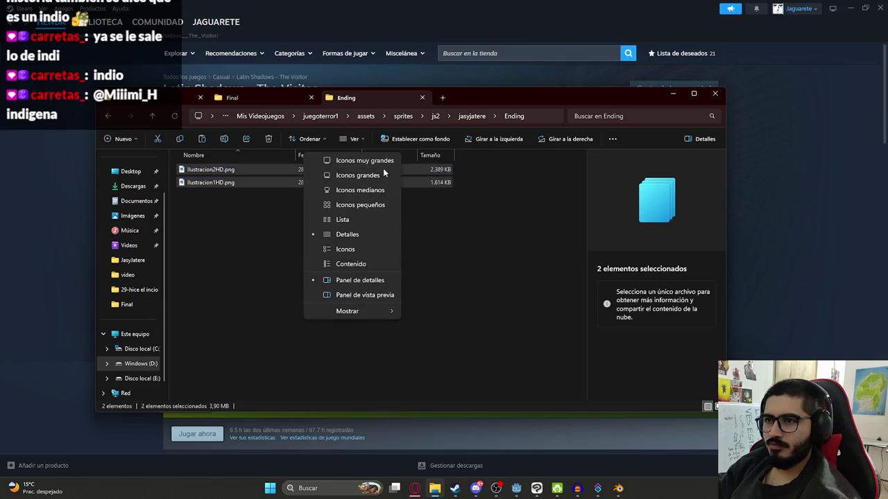
click(516, 488)
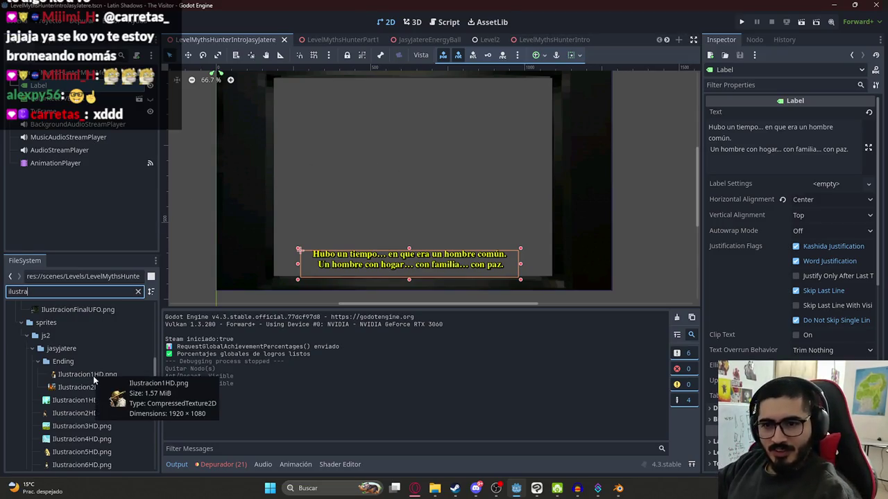
Step: Add Ilustracion1HD.png as a sprite inside the TV frame at 0.58 scale
drag(91, 375, 391, 250)
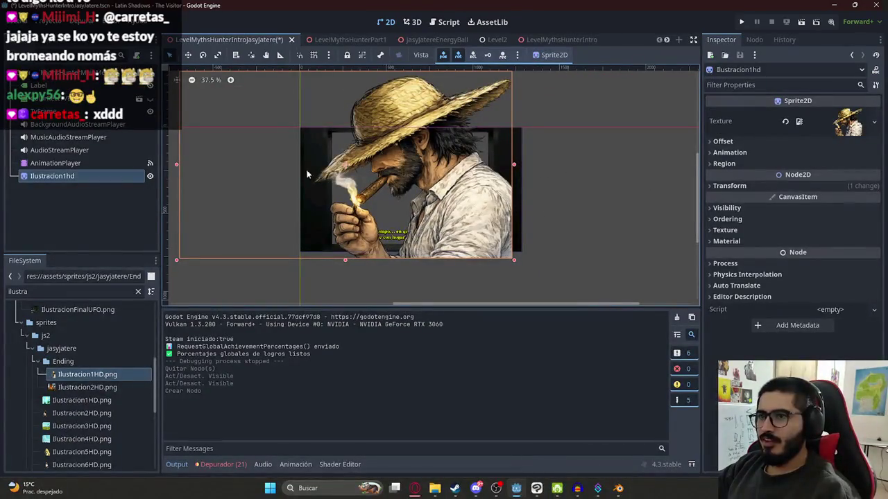
drag(346, 262, 254, 157)
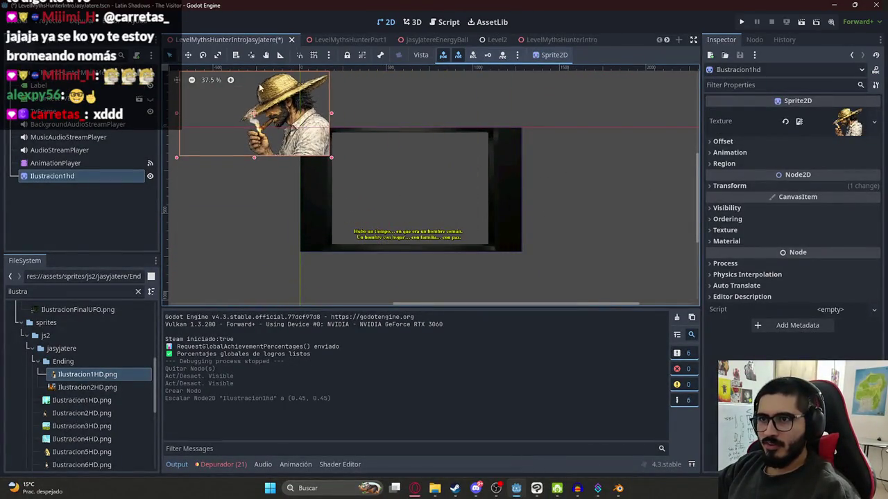
drag(281, 106, 430, 177)
scroll(447, 222, up, 2)
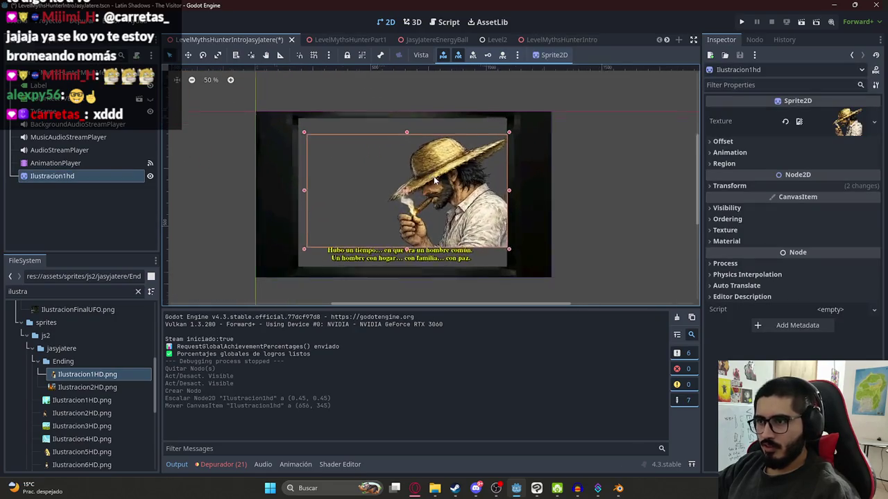
drag(448, 222, 458, 225)
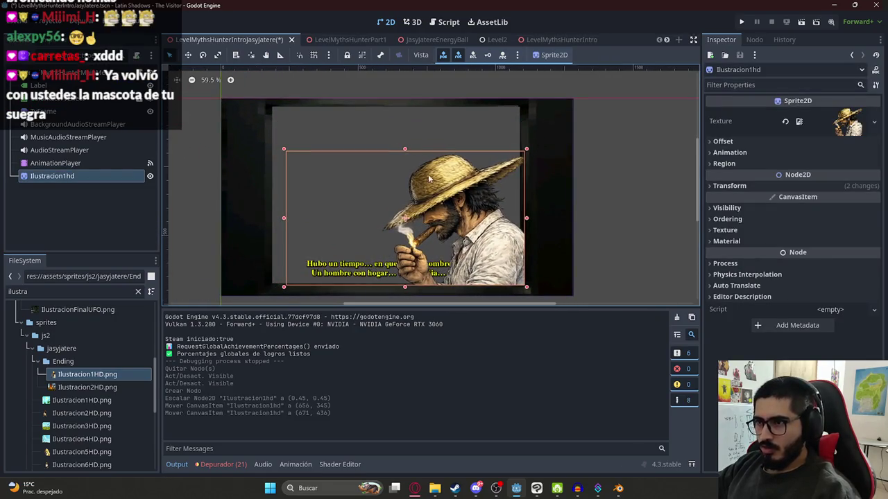
drag(408, 150, 441, 112)
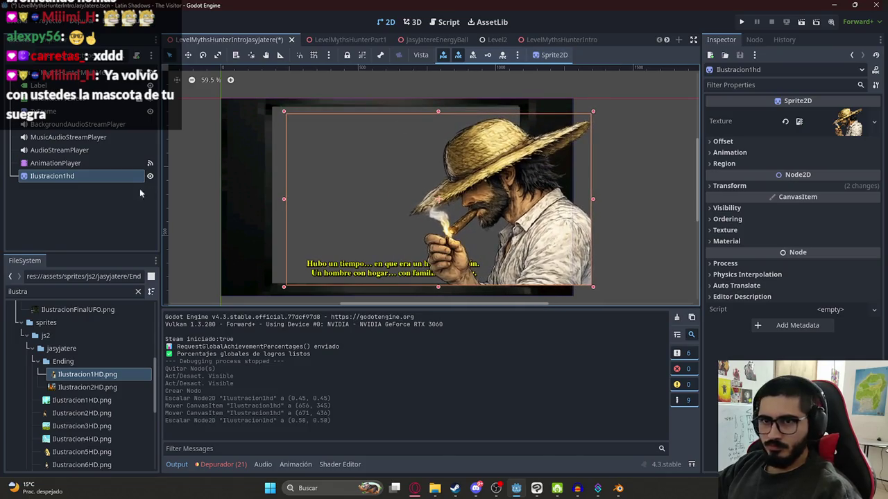
Step: Move Ilustracion1hd up the scene tree behind the caption text, nudging it left
drag(84, 157, 77, 111)
mouse_move(485, 166)
mouse_down()
mouse_move(418, 167)
mouse_move(446, 207)
mouse_up()
scroll(446, 206, up, 2)
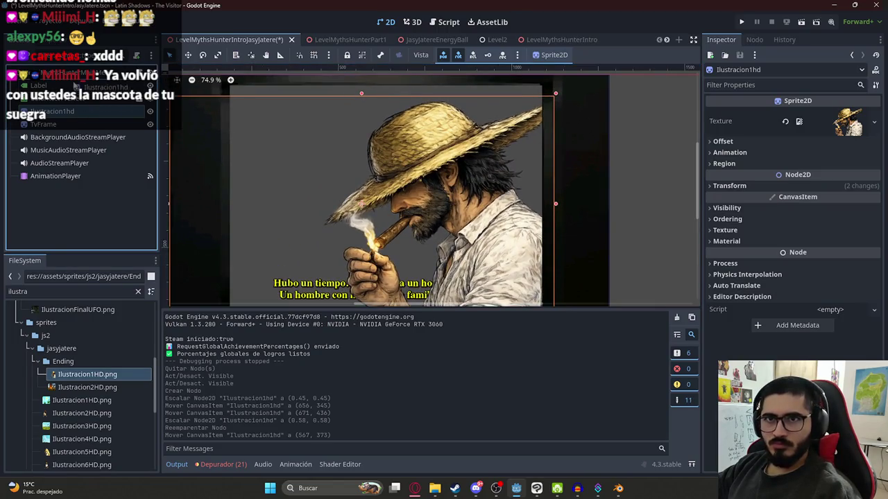
drag(89, 121, 76, 88)
scroll(581, 216, down, 2)
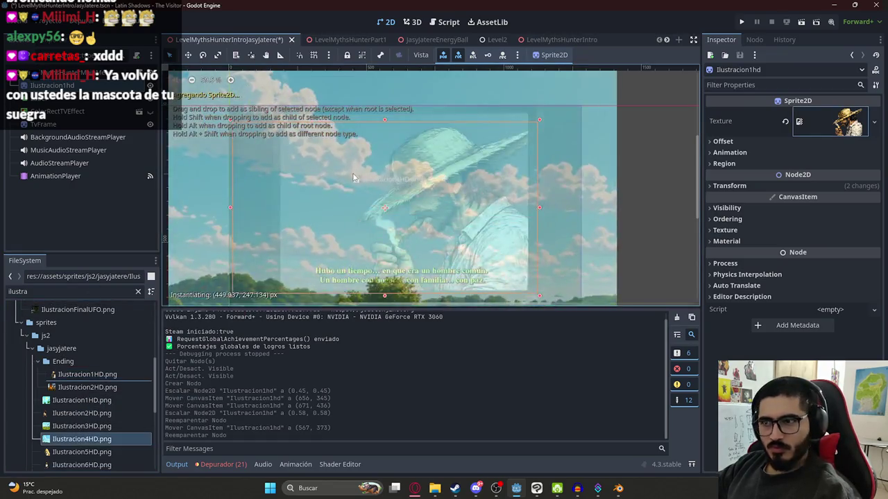
Step: Add Ilustracion4HD.png as a sprite and order it behind the man illustration
drag(77, 440, 427, 163)
scroll(421, 276, down, 2)
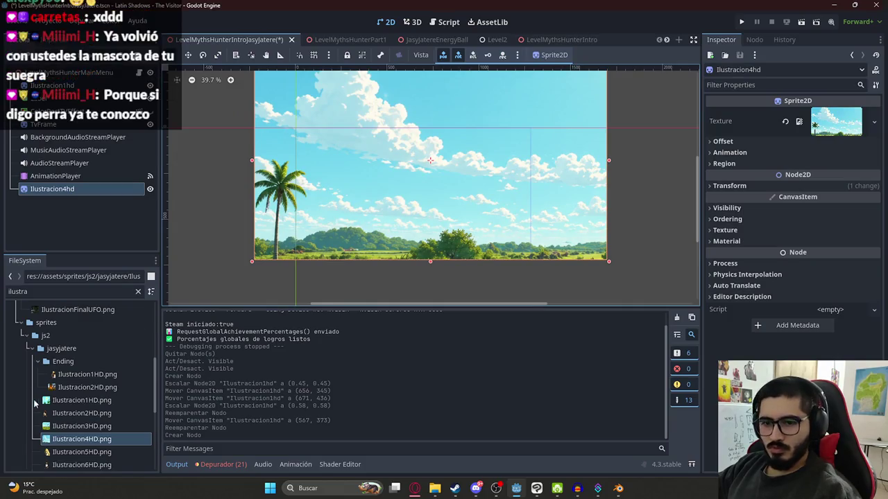
drag(435, 263, 430, 126)
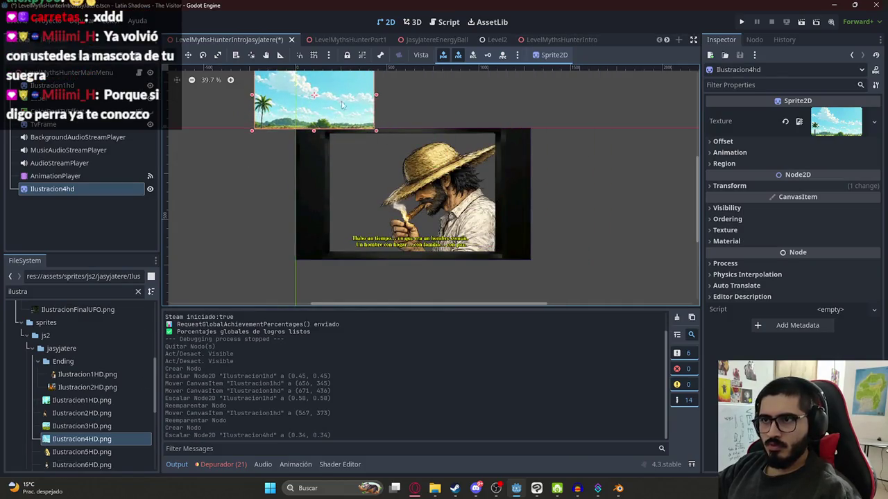
drag(336, 89, 398, 159)
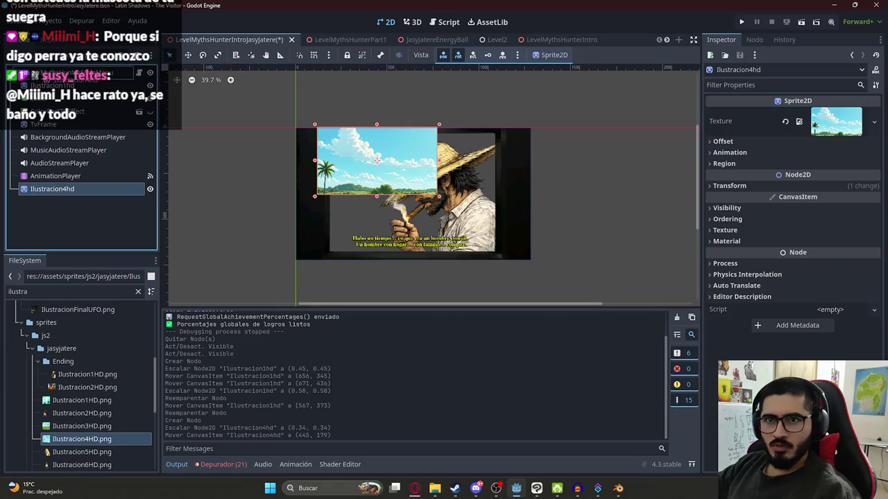
drag(52, 189, 52, 86)
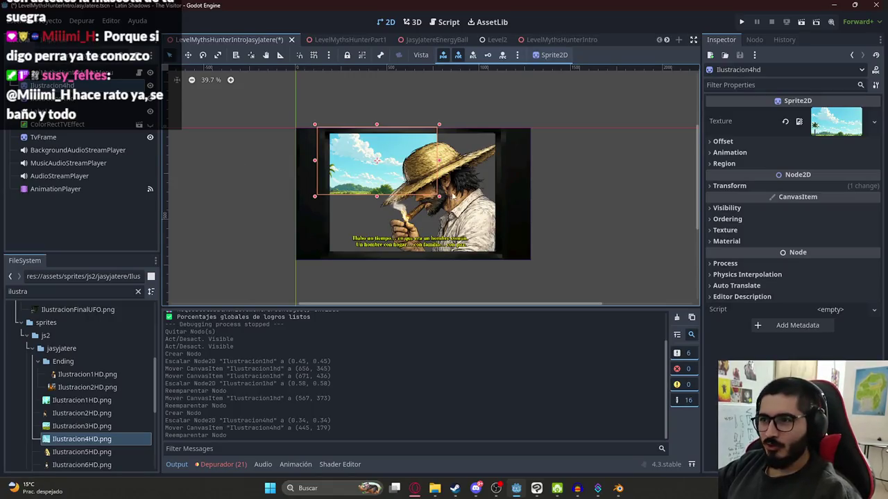
Step: Enlarge the landscape to 0.67 scale and position it at (793, 323)
drag(440, 199, 558, 264)
mouse_move(372, 202)
mouse_down()
mouse_move(314, 162)
mouse_move(323, 183)
mouse_up()
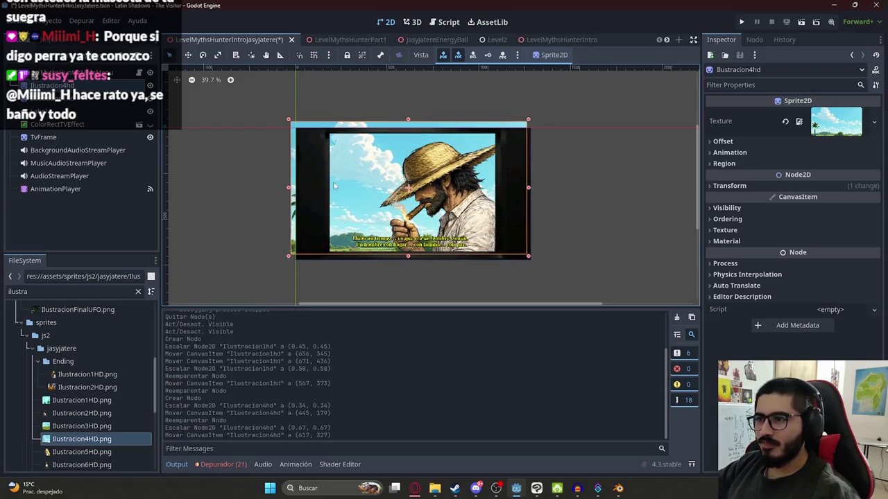
scroll(347, 188, up, 1)
drag(366, 220, 410, 214)
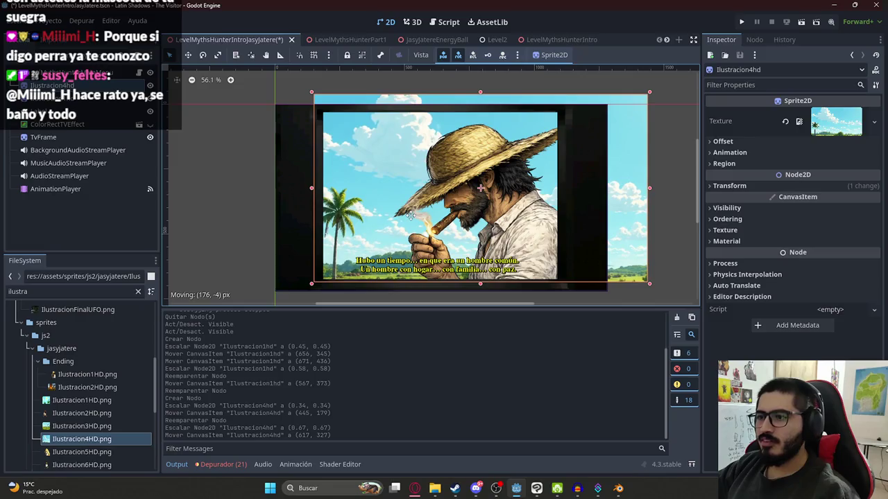
scroll(346, 124, up, 1)
click(410, 271)
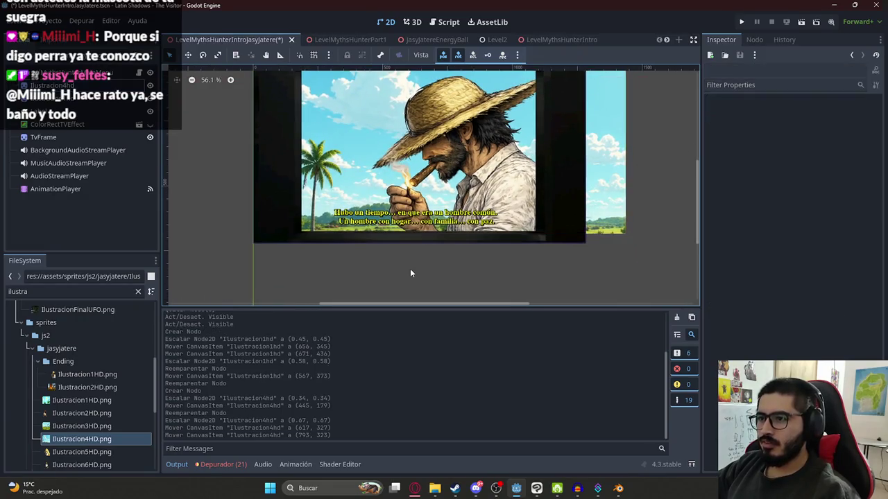
Step: Toggle TvFrame off and back on to compare, then save the intro scene
scroll(431, 128, up, 2)
scroll(416, 139, up, 1)
scroll(352, 168, down, 1)
scroll(352, 168, down, 2)
click(150, 137)
click(149, 137)
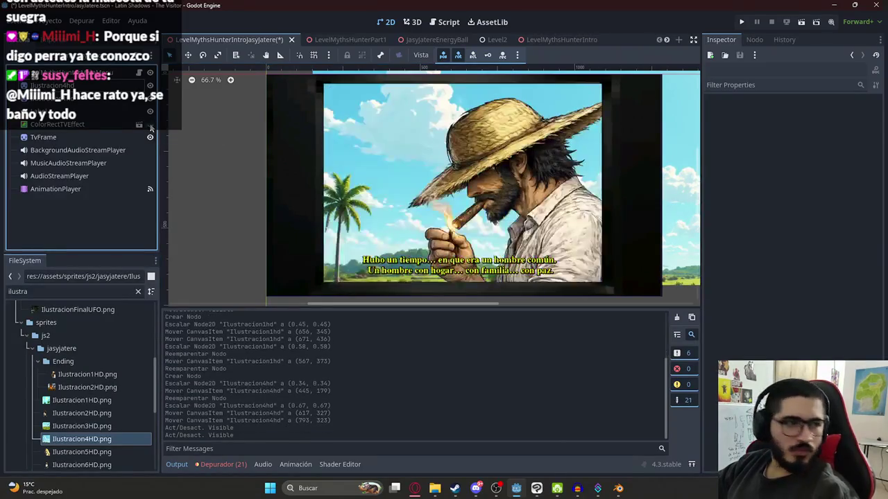
key(ctrl+s)
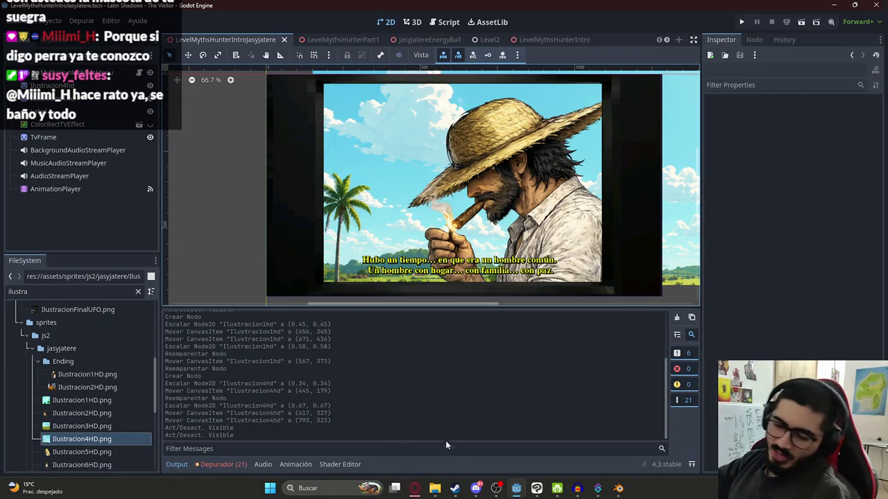
Step: Play, restart and pause the Latin Shadows – The Visitor trailer on Steam
click(454, 488)
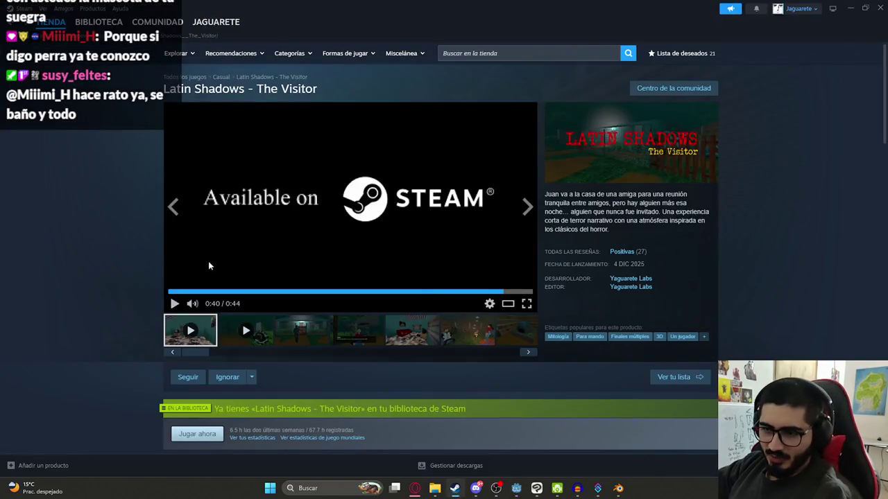
click(174, 303)
click(167, 292)
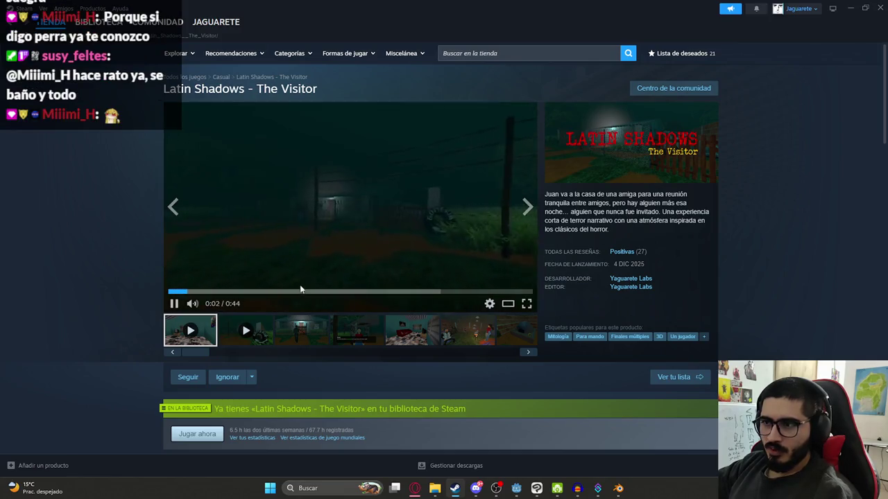
click(174, 303)
click(414, 488)
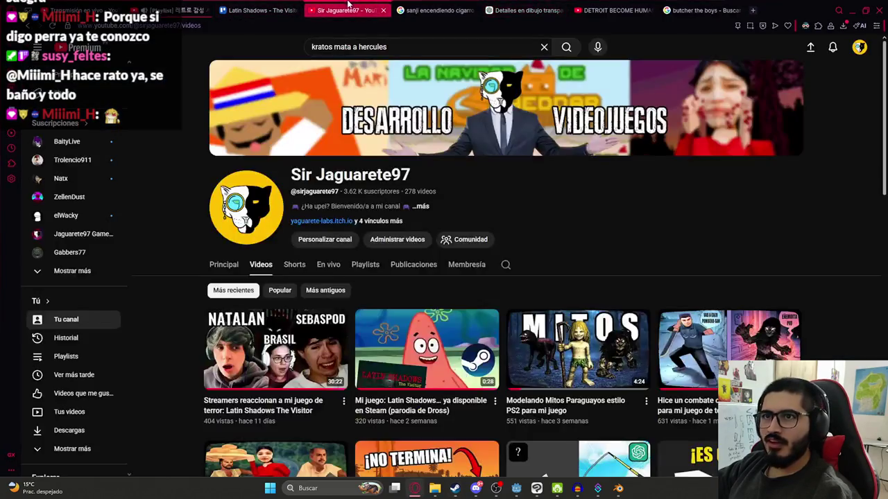
click(349, 9)
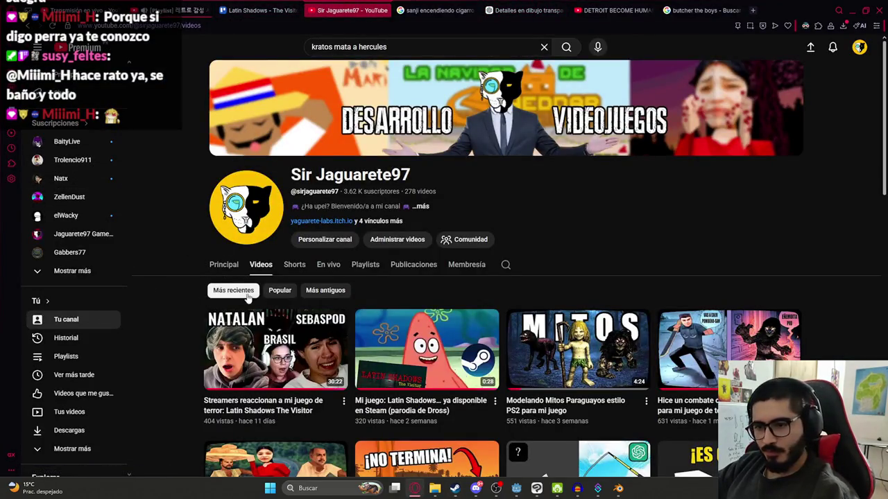
Step: Open the Gameplays de Latin Shadows playlist and pause its first video
scroll(248, 297, down, 2)
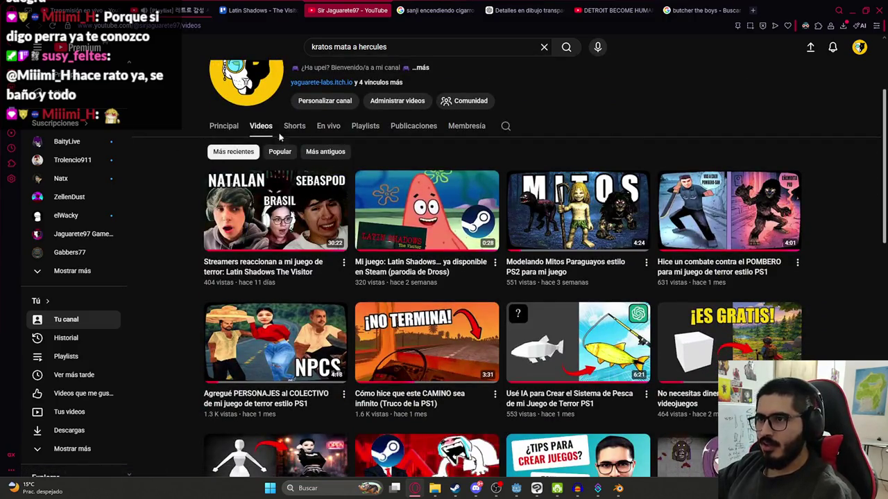
scroll(270, 137, down, 2)
scroll(260, 139, up, 2)
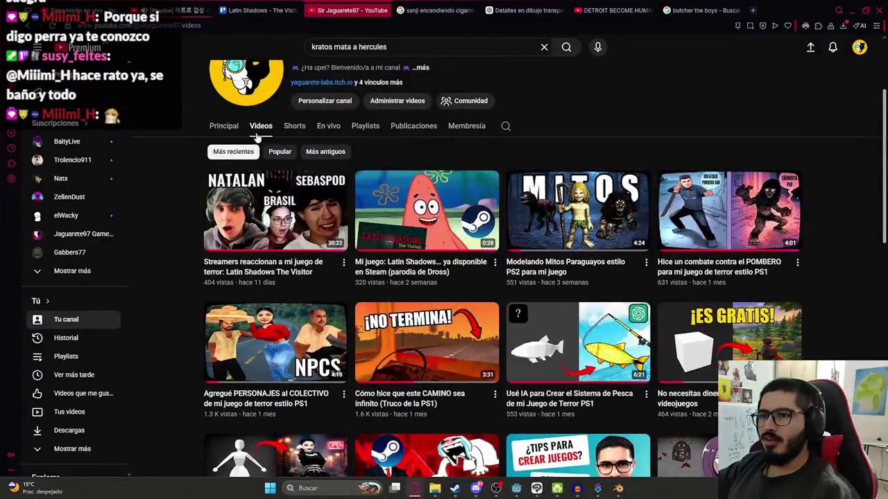
click(356, 128)
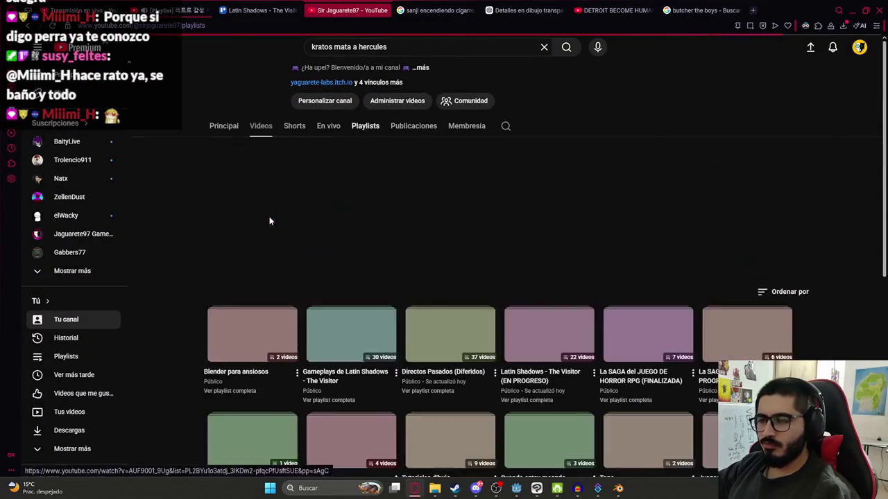
scroll(333, 243, down, 1)
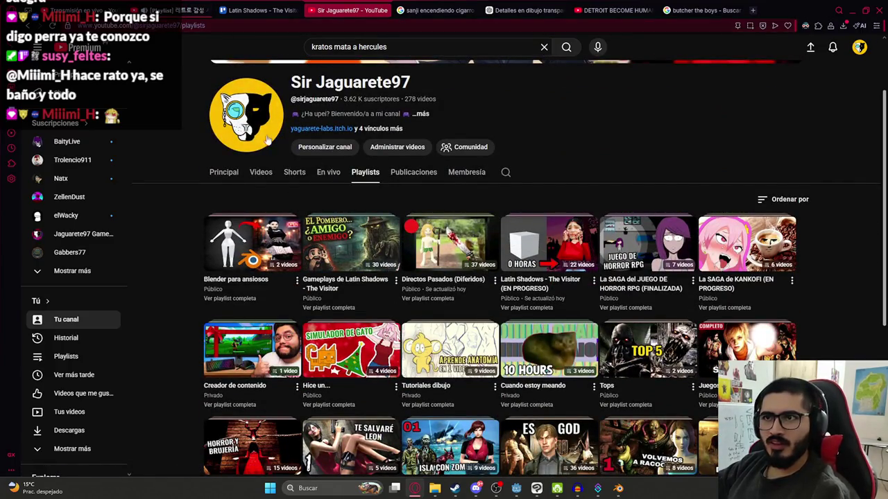
click(350, 242)
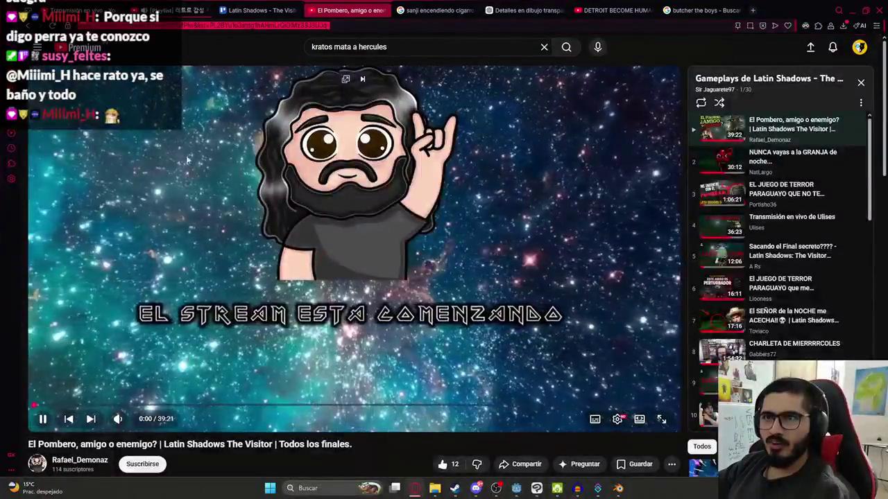
click(186, 121)
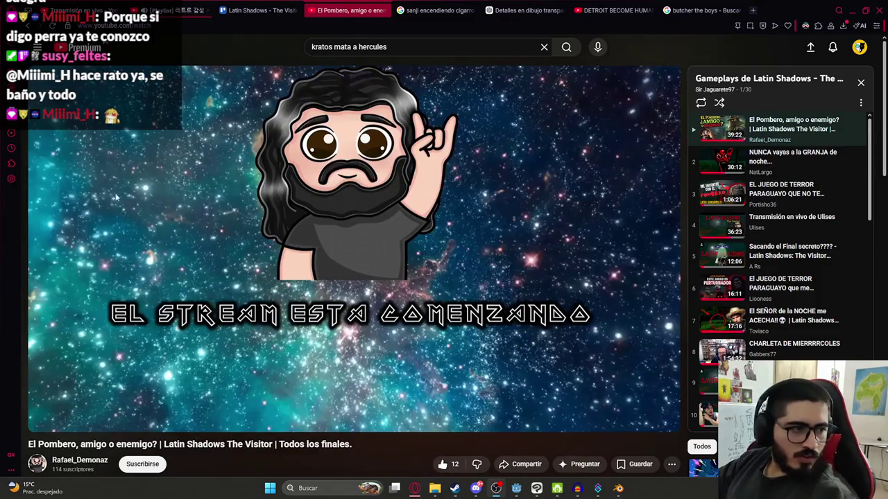
Step: Go back to the channel's Playlists page
scroll(788, 191, down, 5)
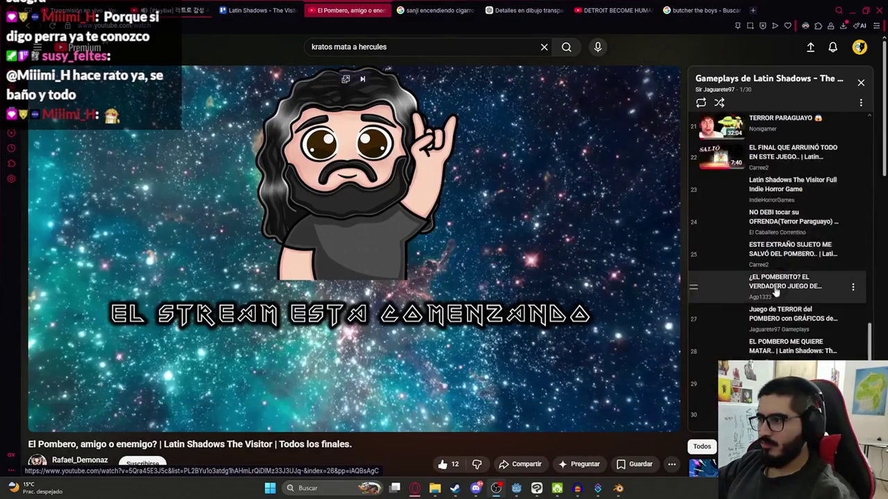
scroll(788, 191, up, 10)
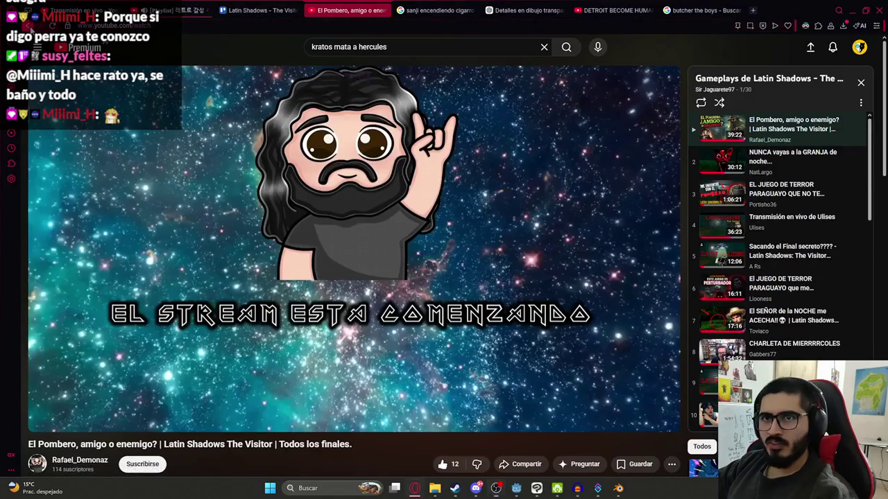
scroll(200, 129, down, 1)
key(alt+Left)
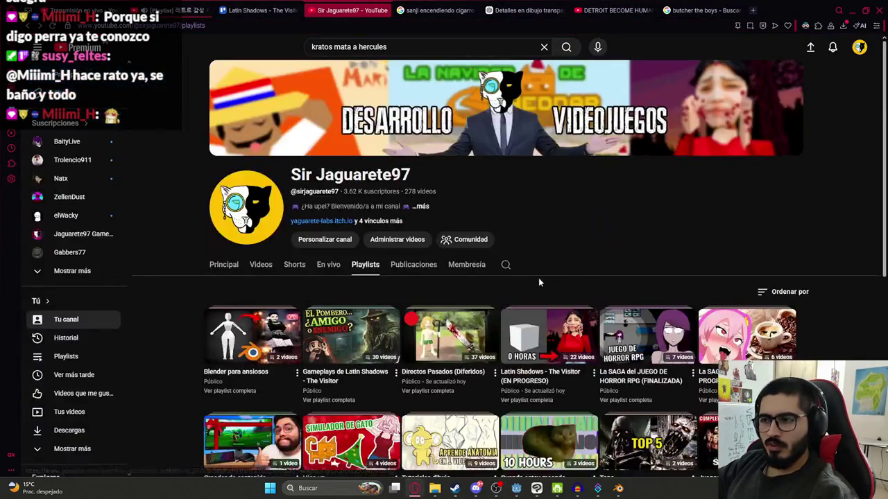
scroll(283, 200, down, 1)
Step: Open the channel's Videos tab and scroll through the uploads
click(261, 172)
scroll(290, 340, down, 2)
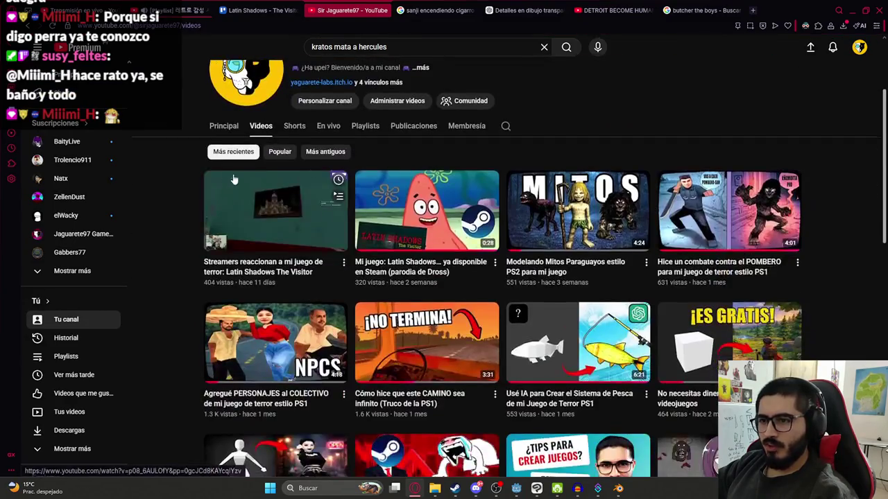
scroll(238, 135, down, 1)
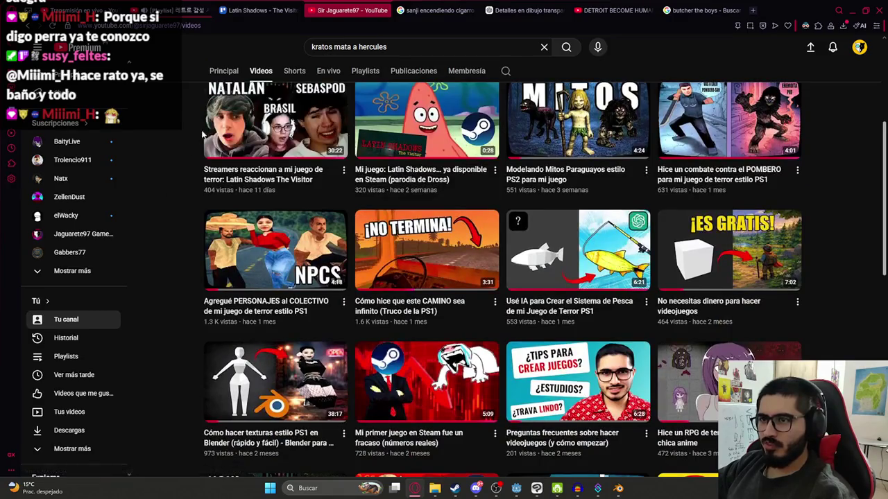
scroll(229, 243, up, 1)
scroll(217, 353, down, 2)
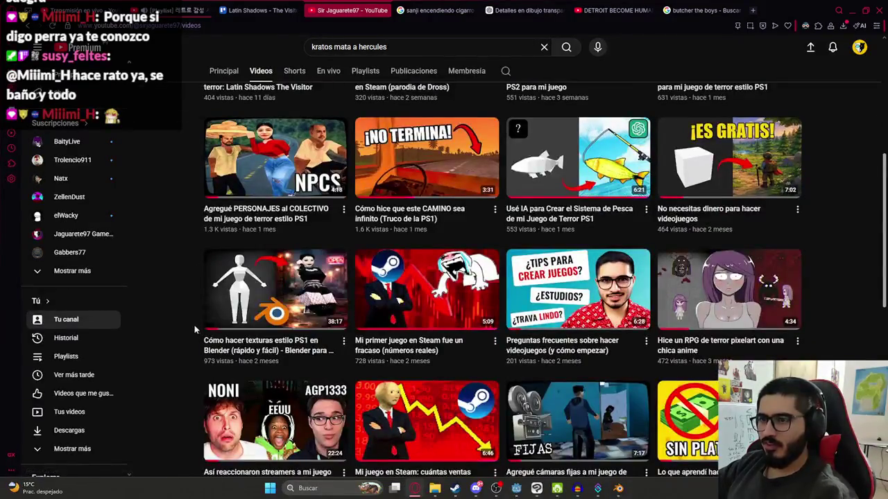
scroll(194, 325, up, 5)
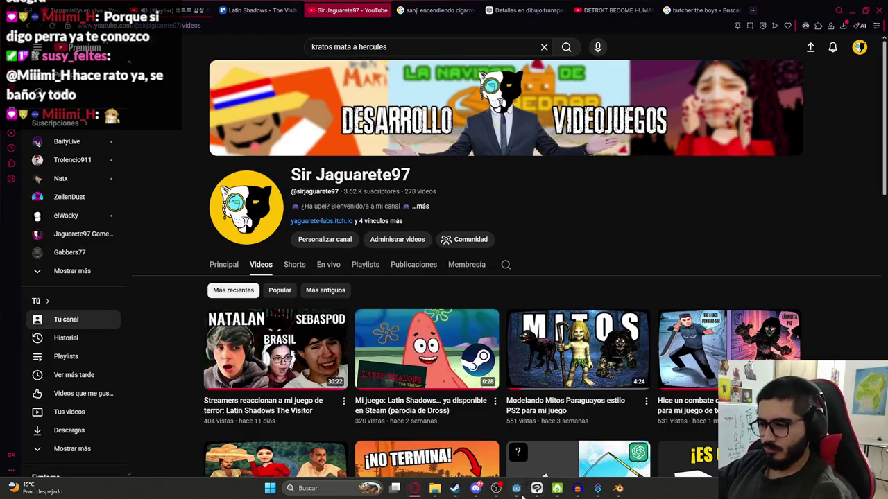
click(517, 489)
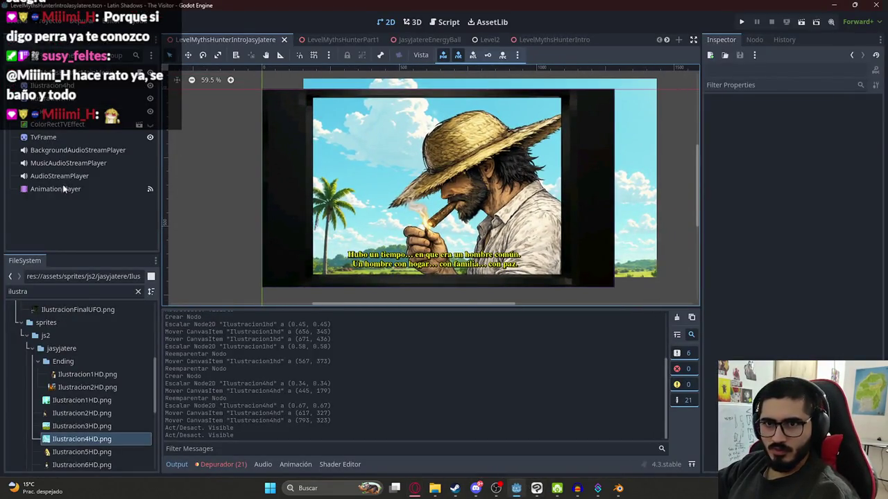
Step: Delete the existing AnimationPlayer node from the scene
right_click(63, 187)
click(118, 471)
key(Return)
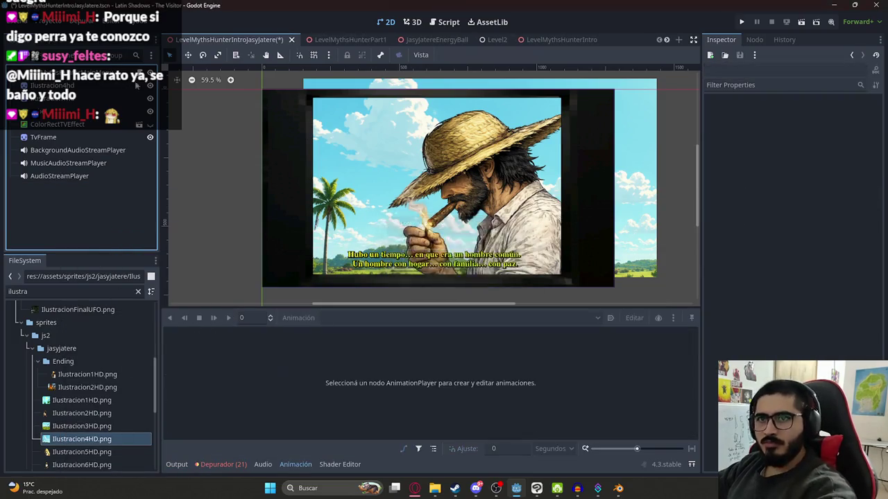
click(137, 72)
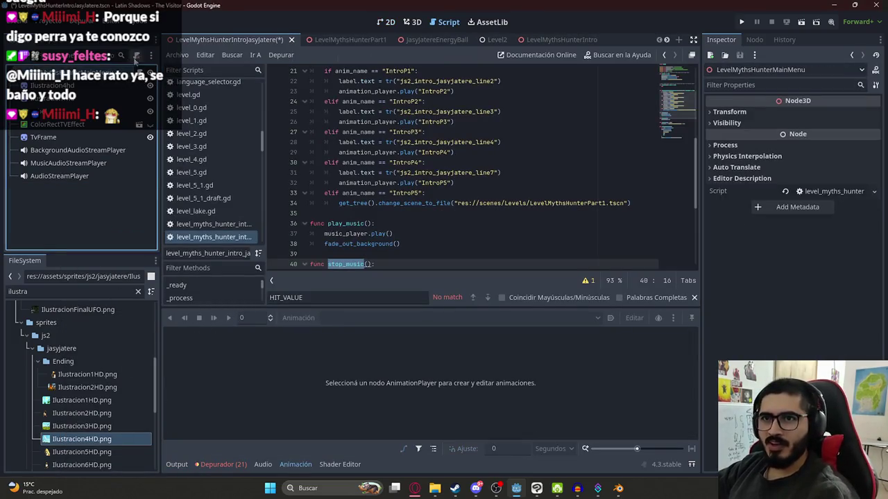
click(385, 21)
Step: Add a new AnimationPlayer child node to the scene
right_click(84, 85)
click(110, 93)
text(animat)
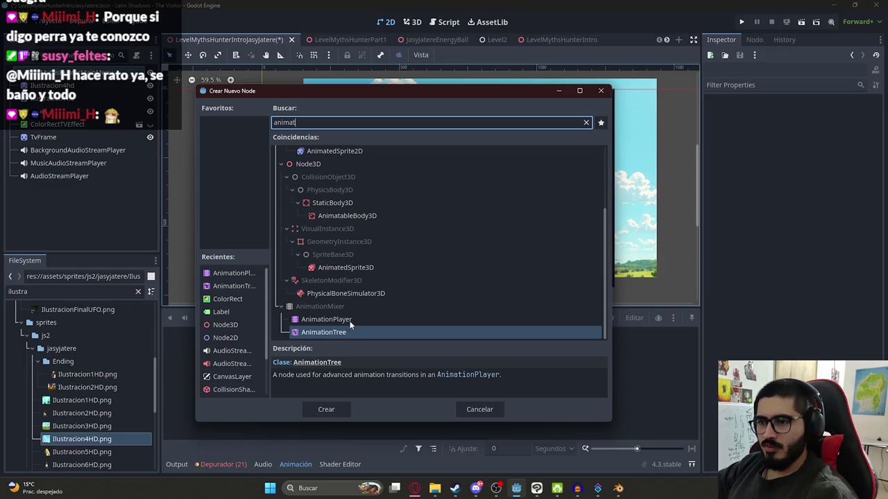
double_click(349, 320)
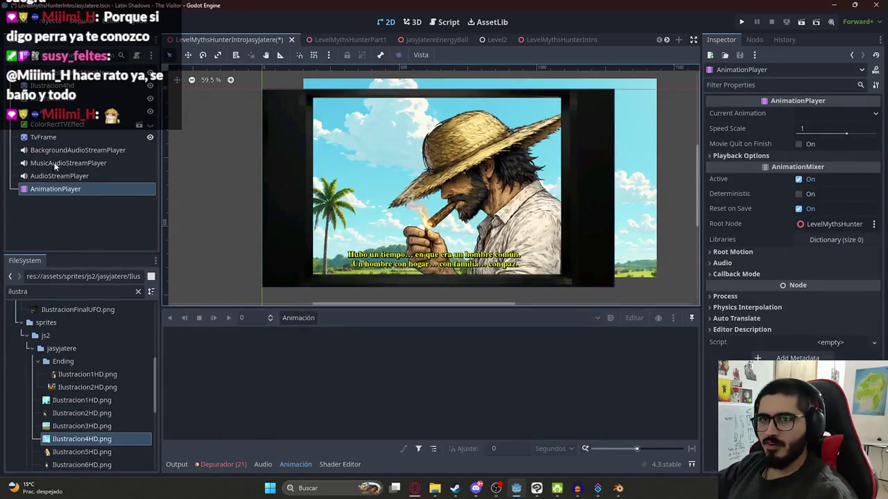
Step: Create a new empty animation named P1
click(298, 320)
click(308, 331)
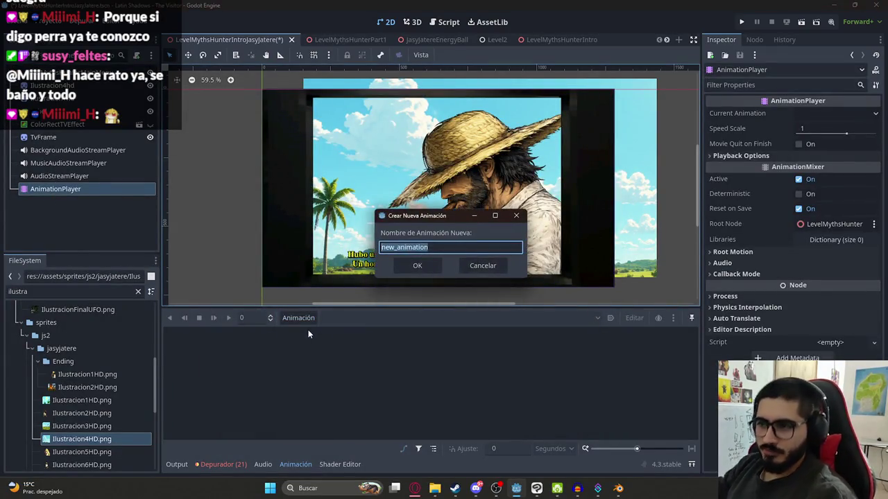
text(P)
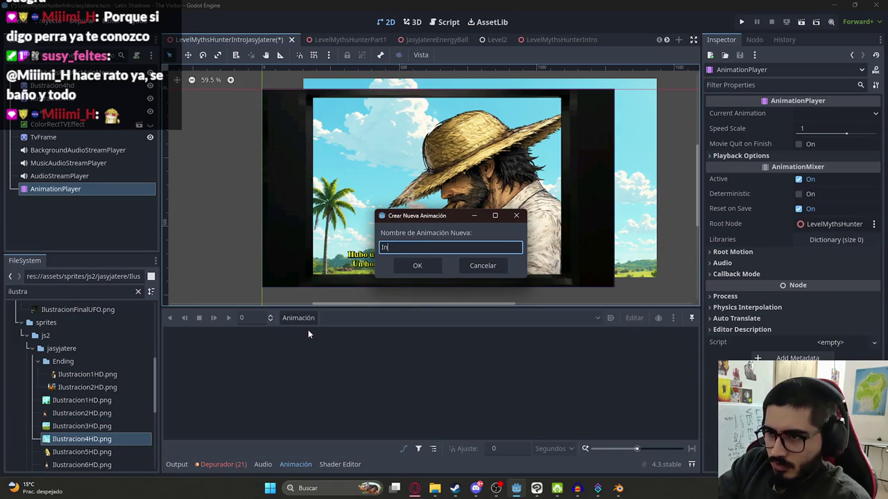
text(1)
key(Return)
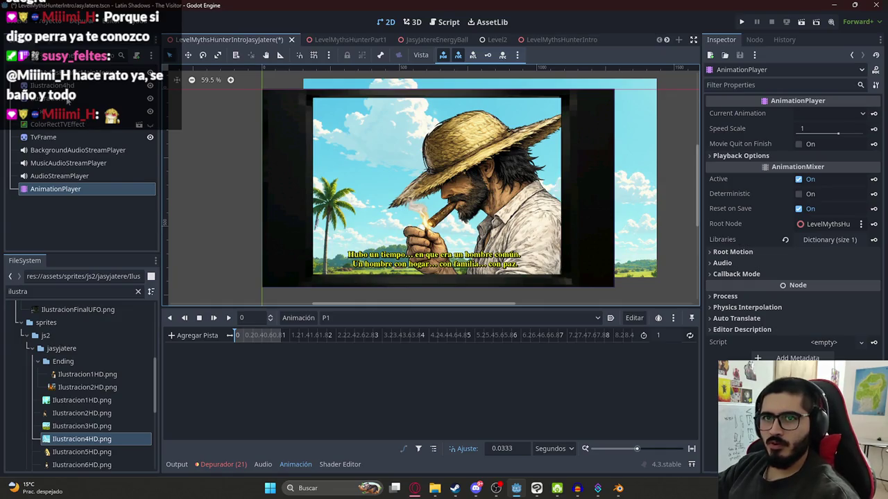
Step: Add visible keyframes at 0 for Ilustracion4hd and Ilustracion1hd in P1
click(67, 100)
click(62, 85)
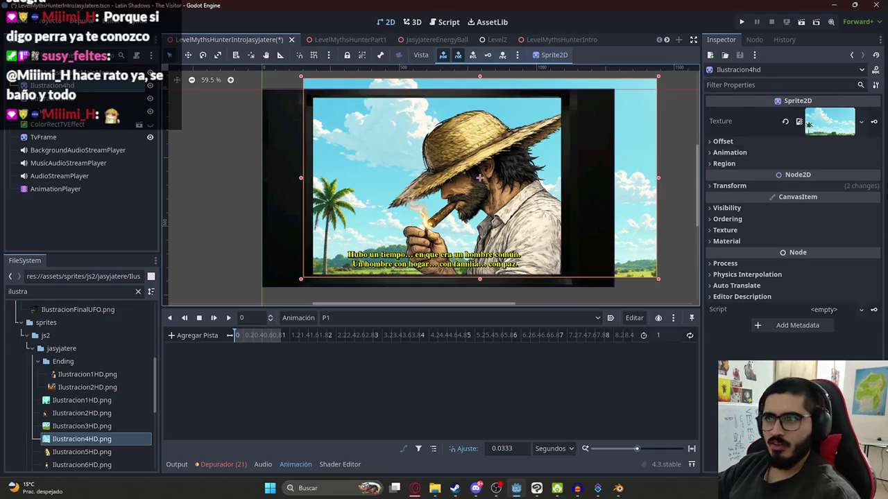
click(726, 207)
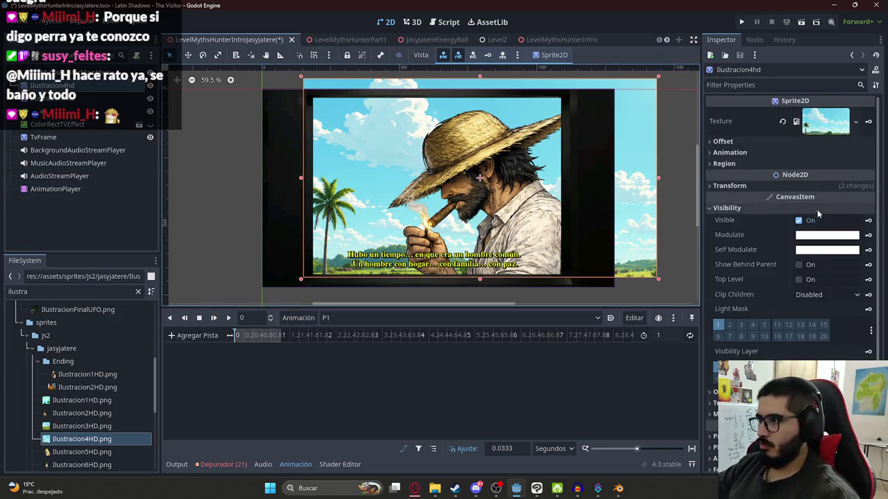
click(868, 220)
click(405, 275)
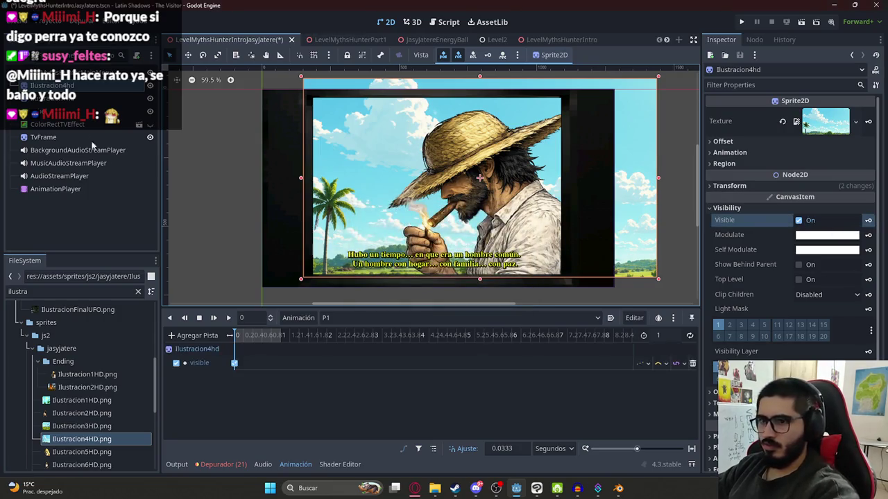
click(62, 98)
click(727, 208)
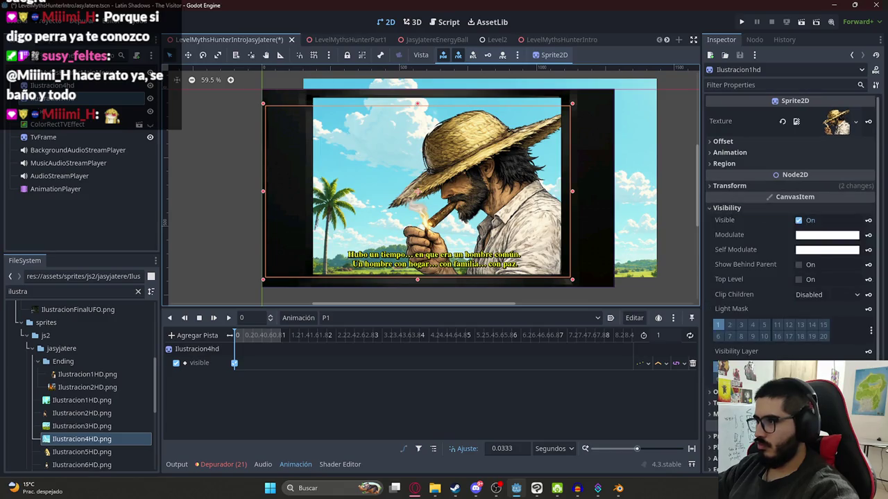
click(869, 221)
click(407, 274)
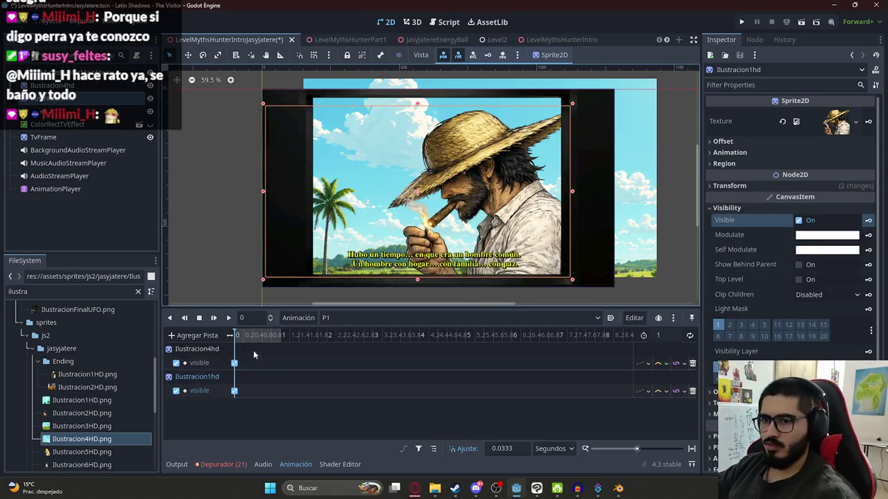
Step: Key Ilustracion1hd's position and scale at 0 and set P1's length to 10 seconds
click(729, 185)
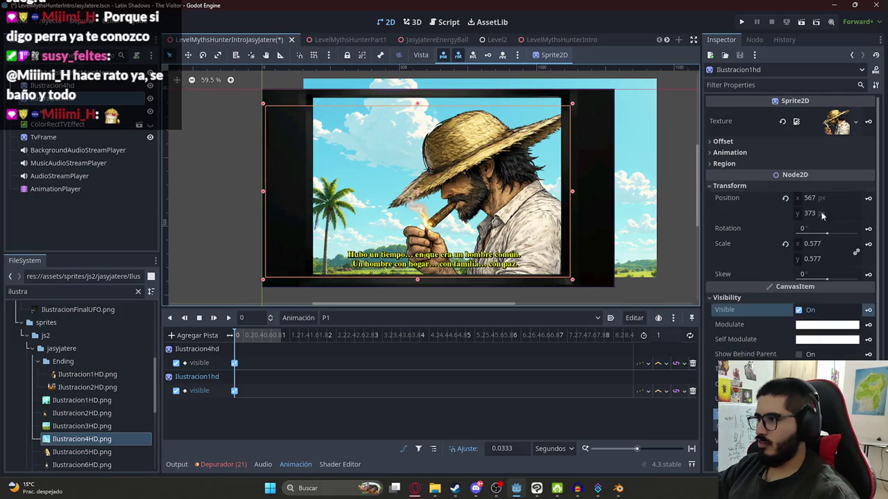
click(869, 198)
key(Return)
click(869, 243)
key(Return)
click(663, 335)
text(10)
key(Return)
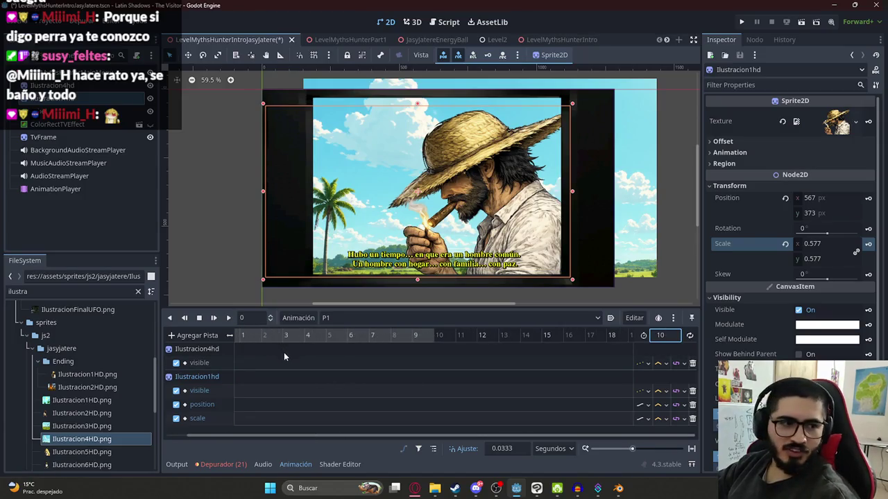
Step: At second 5, enlarge the illustration to about 0.678, shift it down-right, and key position and scale
scroll(267, 350, down, 2)
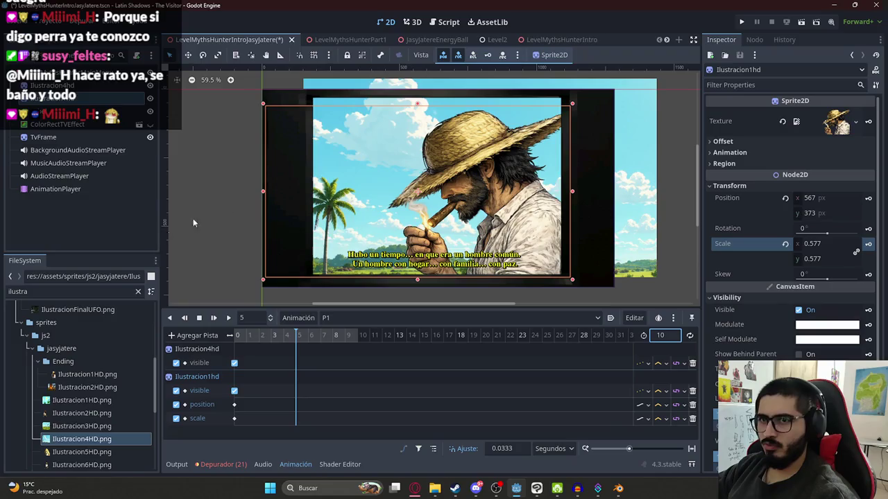
click(490, 196)
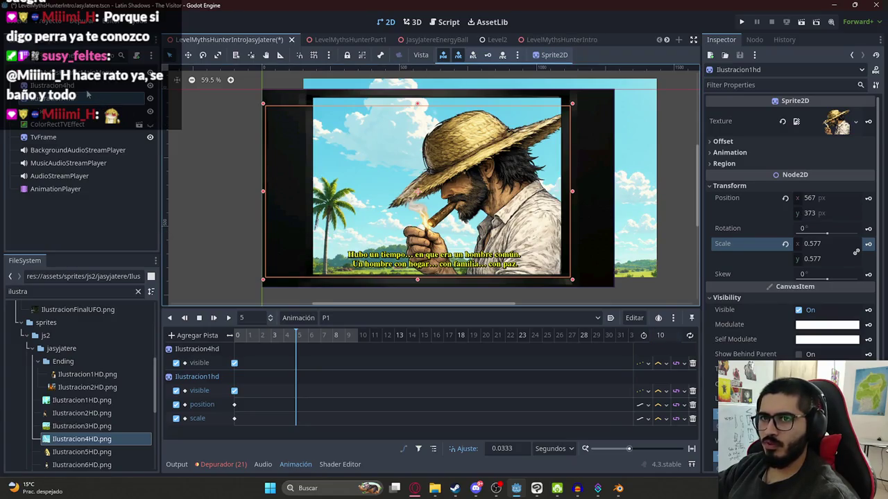
scroll(334, 133, down, 1)
drag(276, 110, 234, 96)
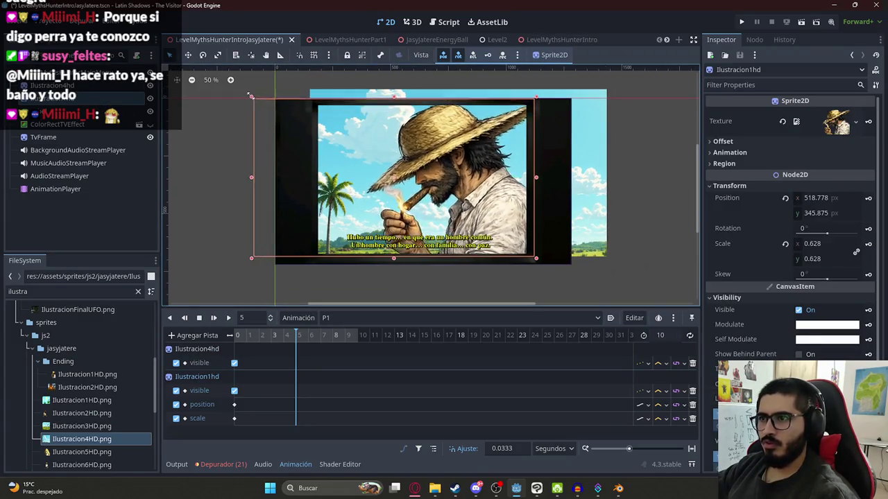
drag(441, 141, 458, 151)
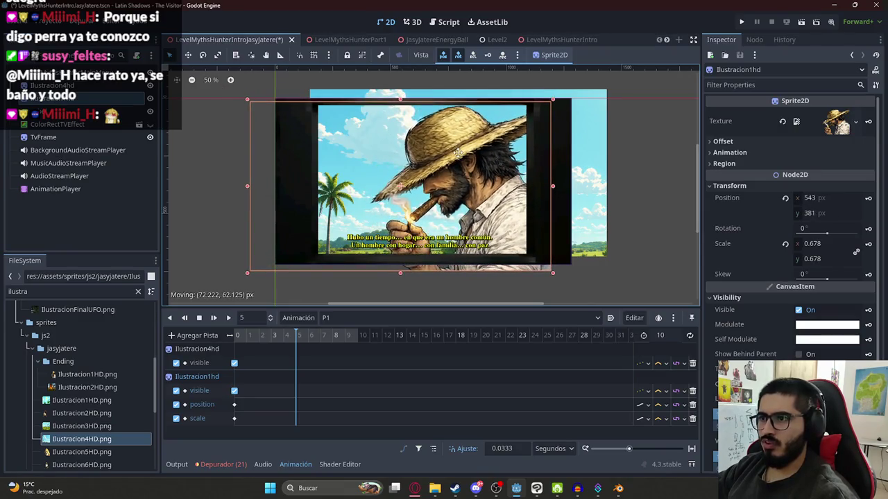
click(868, 199)
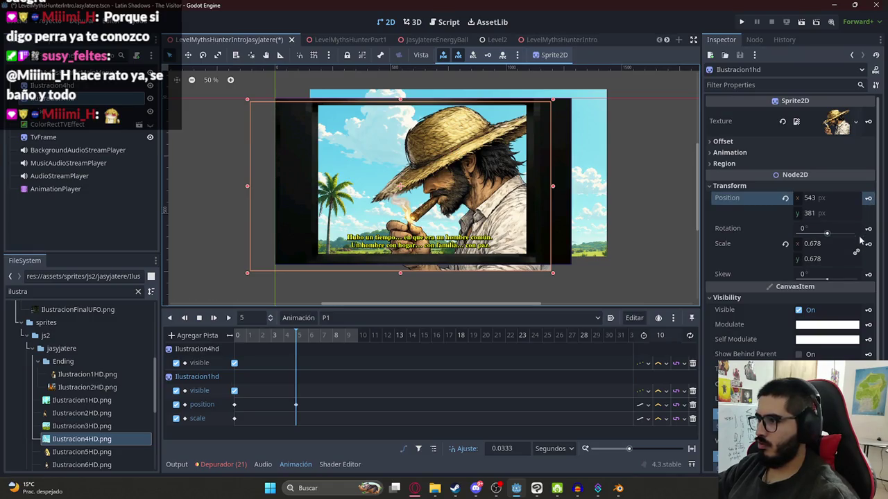
click(868, 244)
Step: Rewind and play the P1 animation twice to preview the zoom
drag(290, 336, 237, 337)
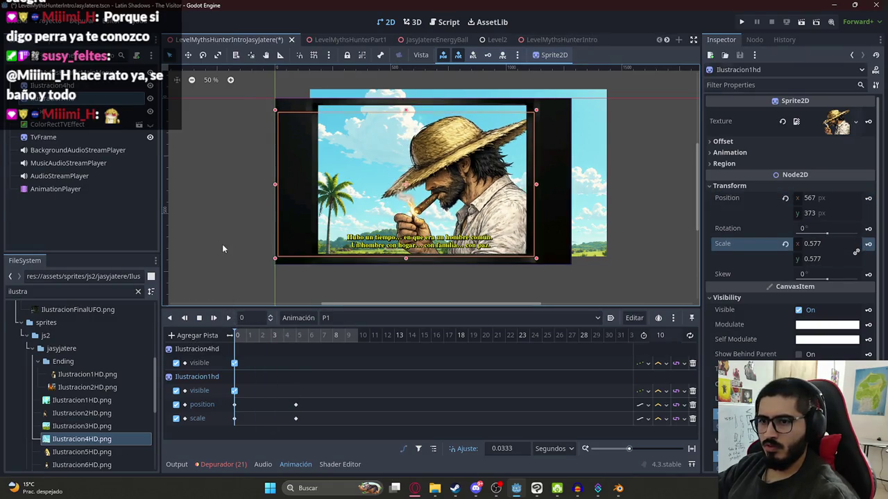
click(222, 249)
click(228, 318)
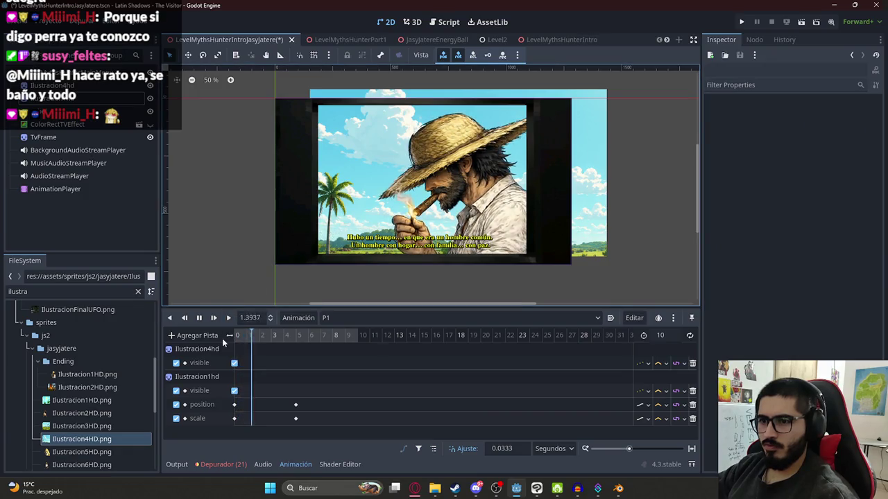
click(199, 317)
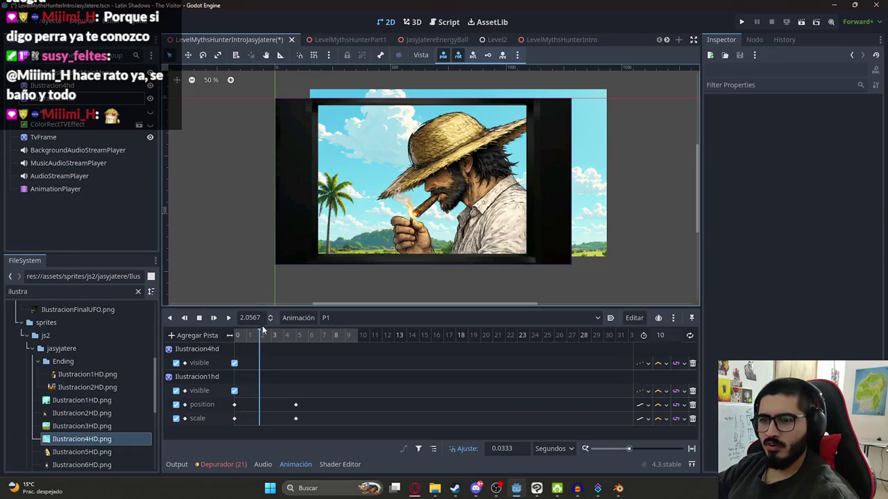
click(228, 318)
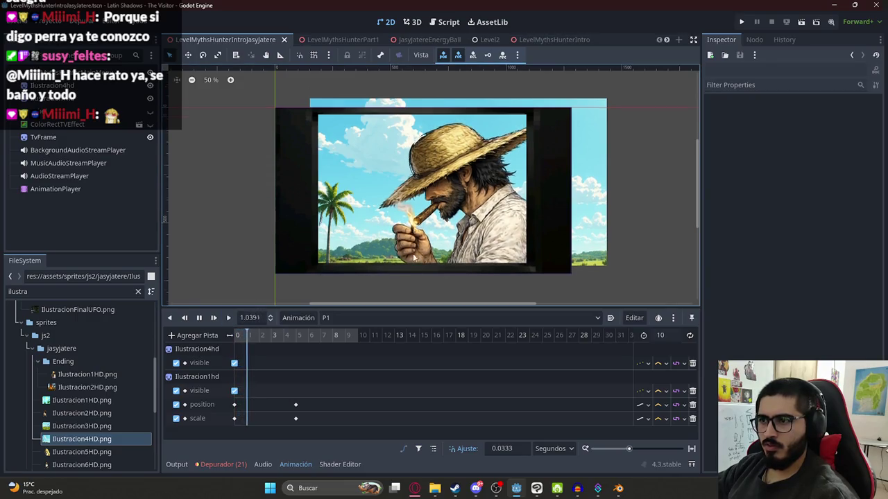
scroll(414, 258, up, 1)
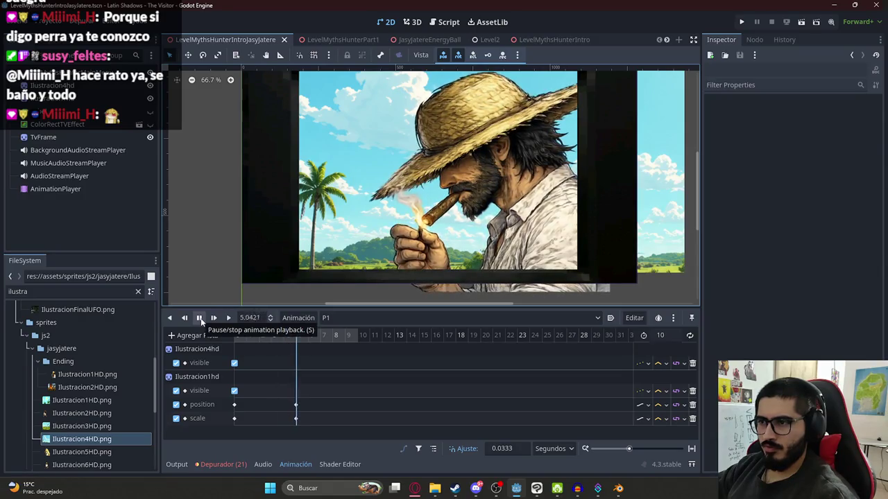
click(200, 319)
drag(313, 336, 231, 346)
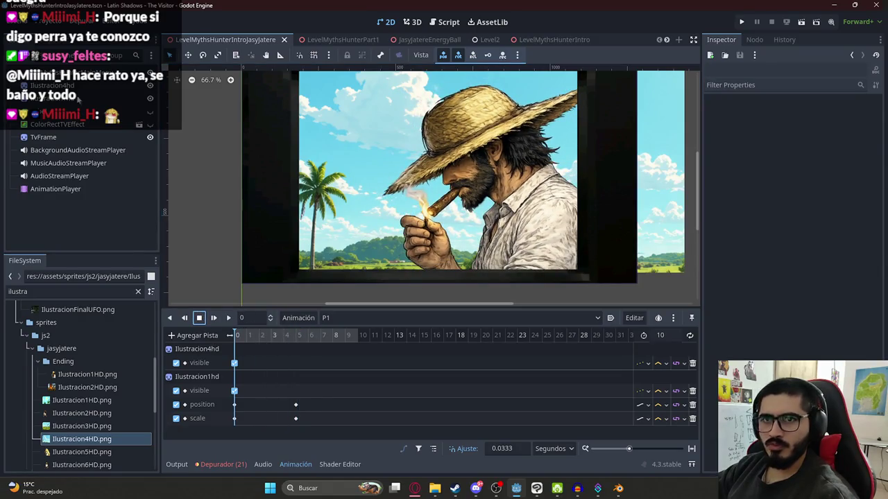
click(79, 98)
Step: Key Ilustracion1hd's modulate at alpha 0 at the start and fully opaque near 1 second
click(832, 324)
drag(842, 258, 627, 260)
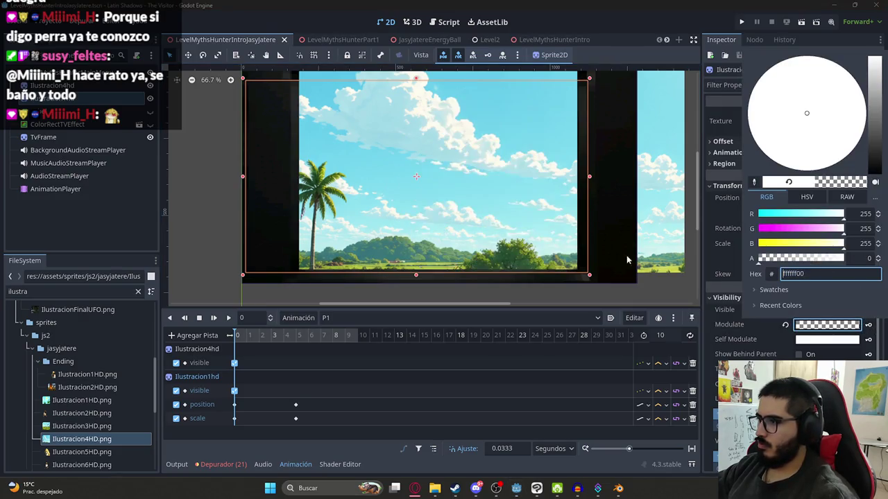
click(867, 325)
click(402, 273)
click(250, 338)
drag(249, 340, 246, 340)
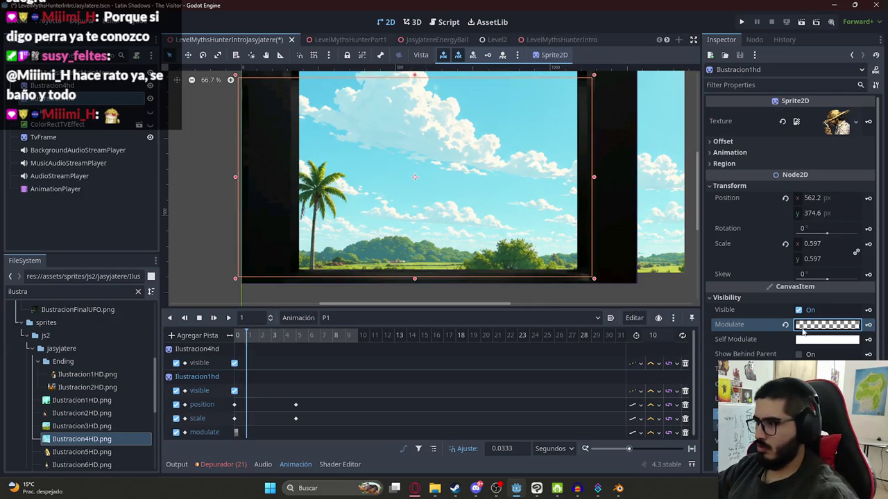
click(786, 324)
Step: Preview the fade-in and change the P1 animation length to 5 seconds
click(228, 318)
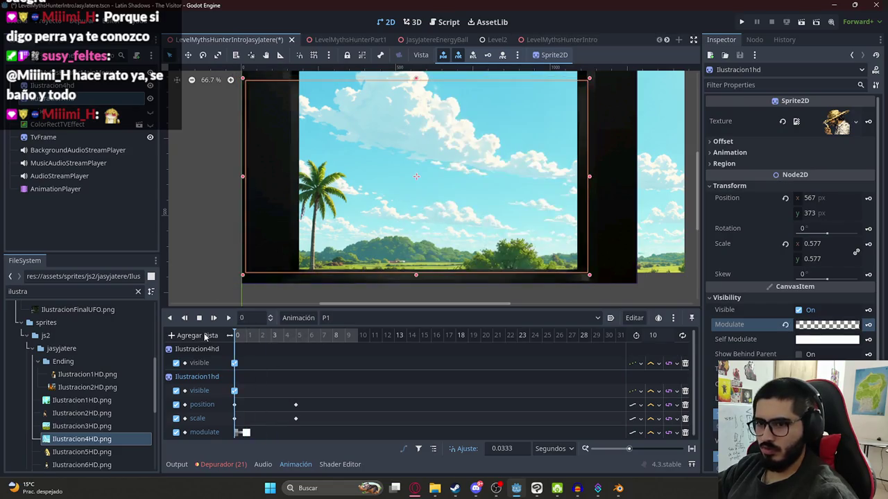
click(195, 195)
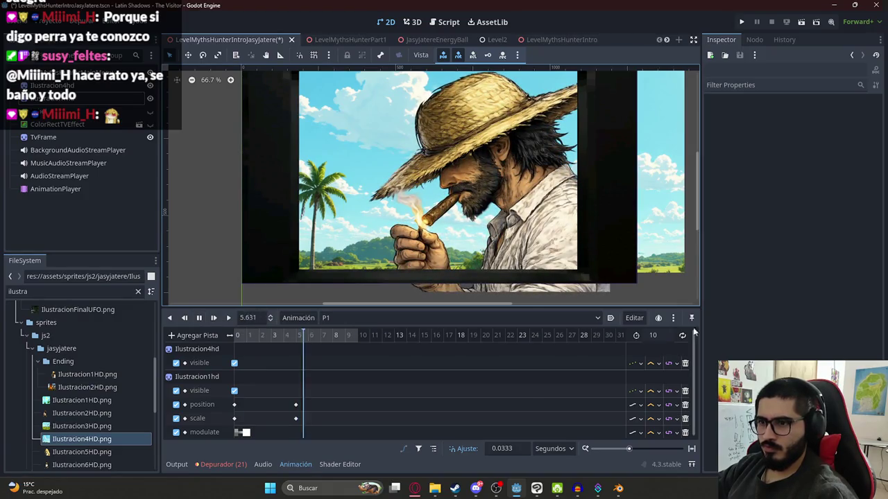
double_click(653, 335)
text(54)
key(BackSpace)
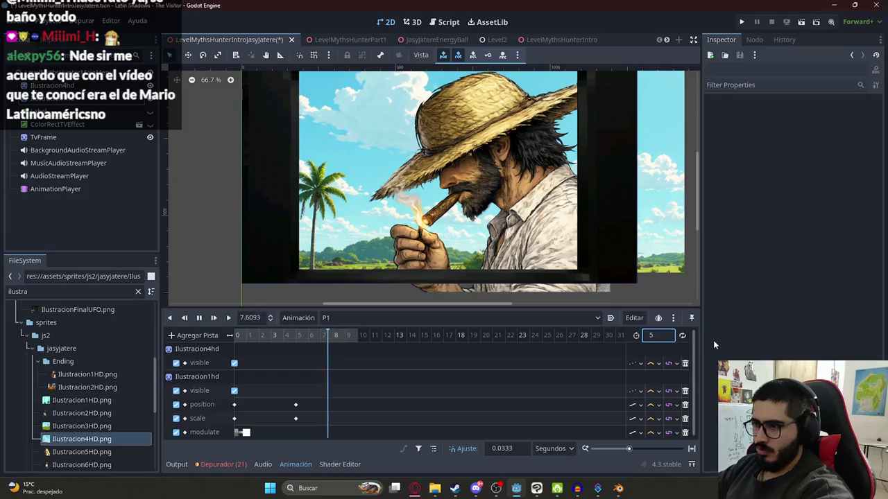
click(42, 176)
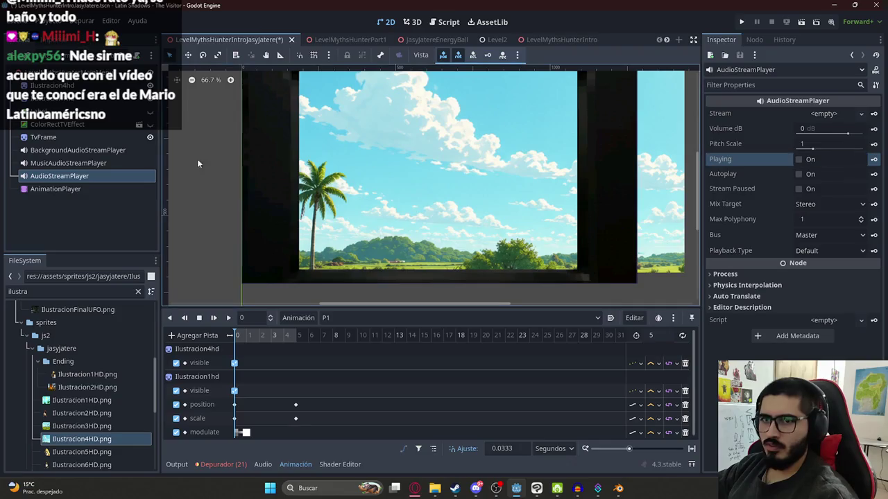
Step: Preview the background audio player and save the intro scene
click(68, 163)
click(78, 149)
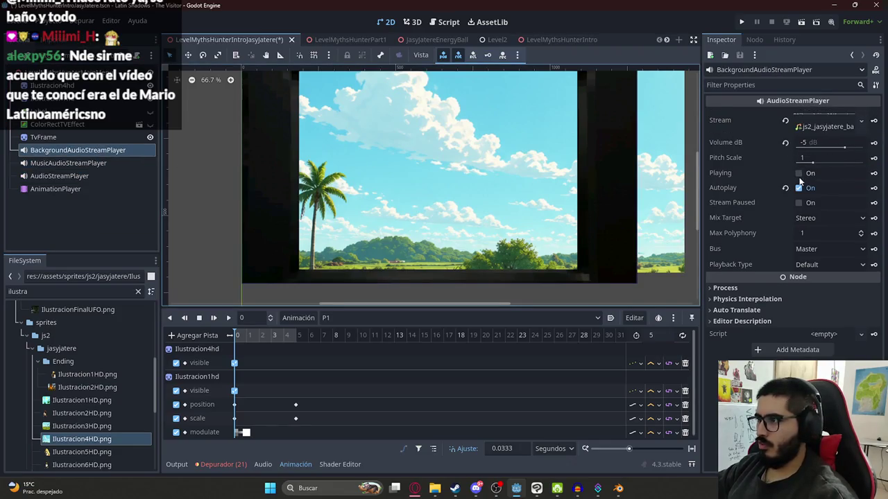
click(799, 173)
key(ctrl+s)
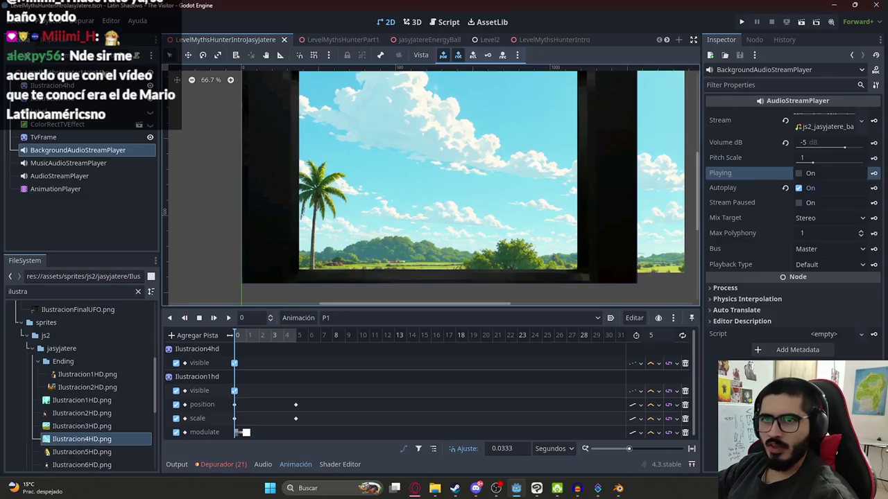
Step: Attach res://scripts/level_myths_hunter_intro_jasy_jatere.gd to the intro scene's root node
click(48, 73)
click(138, 55)
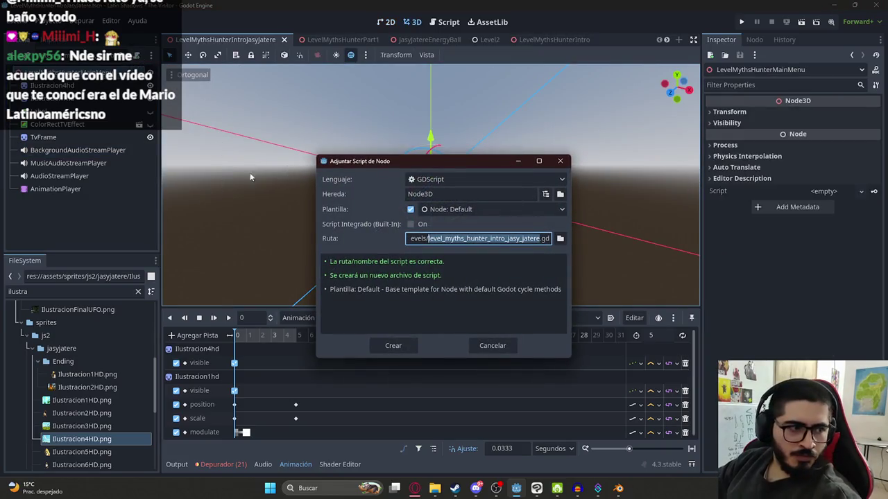
click(560, 239)
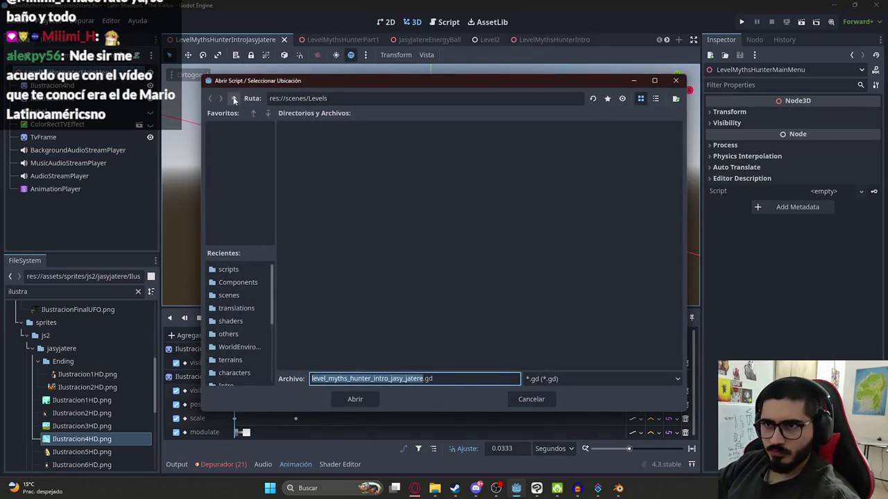
click(234, 99)
click(234, 99)
double_click(337, 203)
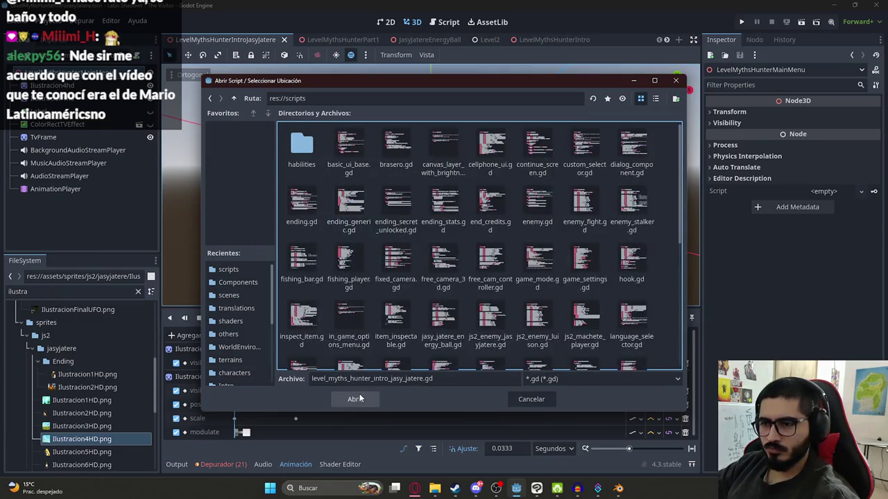
click(355, 399)
click(388, 345)
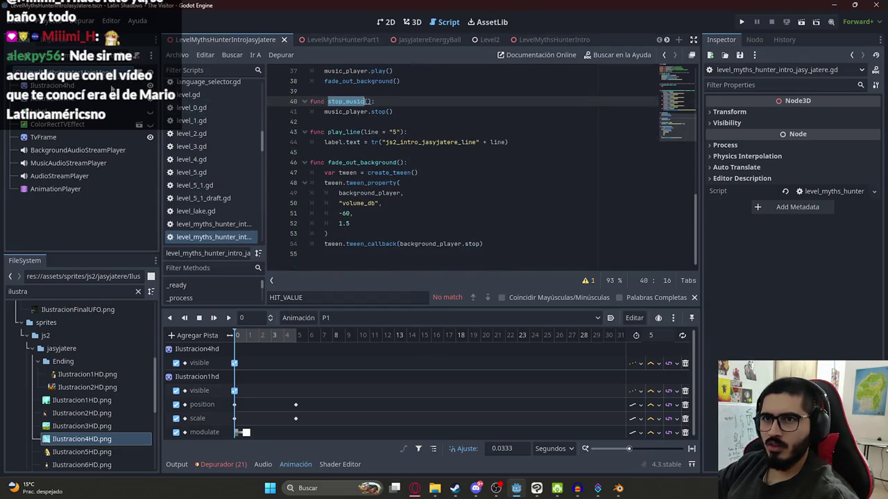
scroll(312, 187, up, 10)
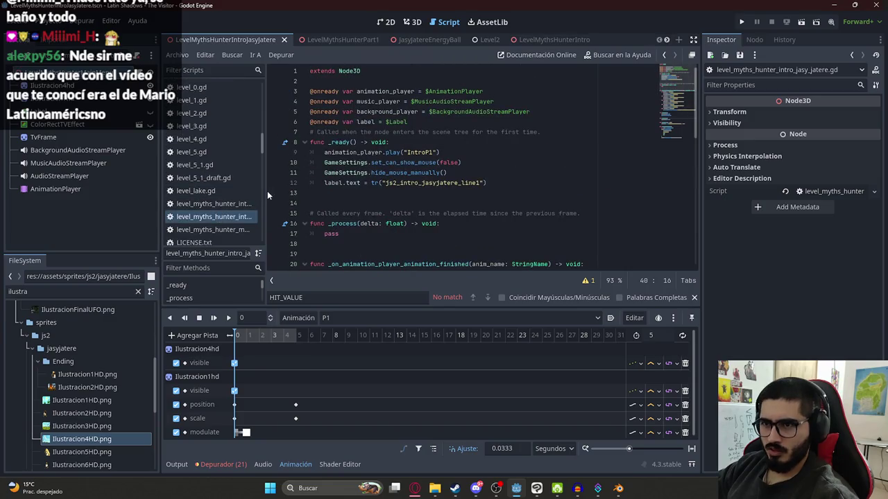
drag(264, 191, 345, 185)
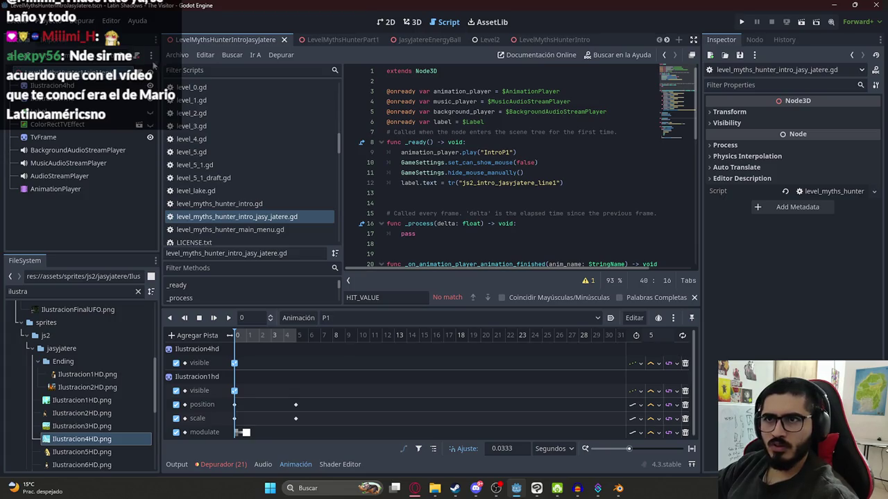
click(386, 23)
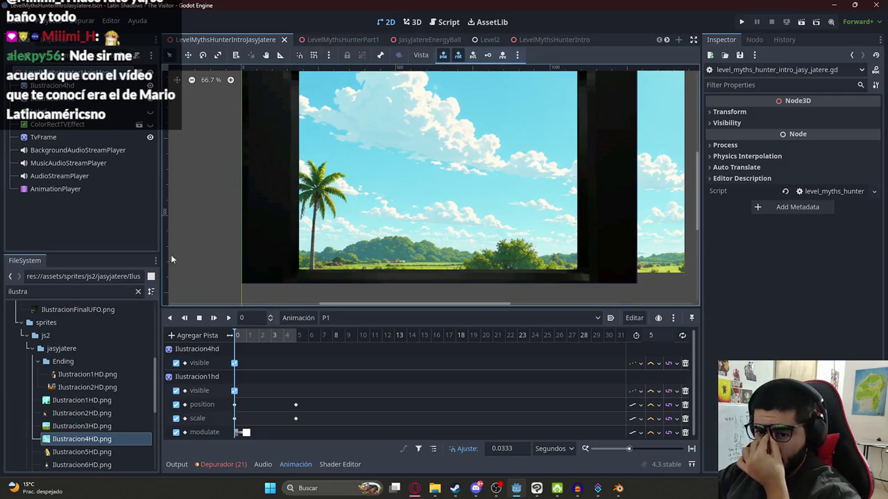
Step: Locate LevelMythsHunterIntroJasyJatere.tscn in the FileSystem panel
right_click(258, 40)
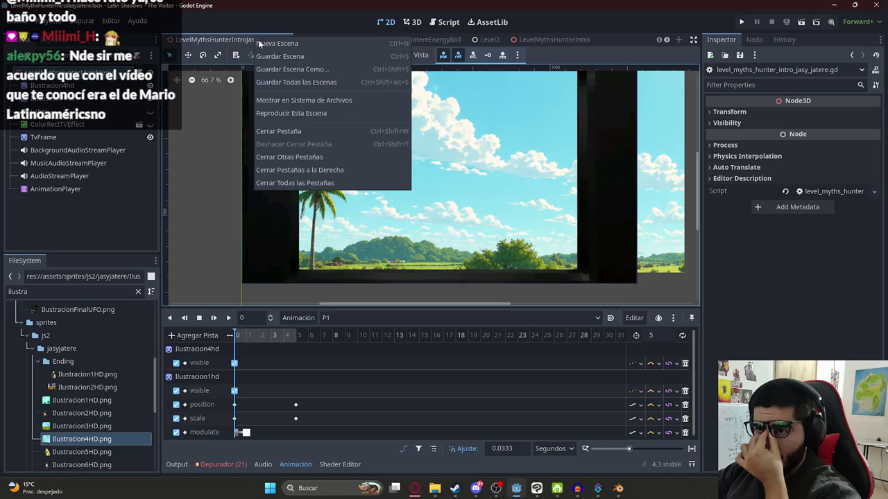
click(321, 100)
scroll(111, 390, down, 3)
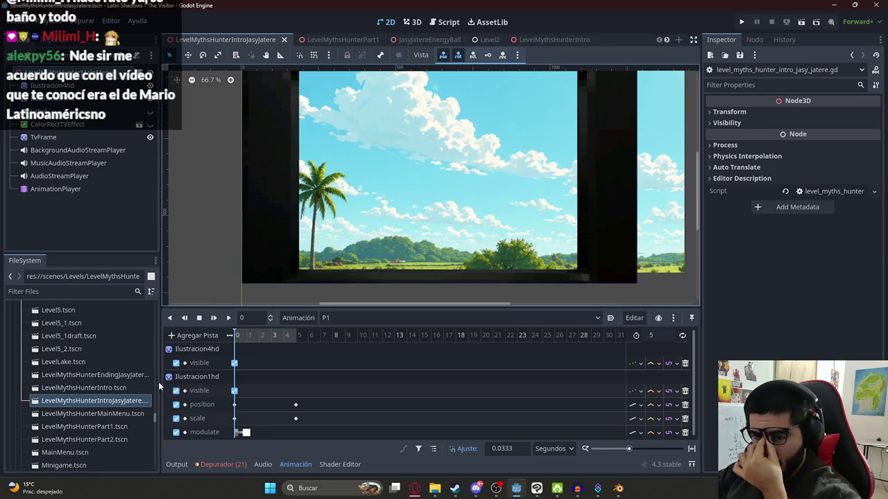
drag(160, 382, 203, 379)
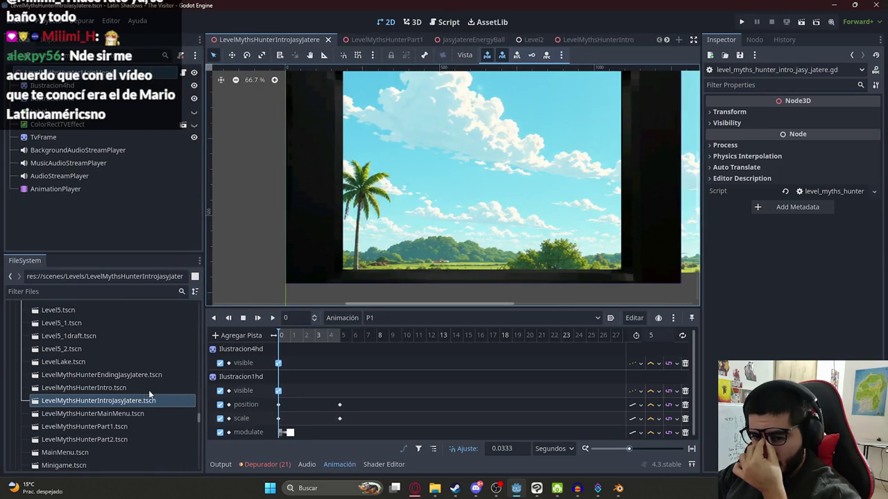
click(127, 395)
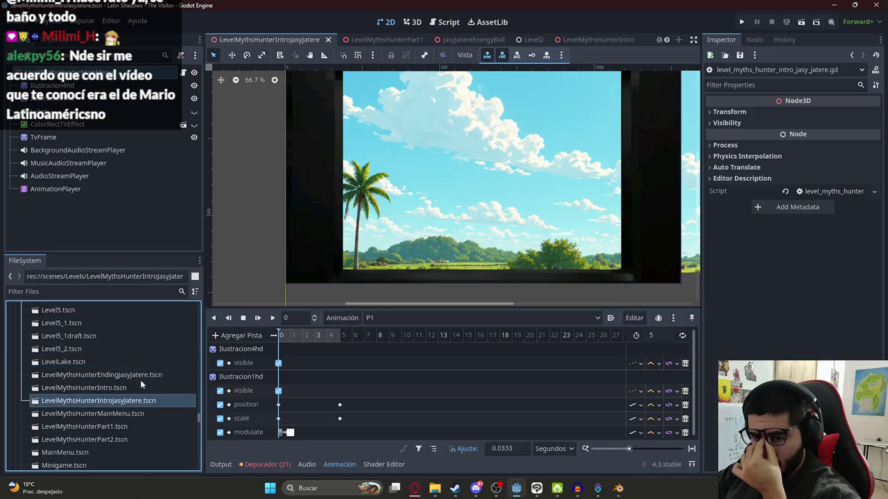
scroll(101, 393, down, 2)
click(106, 385)
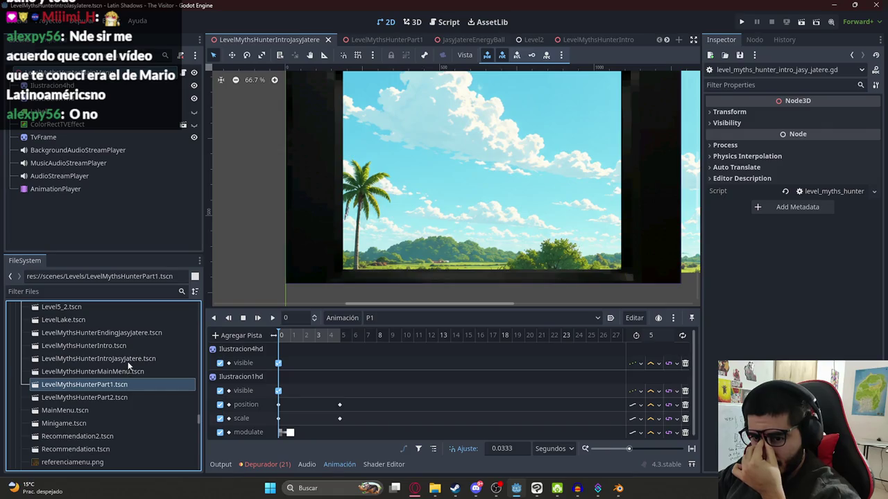
click(128, 360)
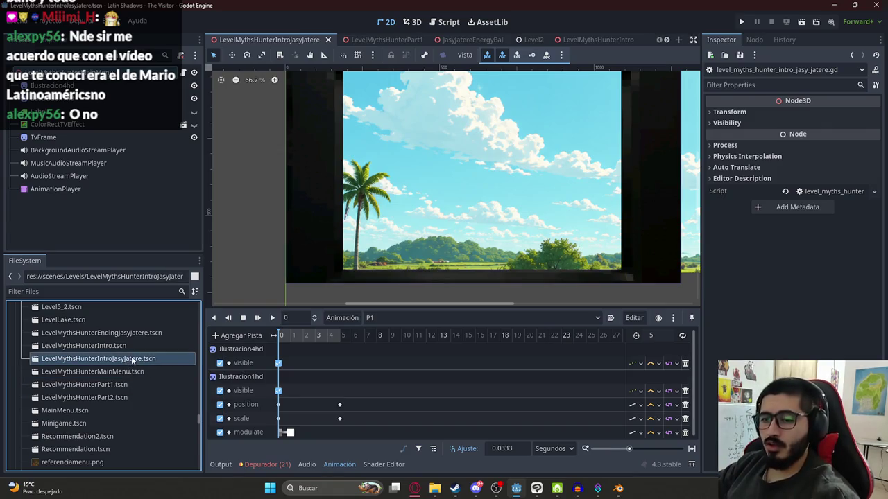
Step: Try duplicating it with 'Ending' in the name, dismiss the exists warning, and open the Ending scene
key(ctrl+d)
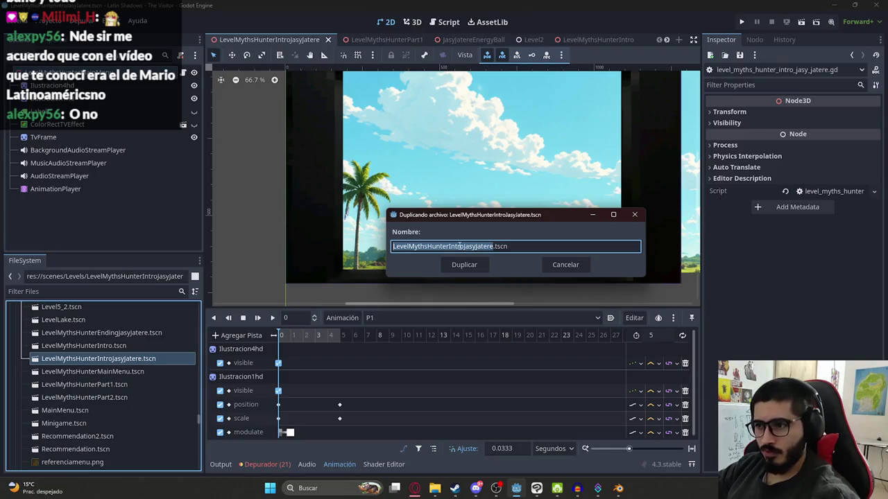
click(465, 246)
text(Ending)
key(Return)
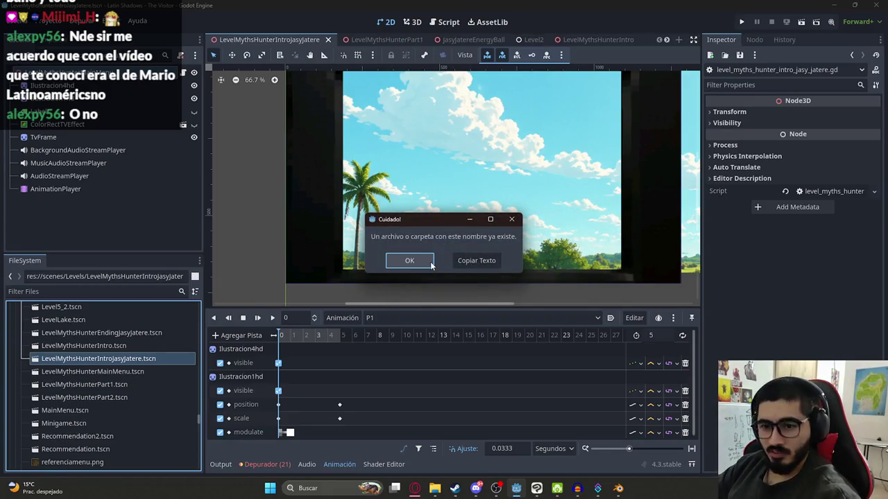
click(430, 263)
double_click(129, 334)
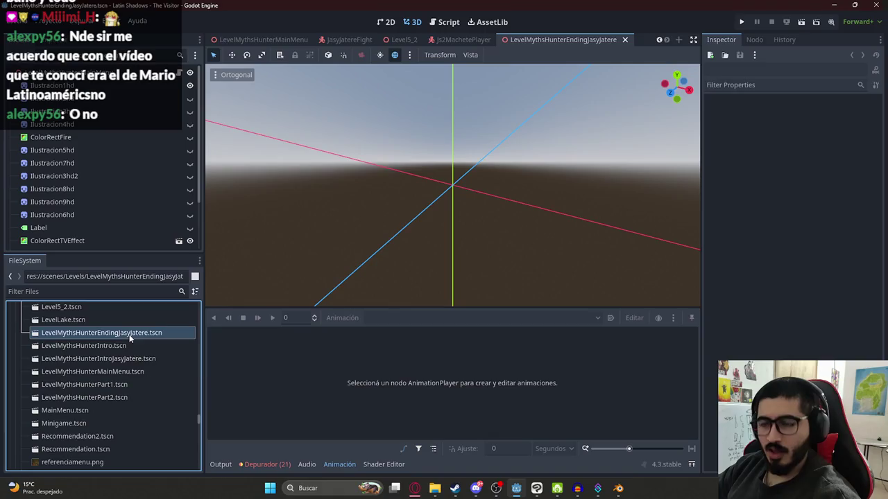
Step: Run the ending scene to preview the cutscene, then stop it with F8
scroll(100, 90, up, 2)
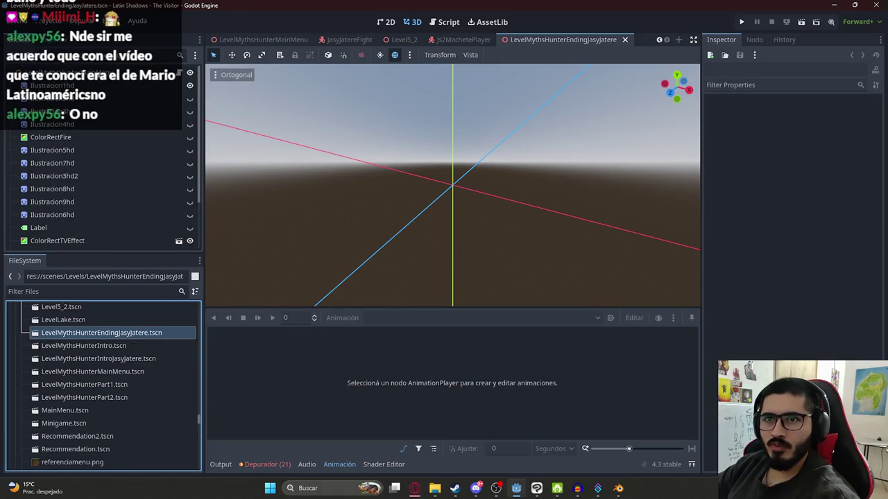
right_click(557, 40)
click(604, 115)
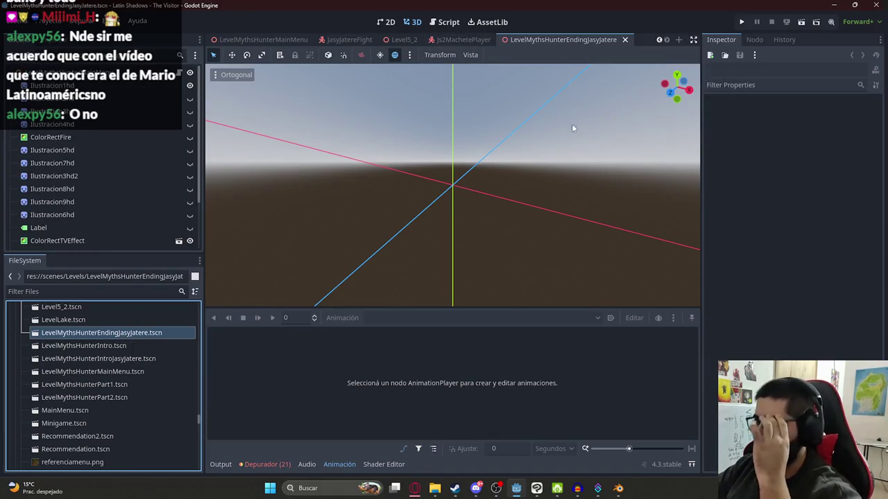
key(ctrl+s)
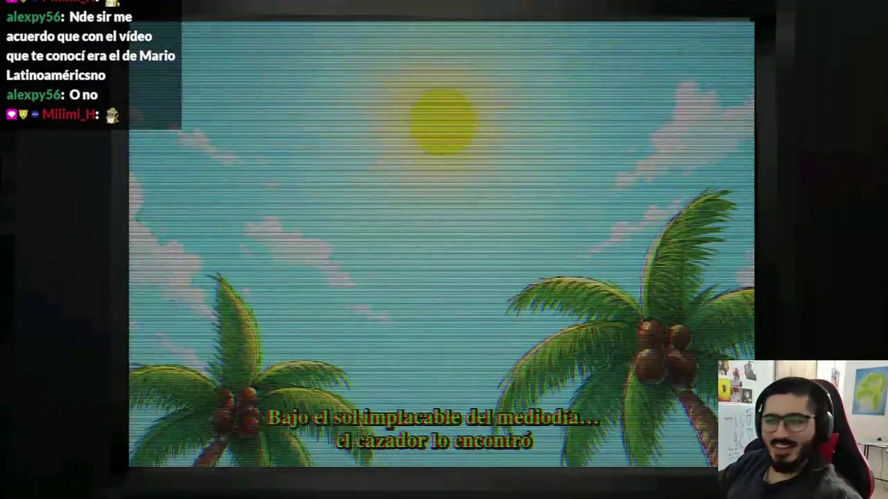
key(F8)
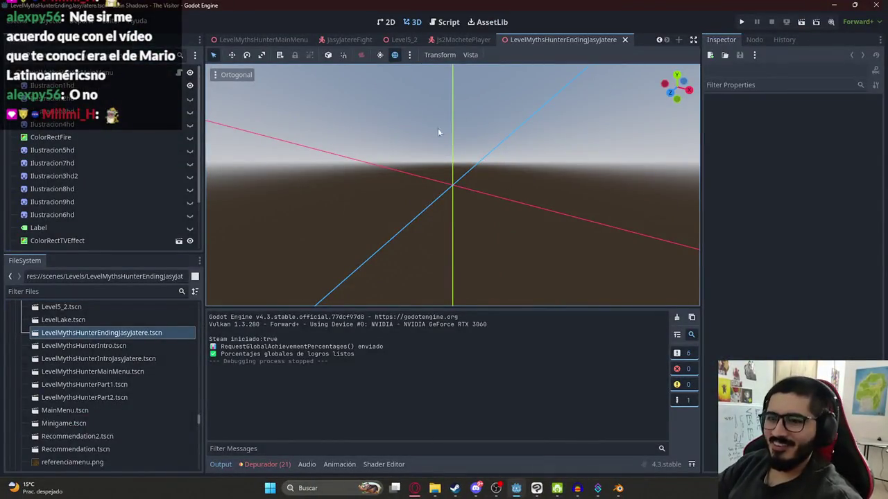
Step: Browse the intro, ending and main menu scene files in the FileSystem panel
click(103, 372)
click(114, 359)
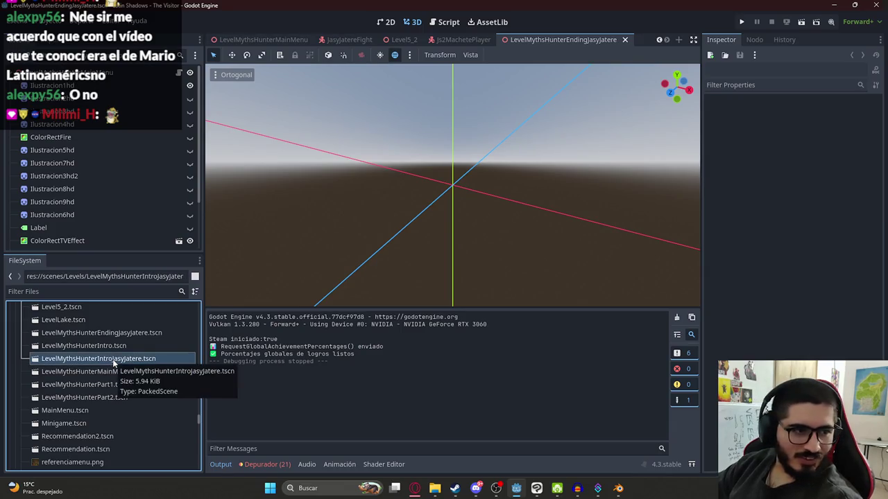
double_click(114, 358)
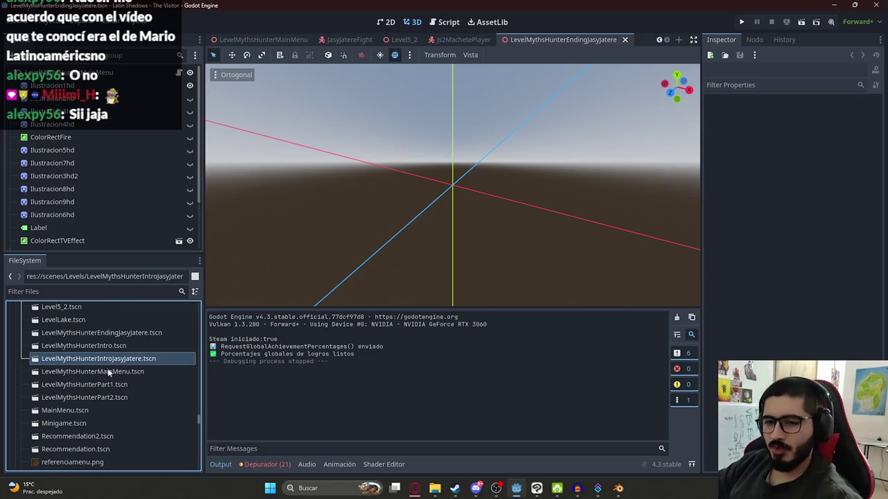
click(125, 342)
click(130, 332)
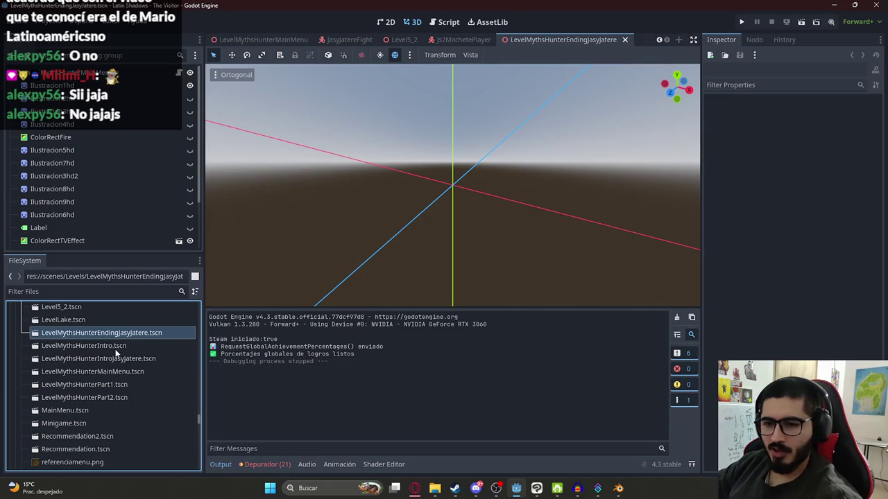
click(102, 359)
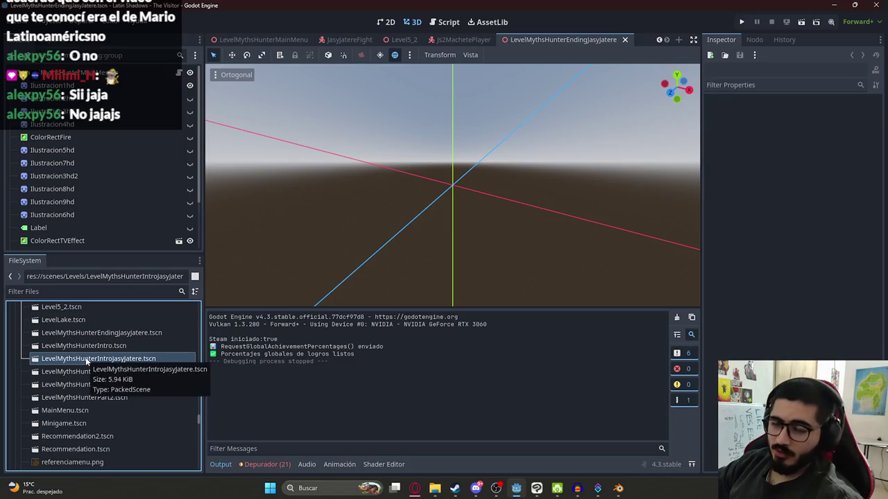
right_click(87, 361)
click(116, 360)
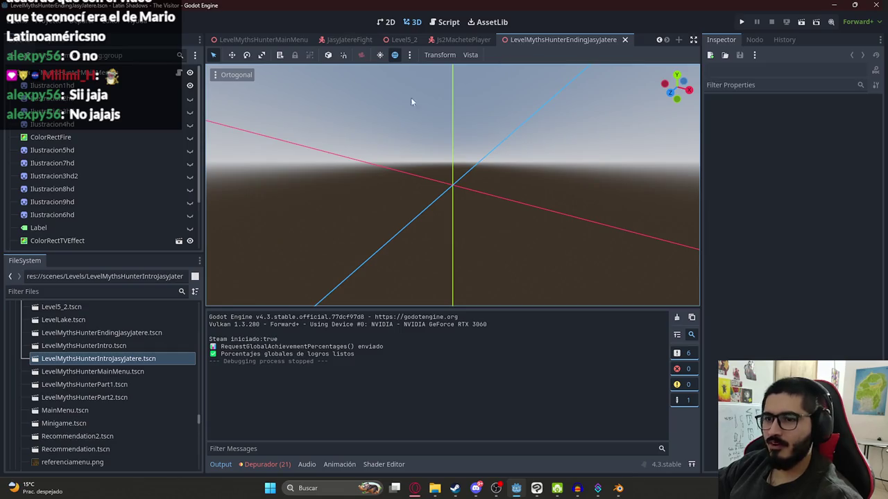
click(112, 372)
click(120, 363)
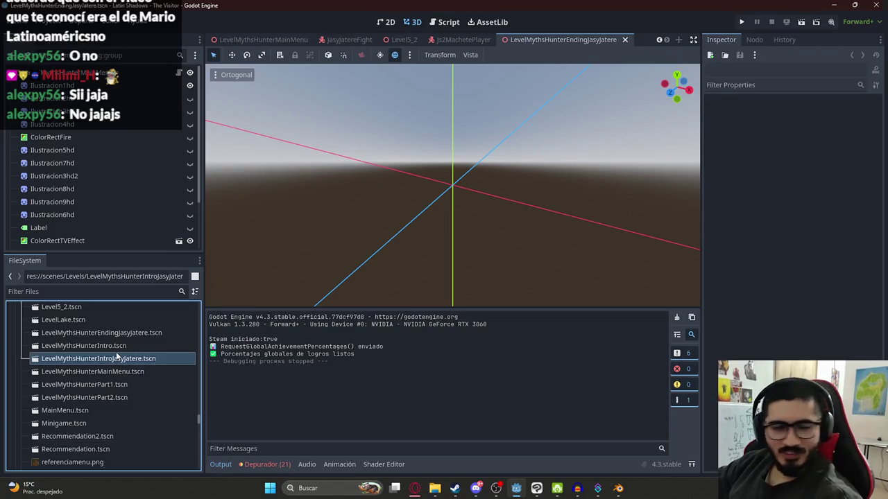
click(122, 373)
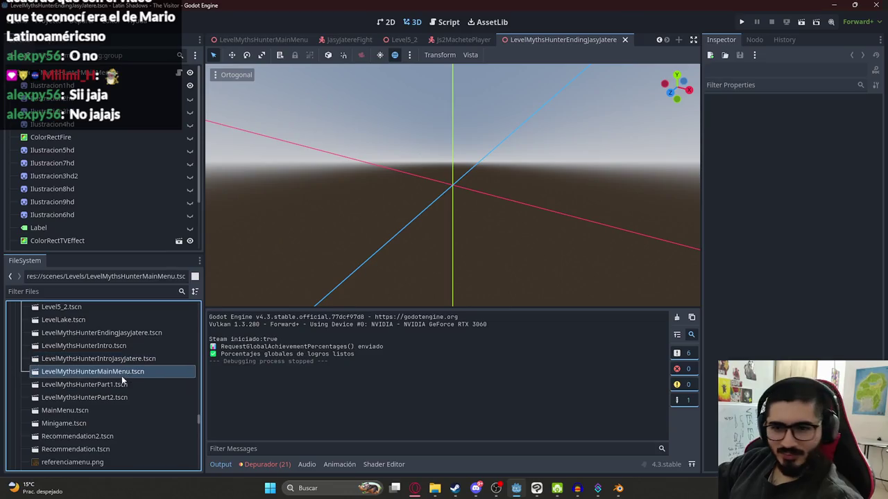
click(127, 360)
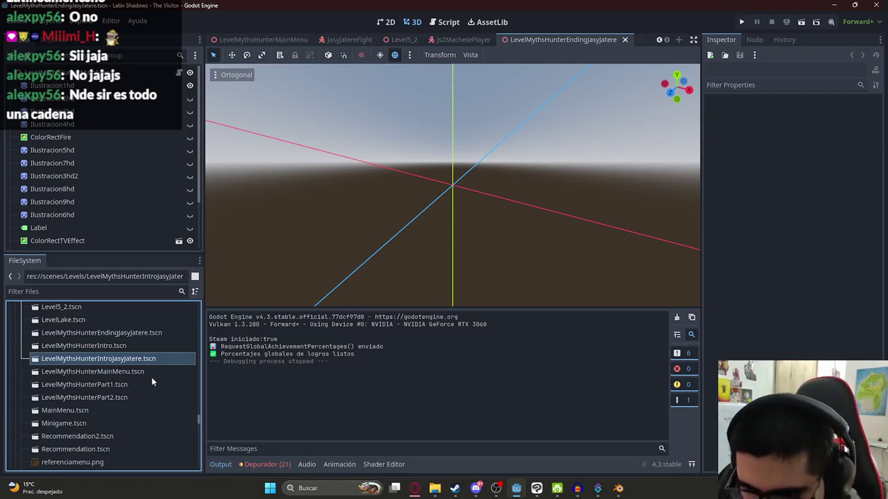
Step: Rename the intro scene file to LevelMythsHunterJasyJatereEnd.tscn
right_click(127, 359)
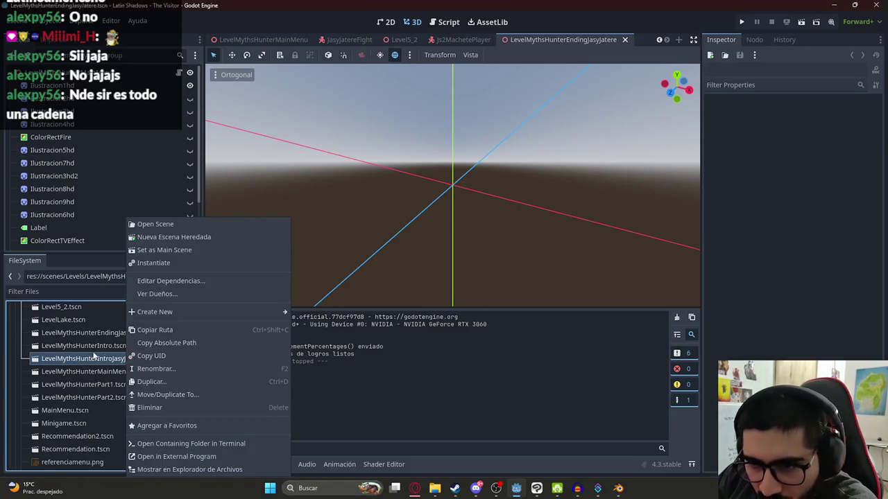
click(88, 359)
double_click(88, 359)
right_click(88, 360)
click(163, 377)
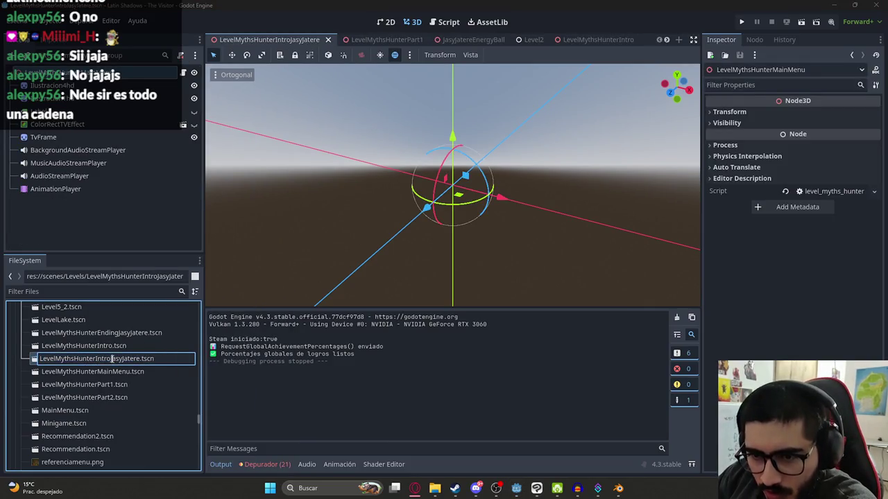
key(BackSpace)
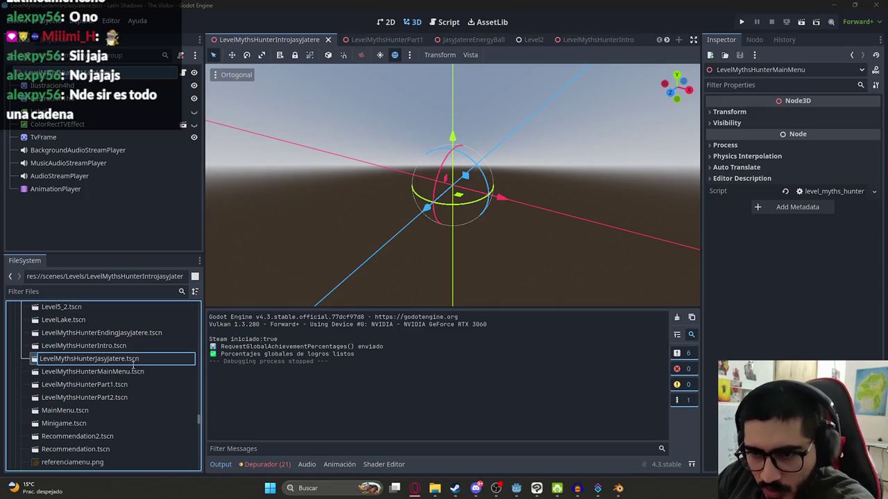
text(End)
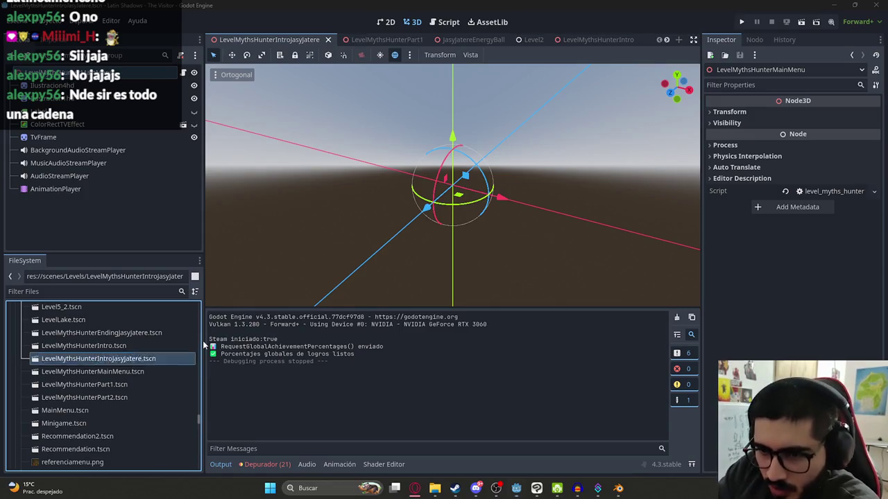
key(Return)
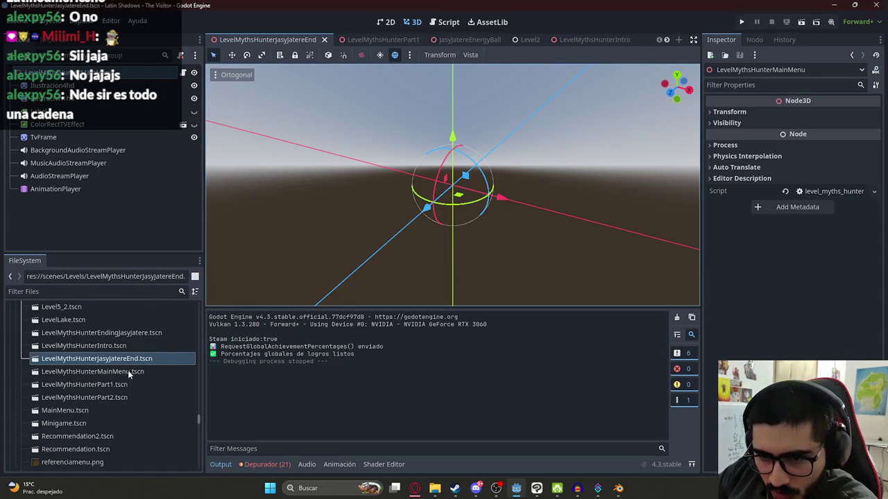
Step: Rename the other ending scene file to the intro scene's name
scroll(122, 374, up, 2)
right_click(132, 378)
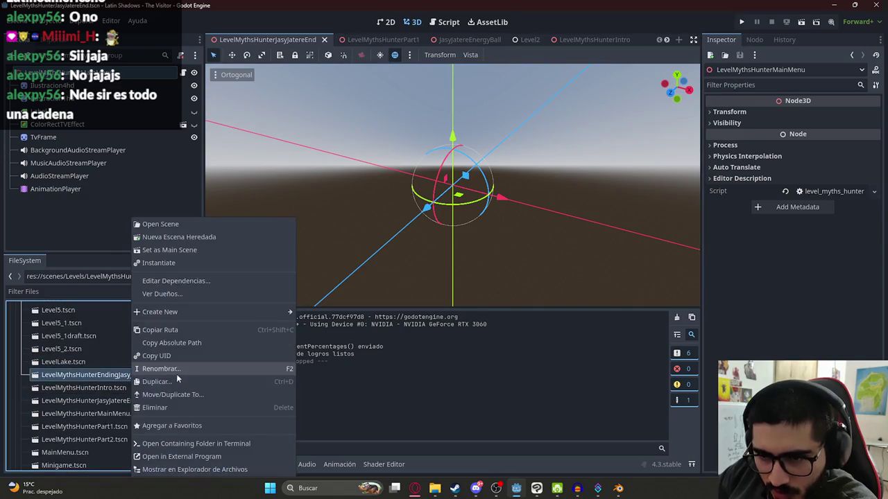
click(176, 367)
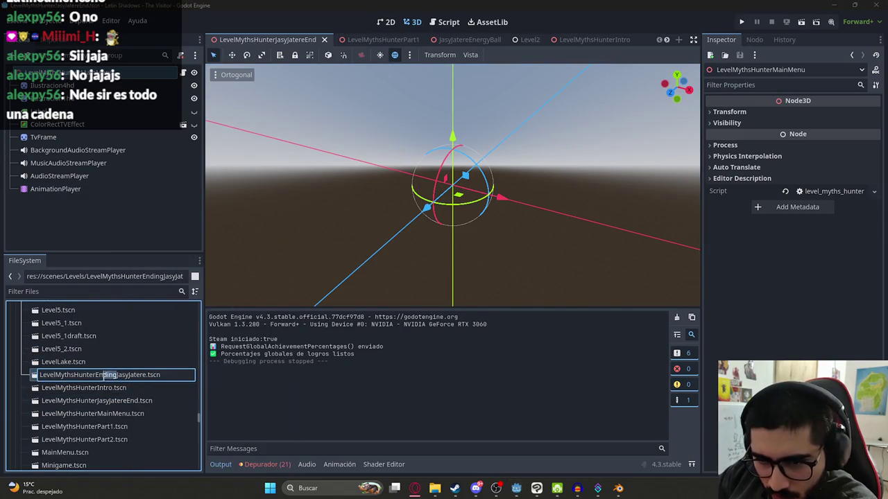
text(Intro)
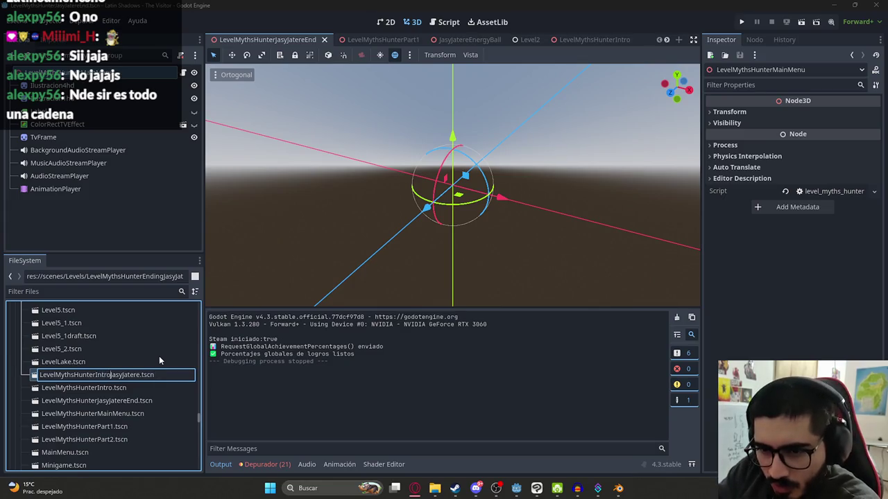
key(Return)
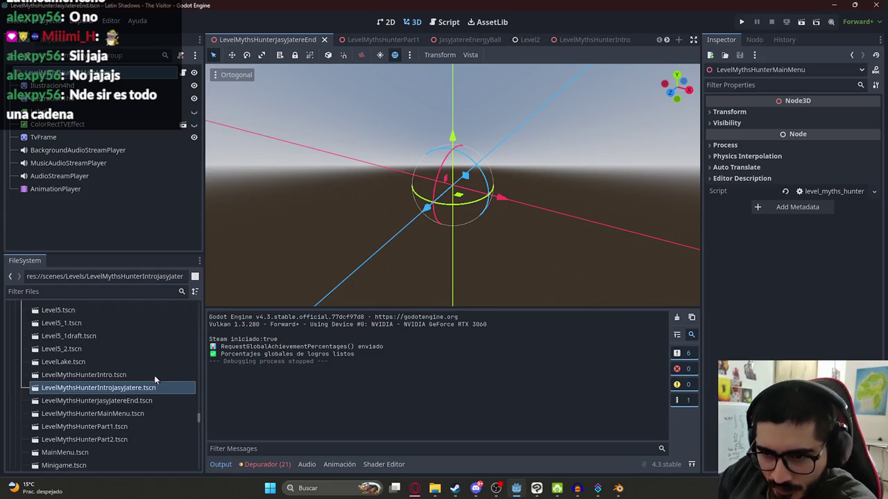
Step: Rename LevelMythsHunterJasyJatereEnd.tscn to LevelMythsHunterEndingJasyJatere.tscn
click(132, 401)
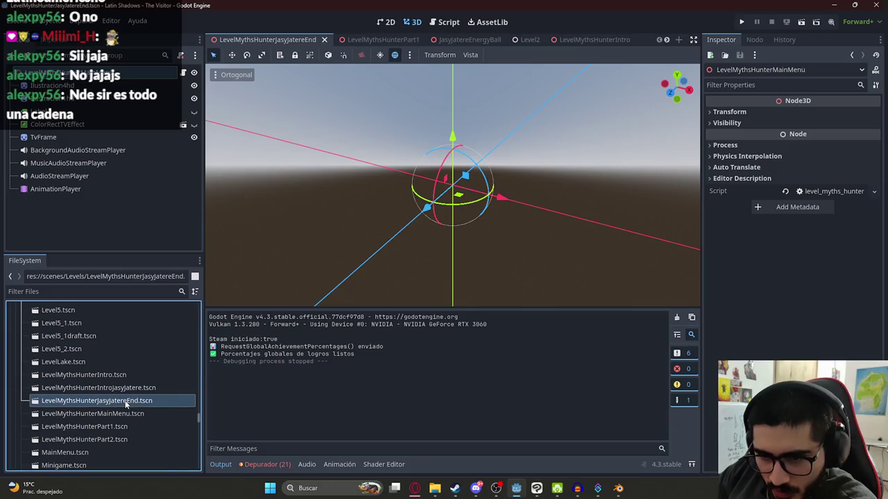
right_click(132, 401)
click(169, 368)
click(135, 400)
drag(137, 400, 100, 401)
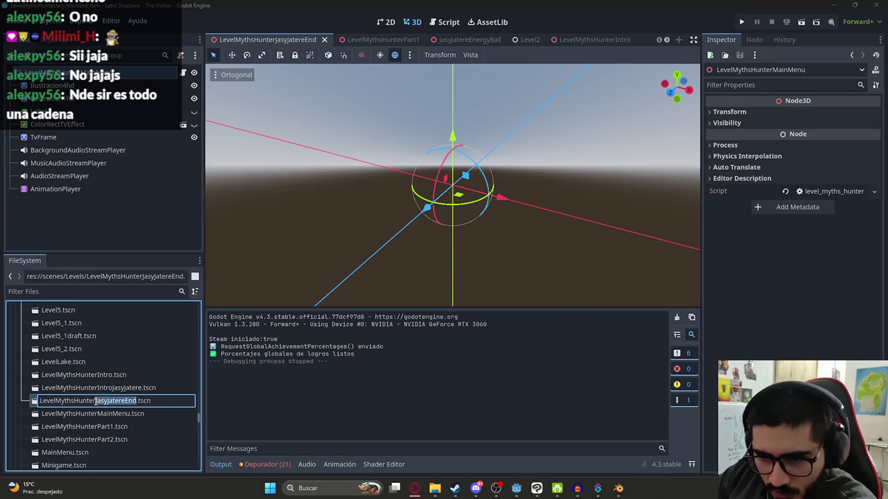
key(Left)
text(Ebdubg)
key(BackSpace)
key(BackSpace)
key(BackSpace)
text(nding)
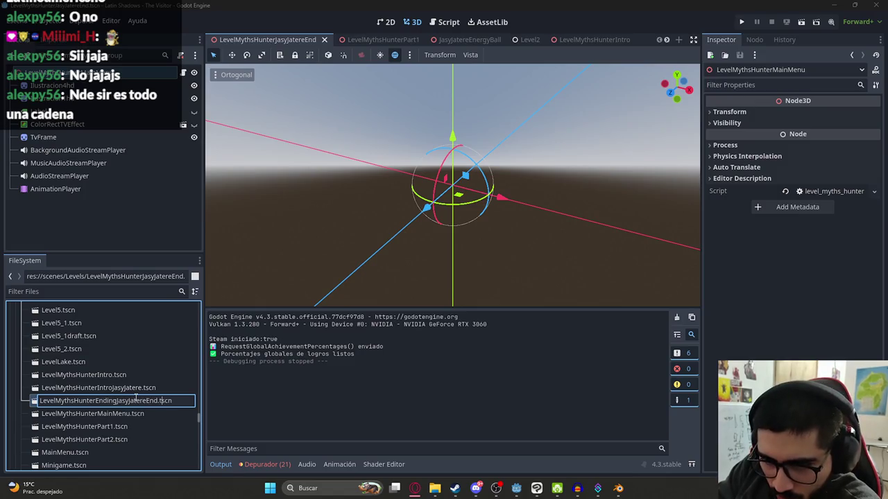
key(BackSpace)
key(BackSpace)
key(BackSpace)
key(Return)
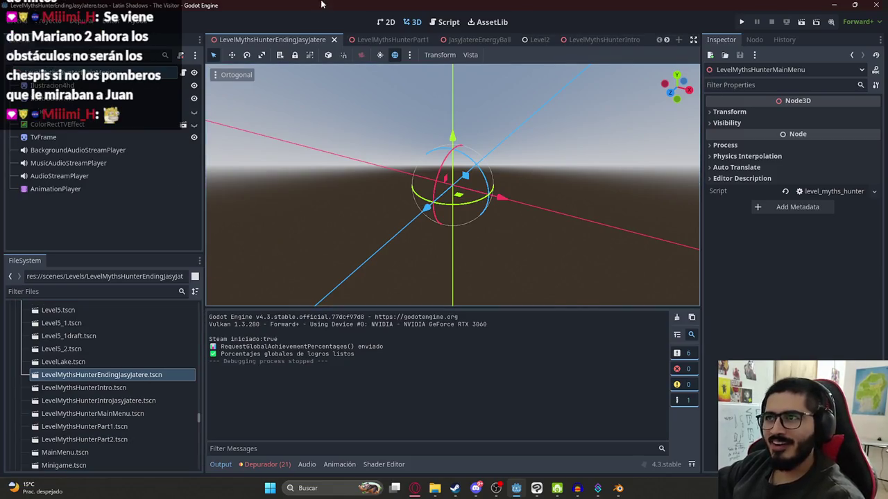
Step: Close other scene tabs, open the intro scene, and return to the ending scene's 2D view
right_click(278, 44)
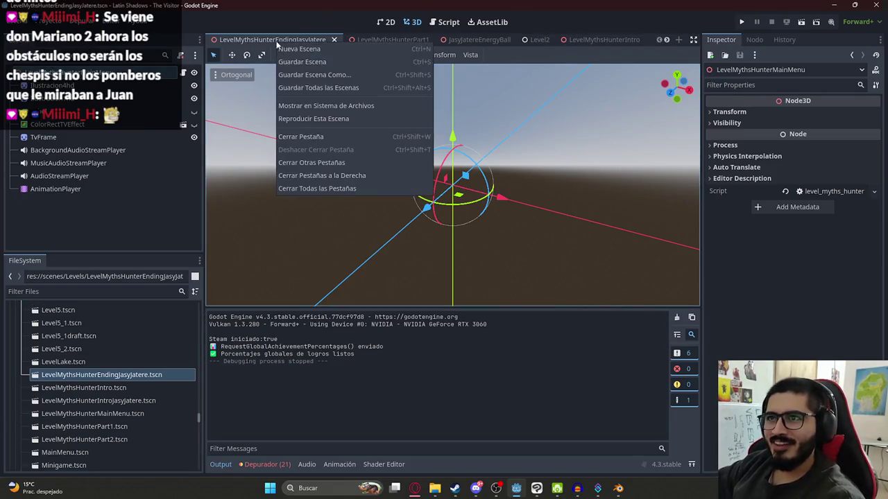
click(312, 162)
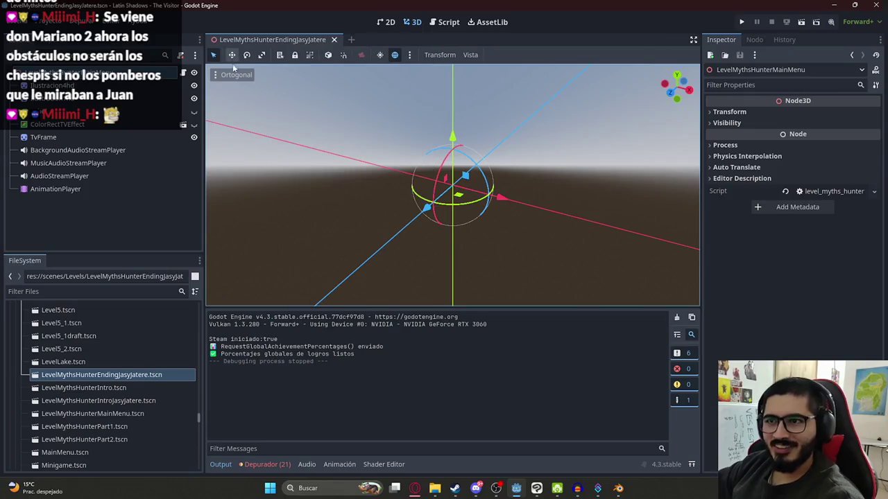
double_click(114, 403)
click(281, 39)
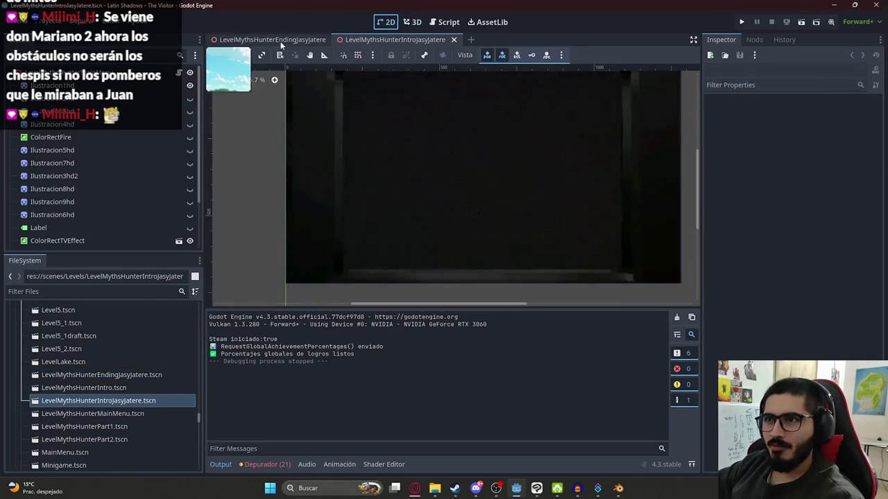
click(385, 22)
Step: Select the AnimationPlayer and scrub the P1 timeline to preview the man illustration
scroll(428, 204, down, 1)
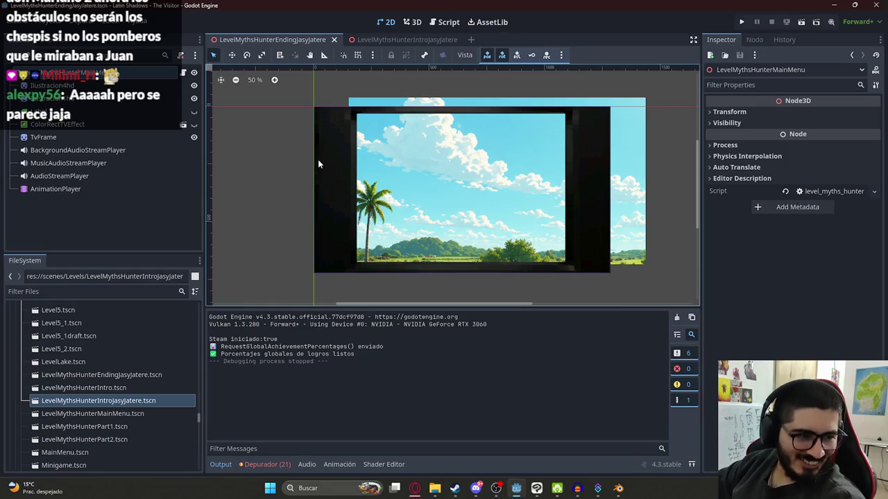
scroll(424, 174, up, 1)
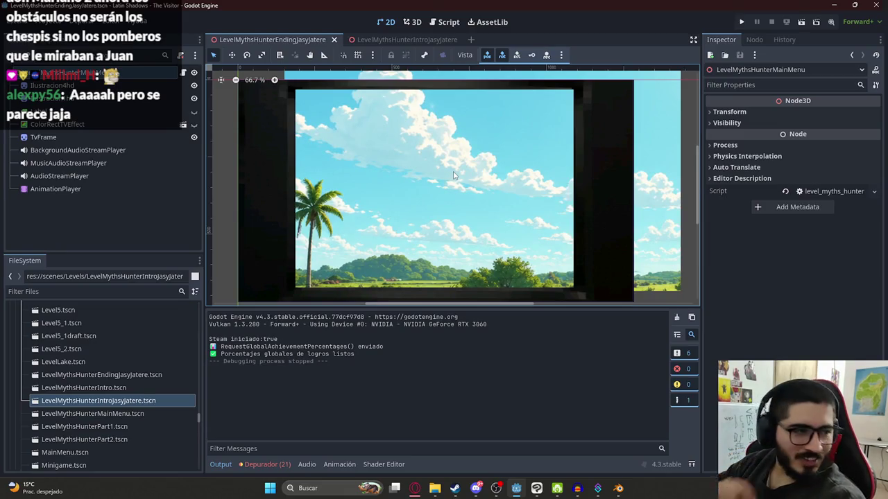
scroll(441, 161, down, 1)
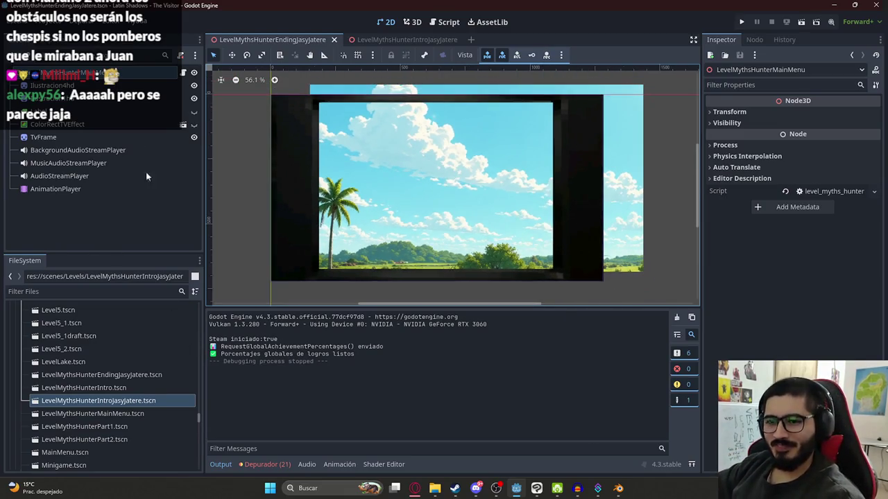
click(56, 188)
mouse_move(294, 338)
mouse_down()
mouse_move(329, 340)
mouse_move(264, 335)
mouse_up()
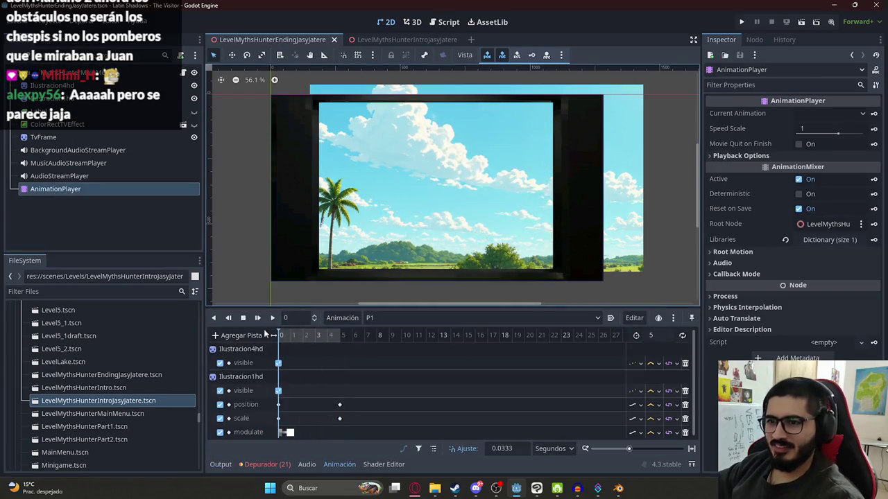
Step: Select the ending scene's root node
right_click(265, 40)
click(173, 77)
click(182, 72)
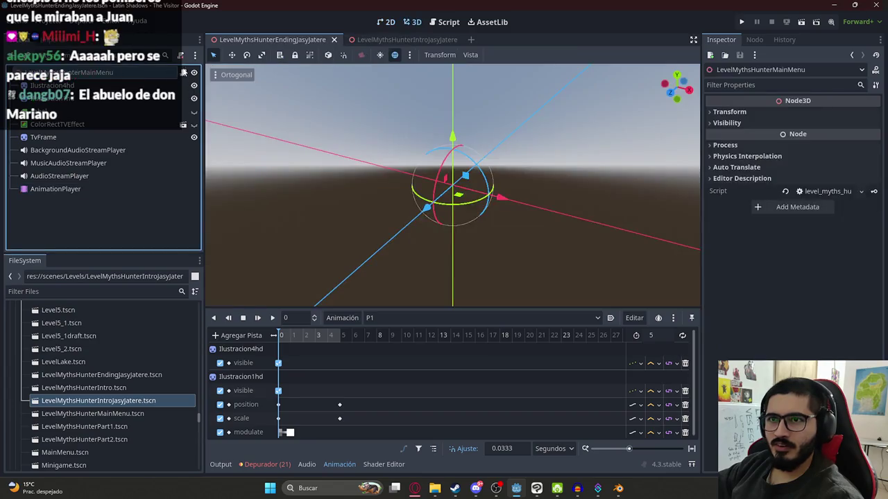
click(182, 72)
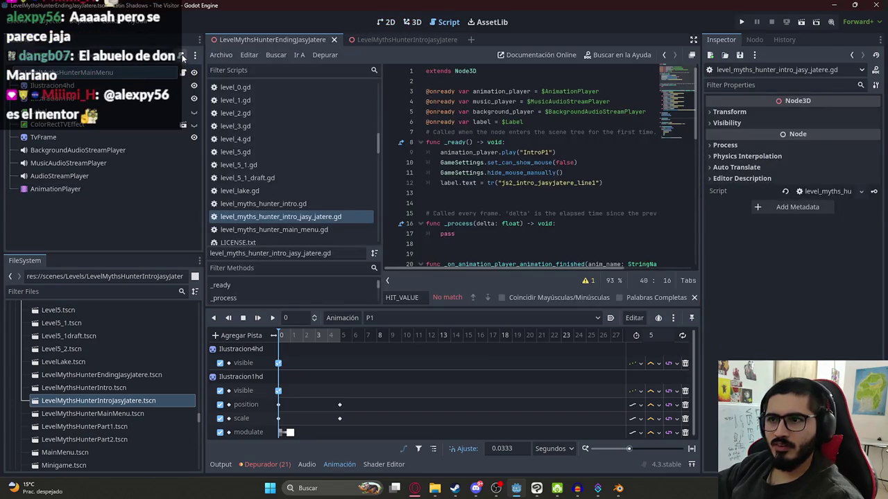
Step: Create level_myths_hunter_ending_jasy_jatere.gd in res://scripts and attach it to the root node
click(181, 55)
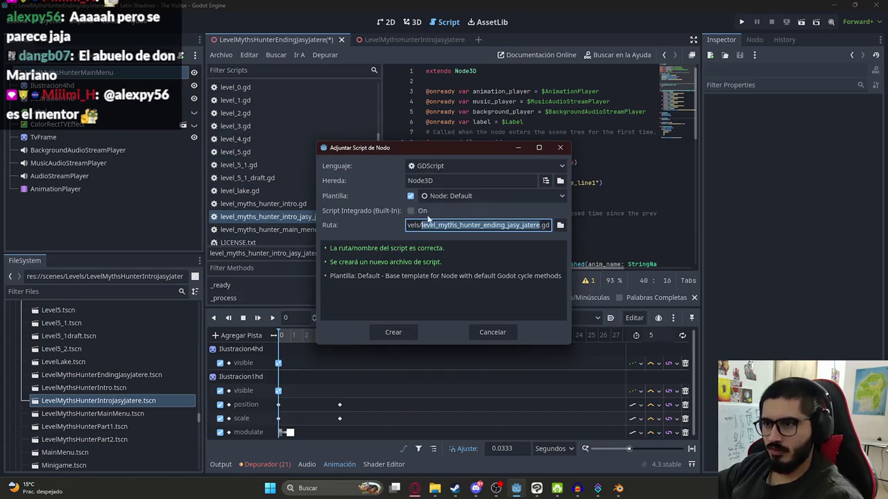
click(560, 225)
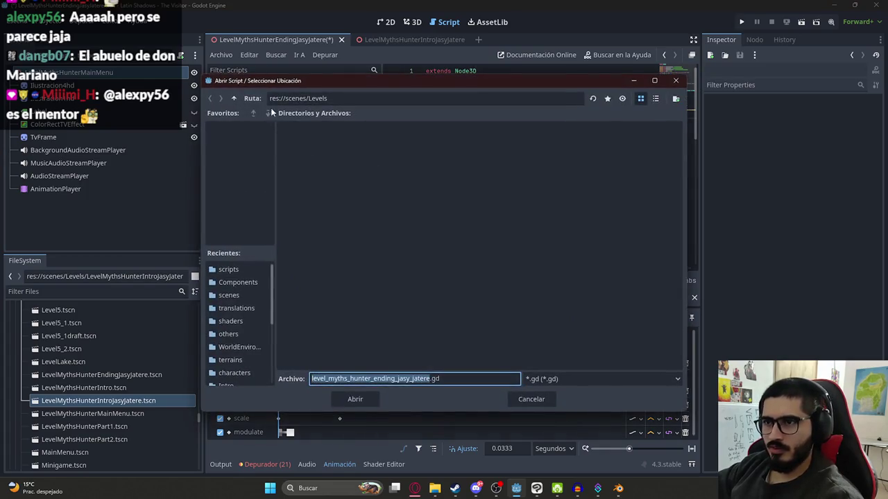
click(236, 97)
click(235, 97)
click(340, 202)
double_click(340, 201)
click(371, 399)
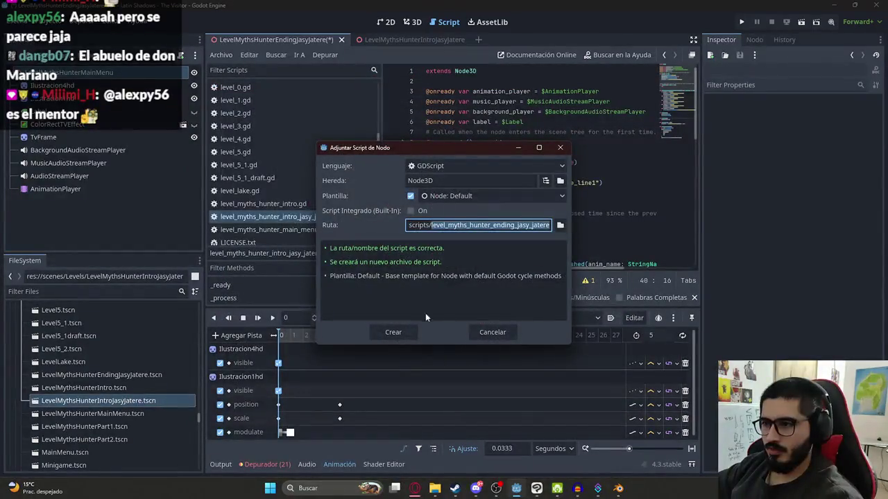
click(393, 333)
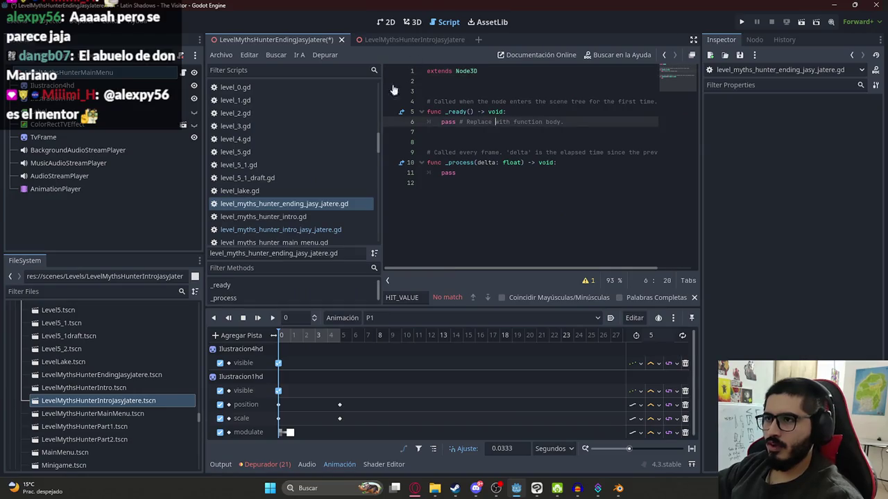
click(380, 123)
drag(381, 122, 283, 123)
click(353, 84)
key(Down)
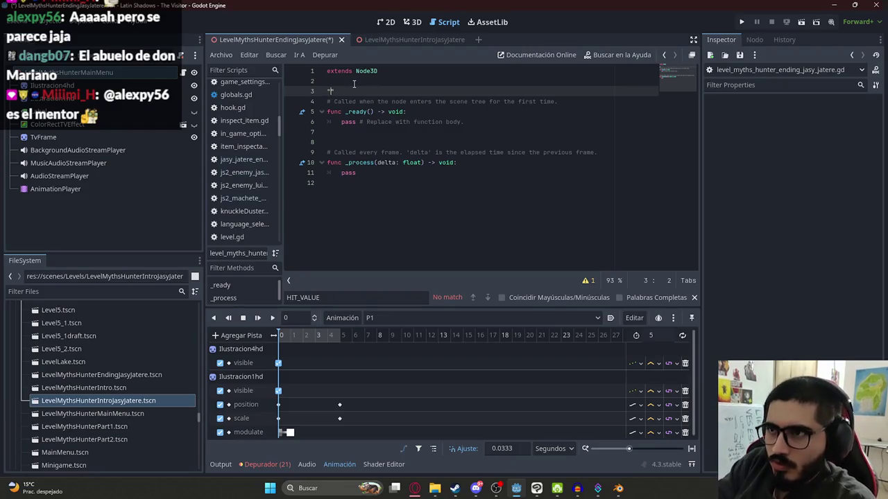
text(@onrea)
key(Return)
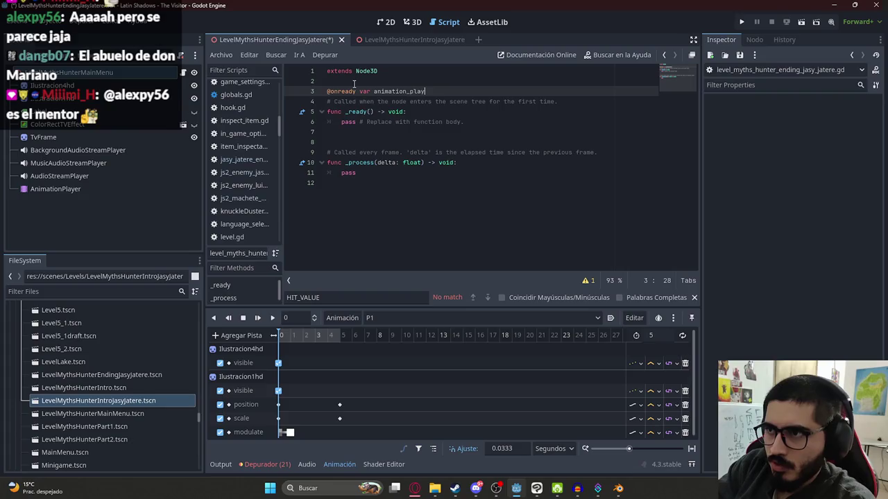
text(Ani)
key(Return)
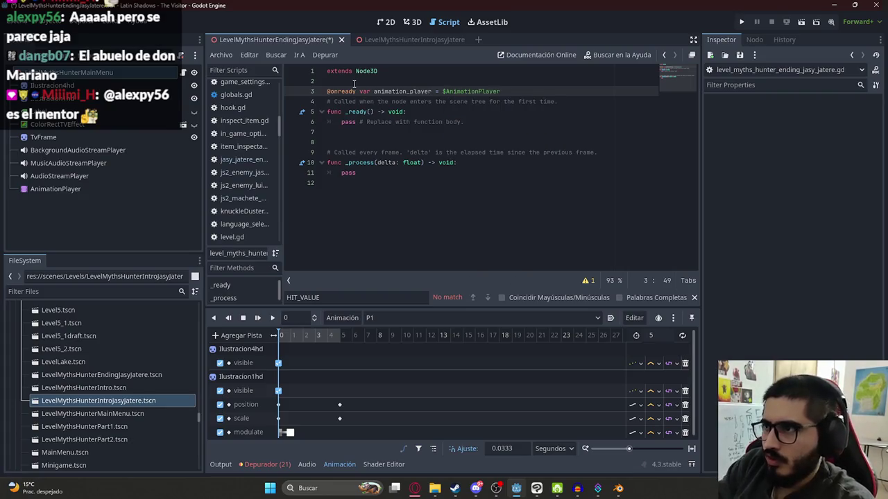
double_click(393, 93)
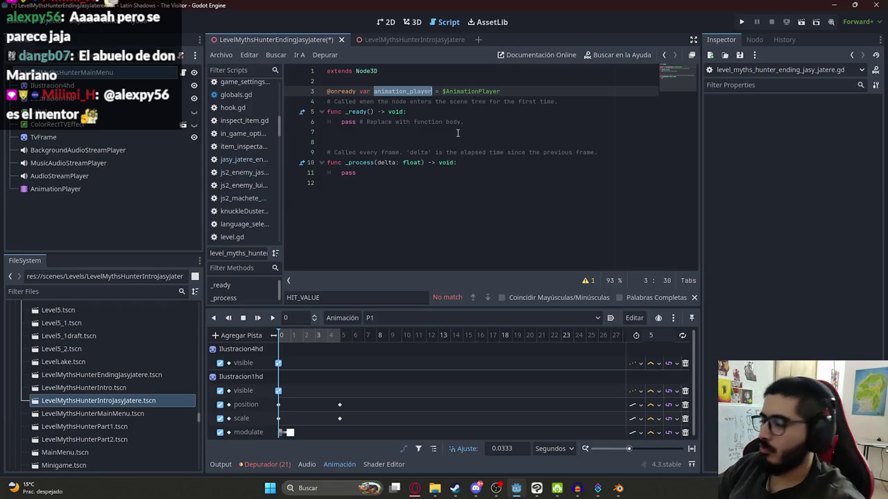
Step: Delete the extra blank lines 7 and 11 from the ending script and save it
click(369, 132)
key(BackSpace)
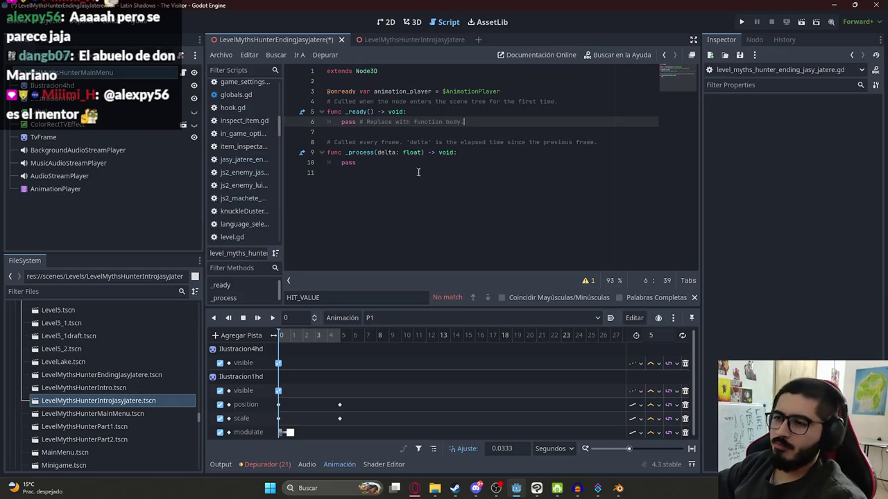
click(353, 131)
key(ctrl+s)
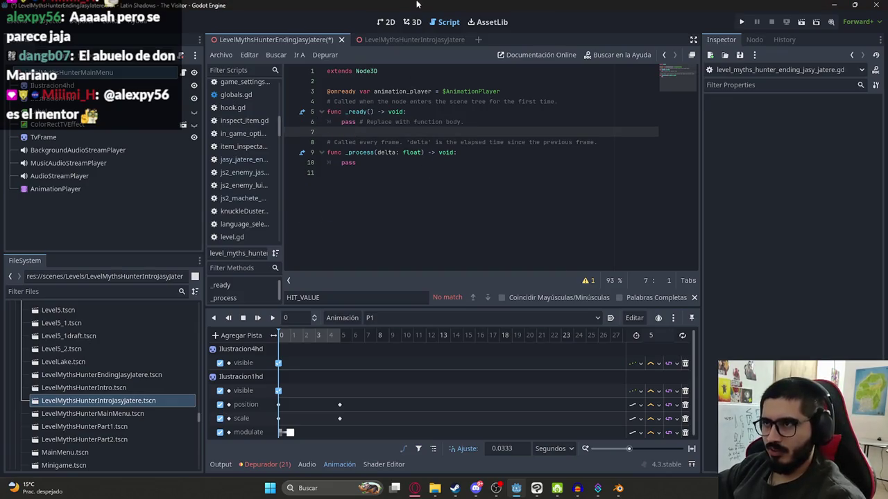
click(195, 74)
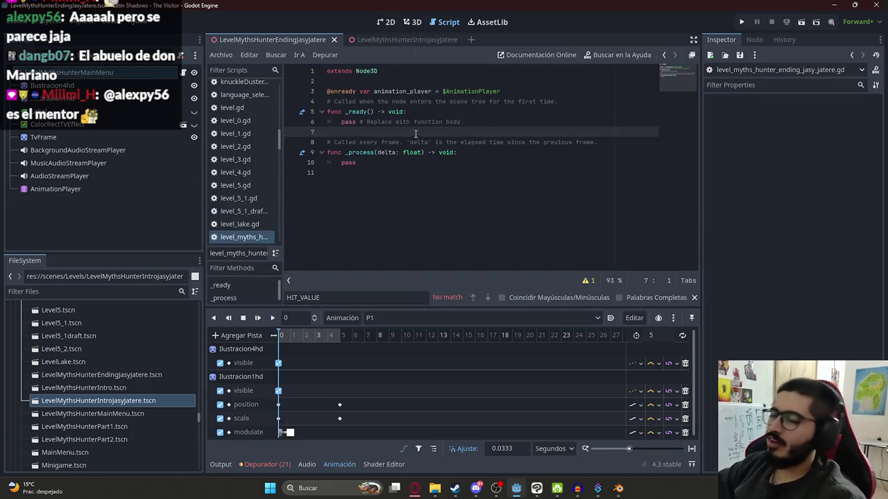
click(381, 185)
key(BackSpace)
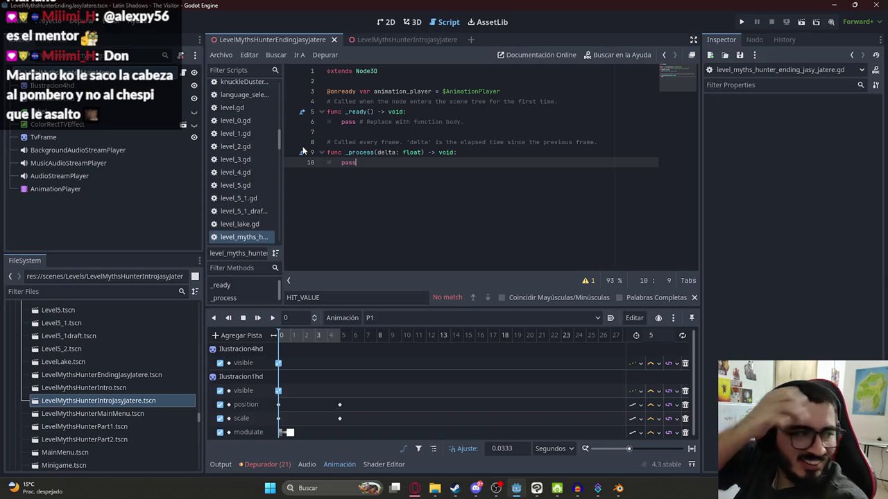
key(ctrl+s)
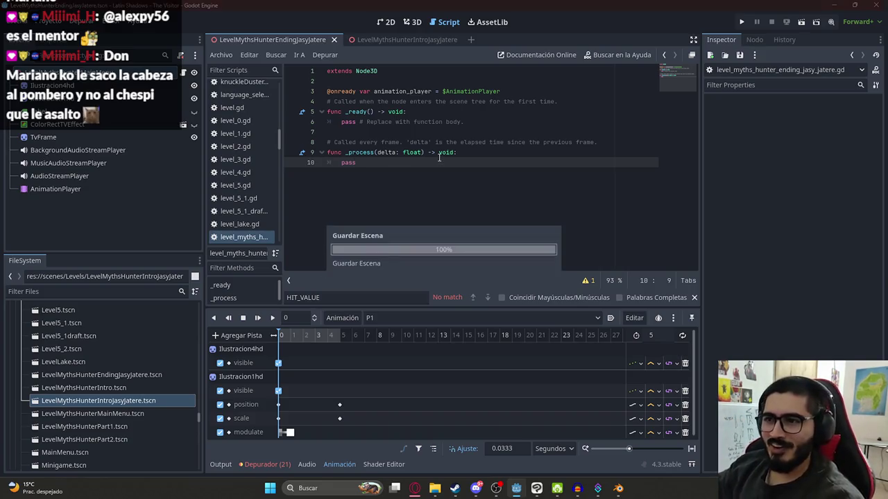
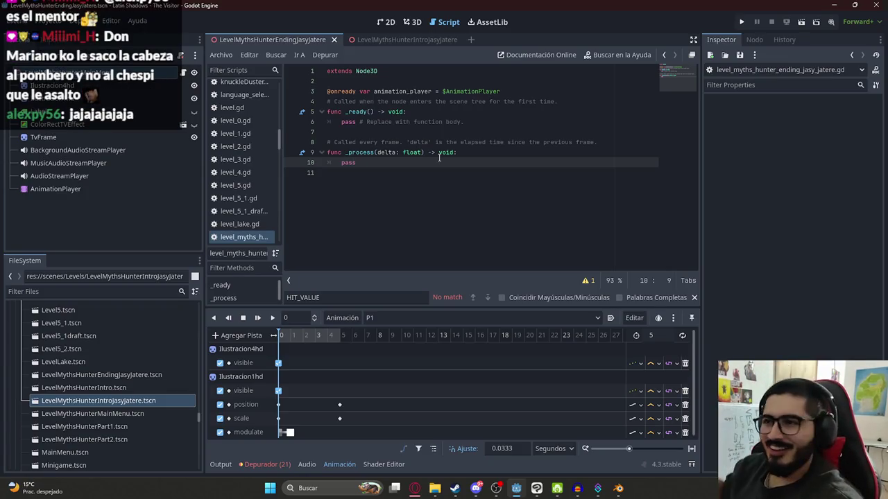
Step: Replace pass in _ready() with animation_player.play("P1")
click(427, 153)
double_click(408, 92)
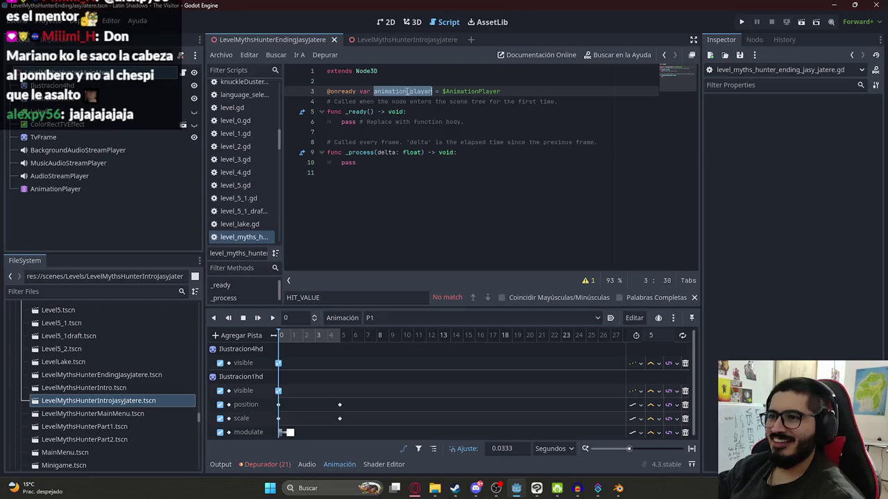
key(ctrl+c)
drag(341, 122, 550, 123)
key(ctrl+v)
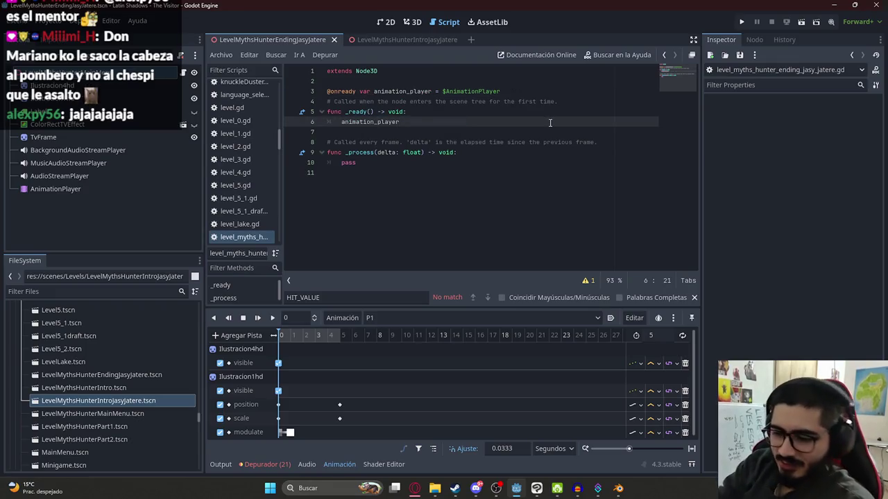
text(.pla)
key(Return)
text("P1")
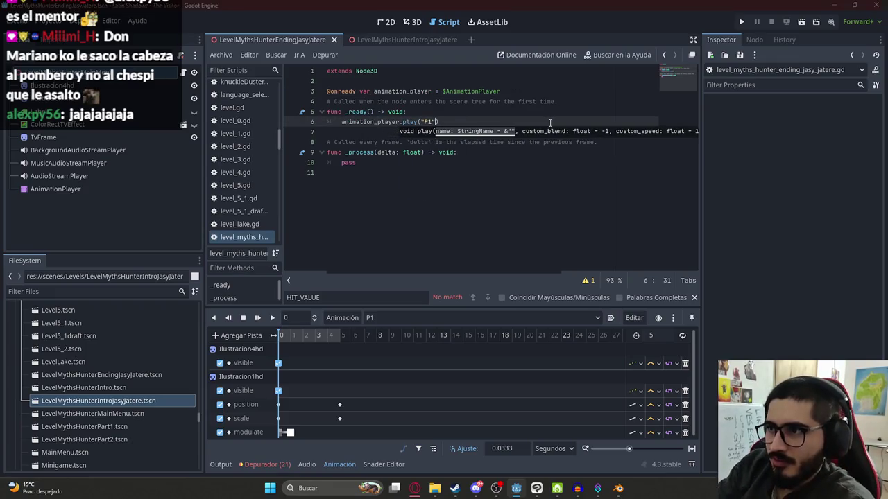
Step: Test-run the current ending scene, then stop it with F8
click(250, 55)
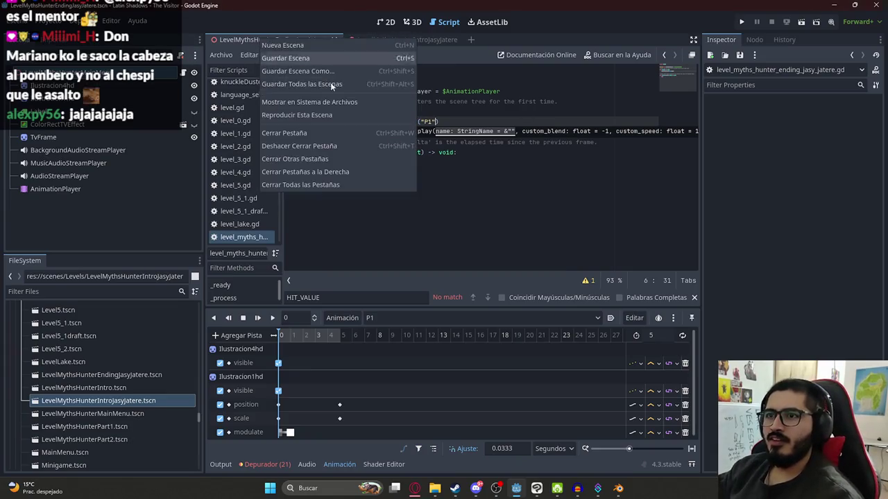
click(189, 122)
right_click(272, 42)
click(324, 119)
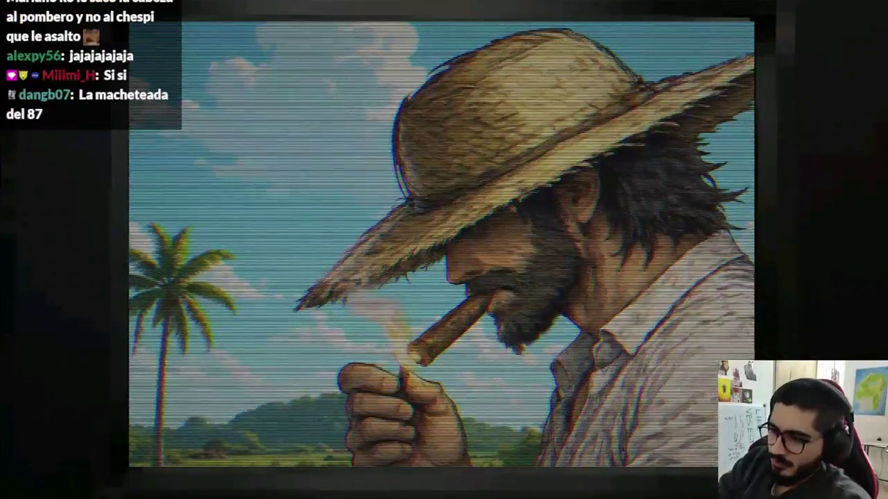
key(F8)
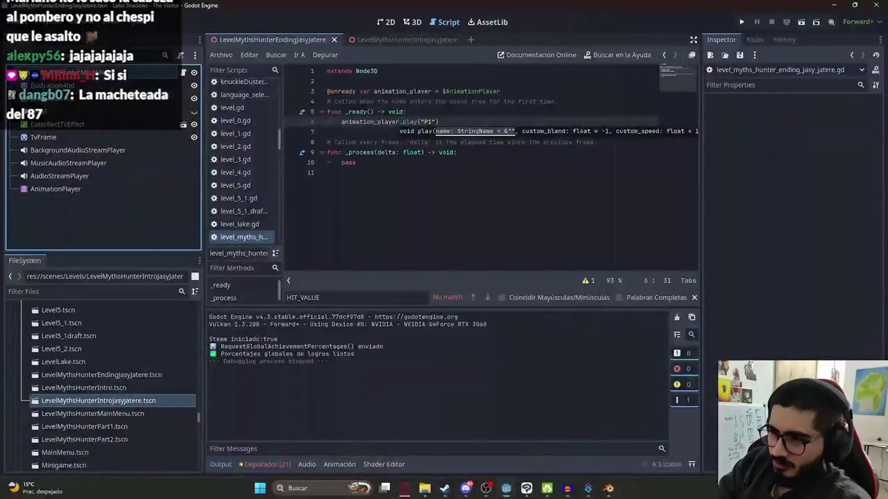
Step: In the 2D view, create a new AnimationPlayer animation named P2
click(391, 23)
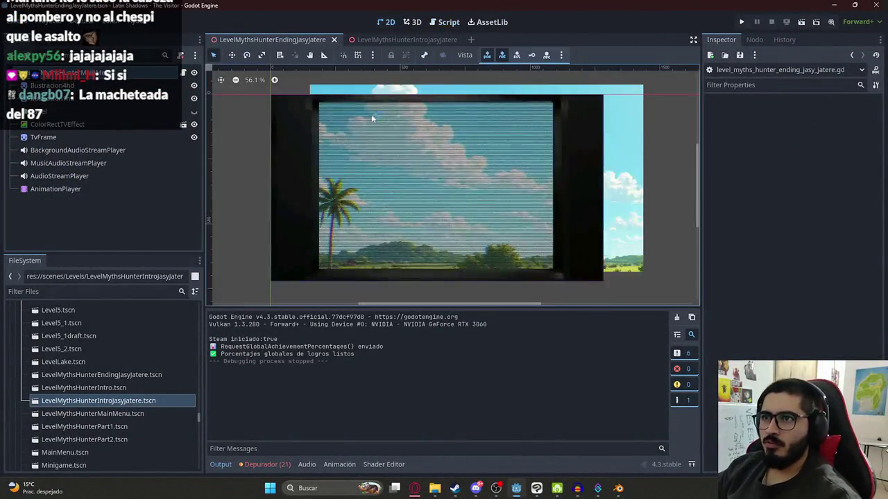
click(55, 188)
click(342, 318)
click(345, 330)
text(P2)
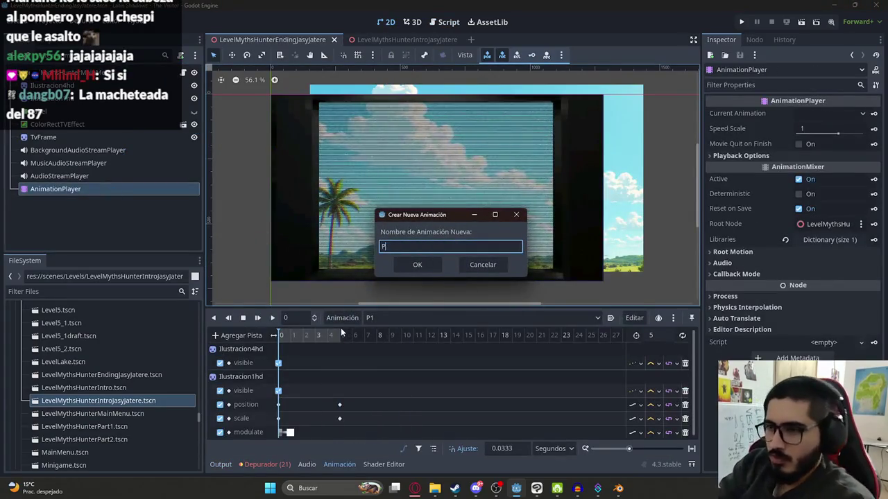
key(Return)
Step: Key Ilustracion1hd as hidden in P2 by creating its visible track
click(617, 229)
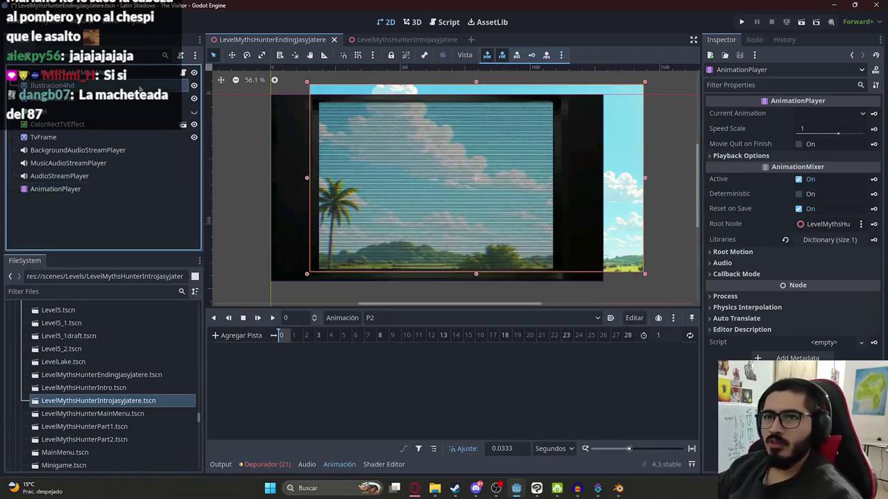
click(741, 208)
click(800, 209)
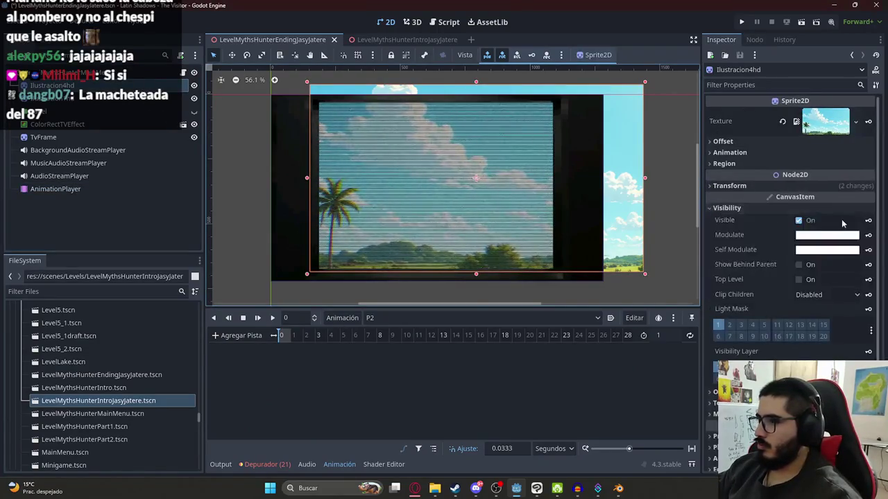
click(126, 101)
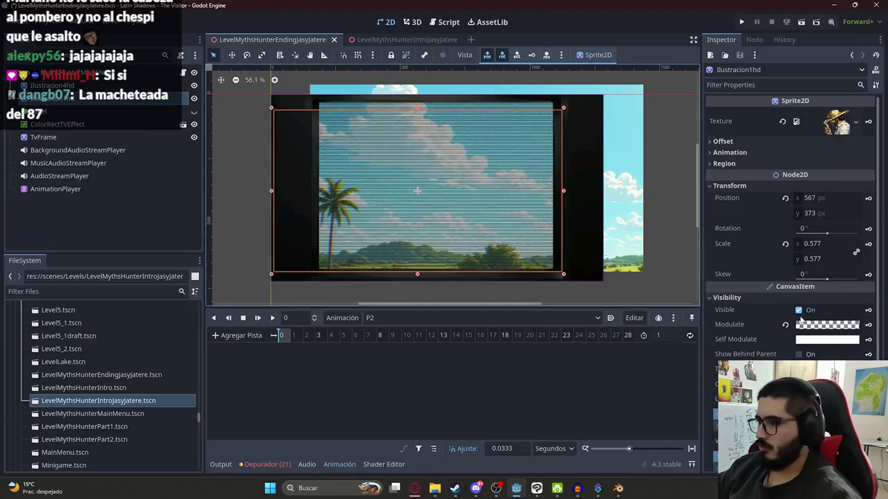
click(798, 310)
click(868, 310)
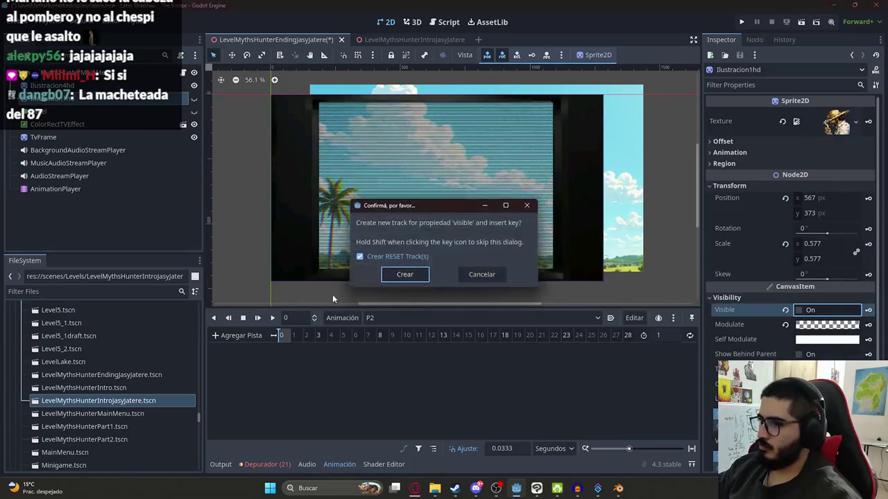
click(404, 275)
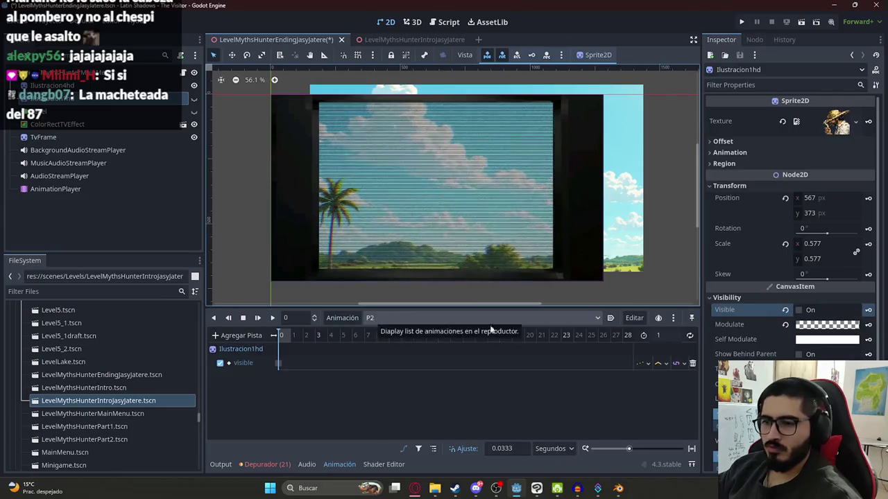
Step: Set P2's length to 10 and filter the FileSystem by 'ilustra'
double_click(673, 337)
text(10)
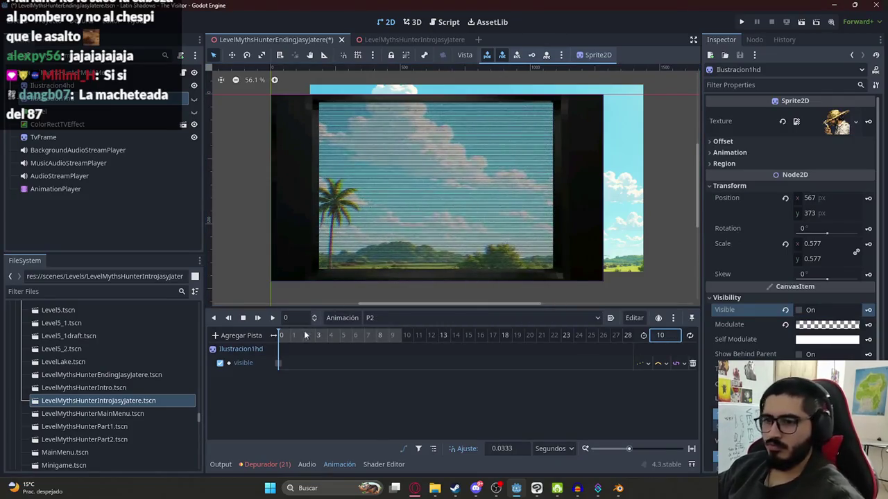
click(58, 291)
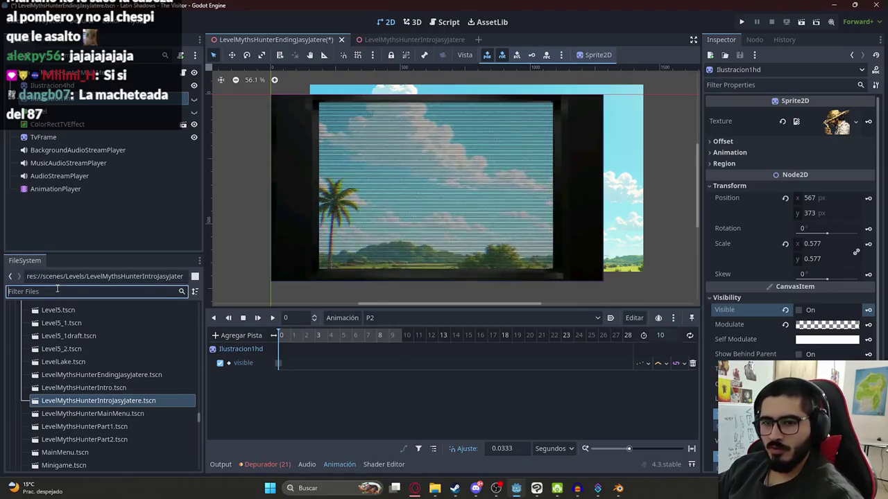
text(ilustra)
scroll(92, 383, down, 3)
Step: Add Ilustracion2HD.png to the scene under Ilustracion4hd and hide the TV scanline effect
click(88, 387)
drag(416, 226, 424, 181)
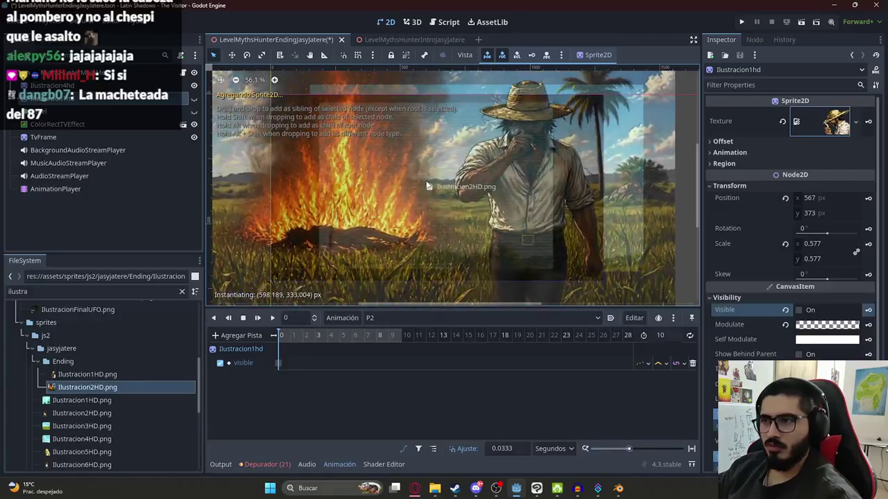
click(64, 215)
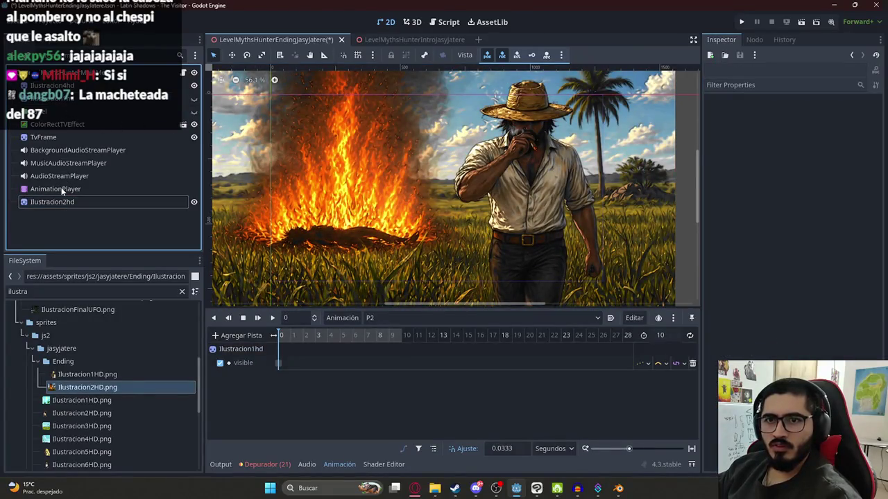
drag(55, 202, 69, 106)
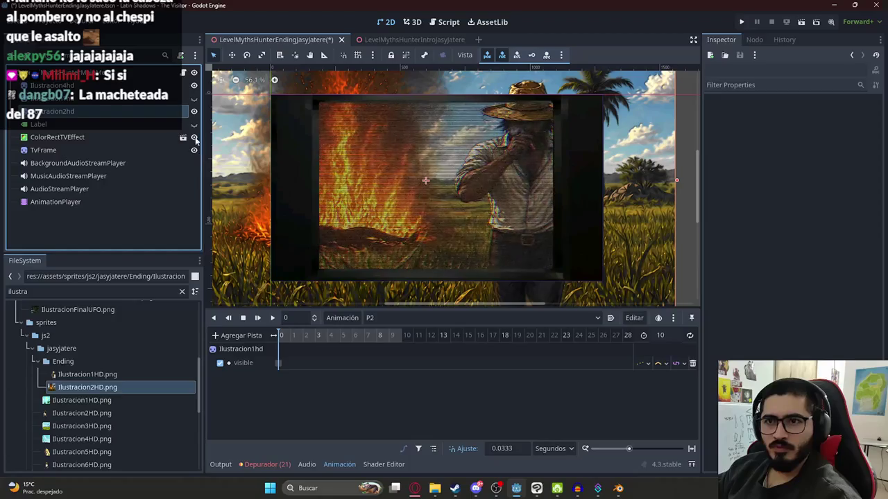
click(195, 138)
Step: Scale and position the fire illustration so it fills the TV frame
scroll(417, 178, down, 1)
scroll(417, 177, down, 1)
drag(571, 262, 438, 188)
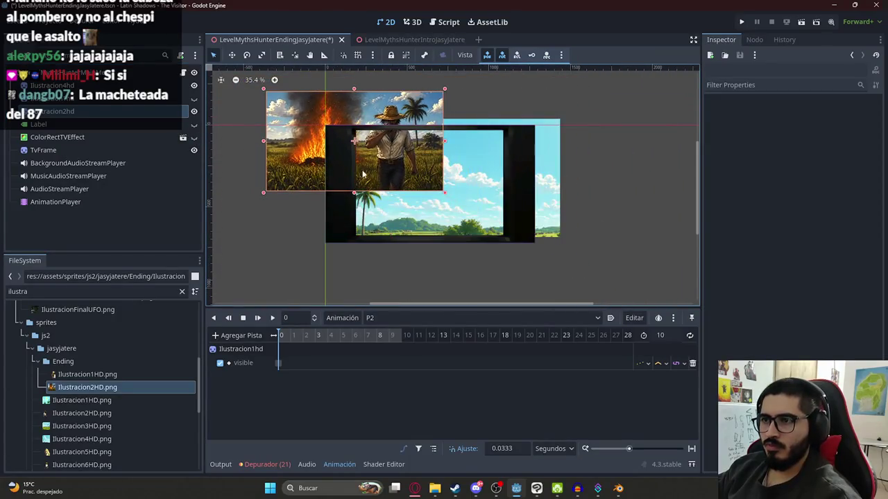
click(309, 109)
drag(309, 110, 387, 153)
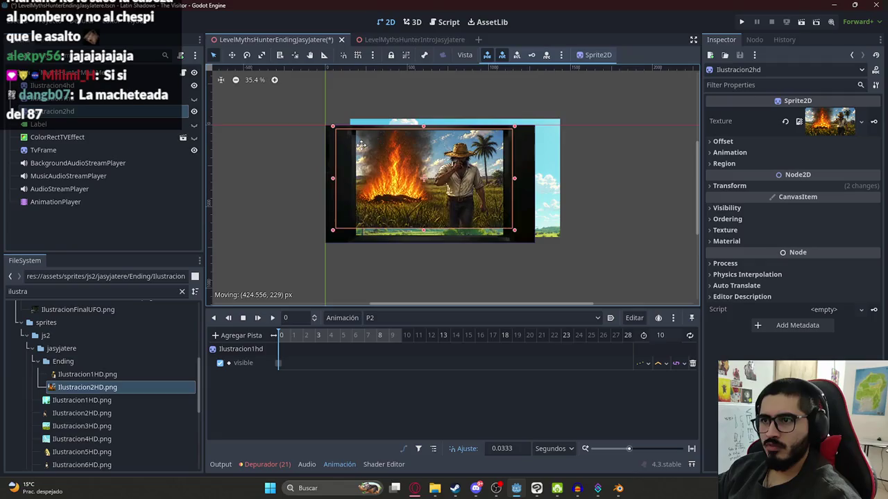
scroll(467, 220, up, 2)
drag(467, 219, 494, 235)
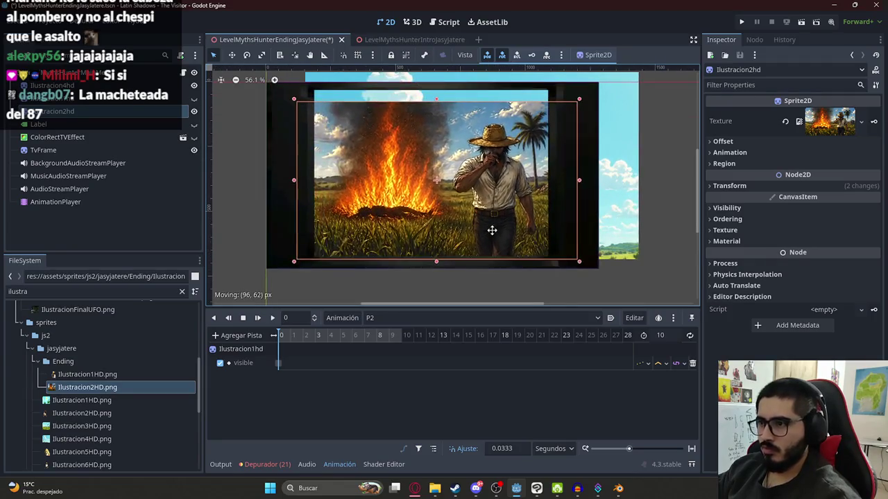
drag(581, 99, 603, 79)
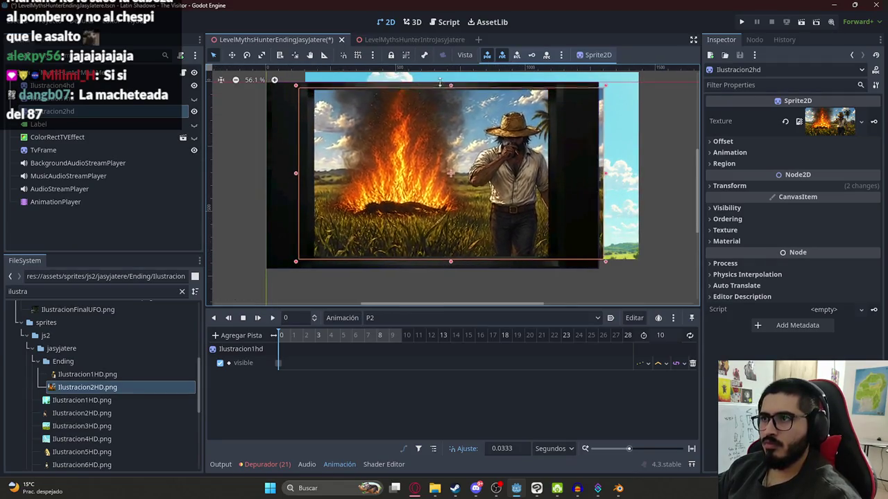
drag(447, 110, 434, 112)
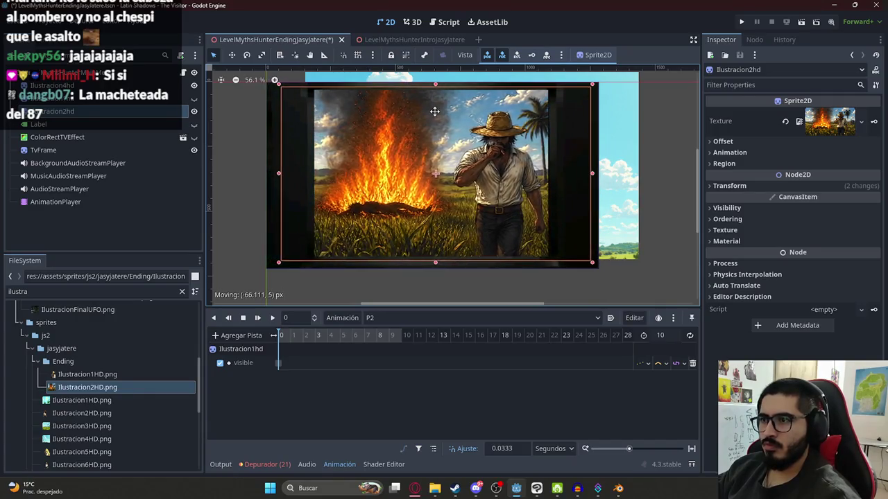
scroll(467, 142, up, 1)
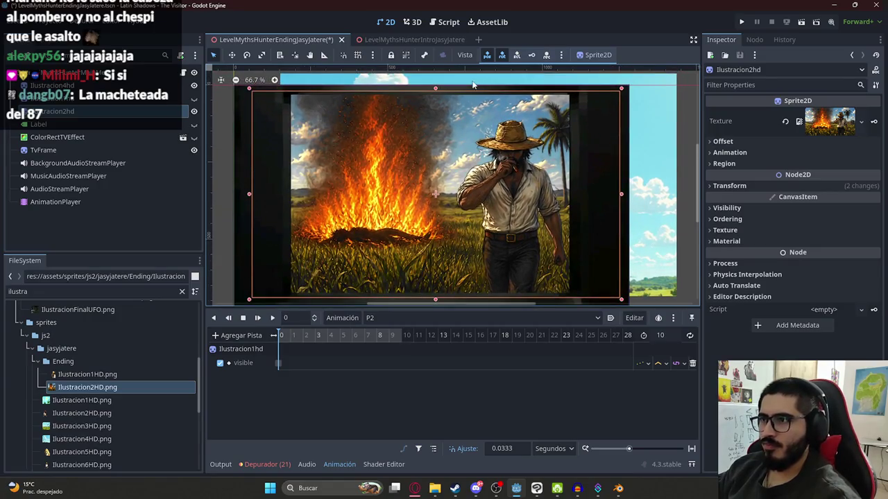
scroll(545, 189, down, 2)
scroll(495, 219, up, 2)
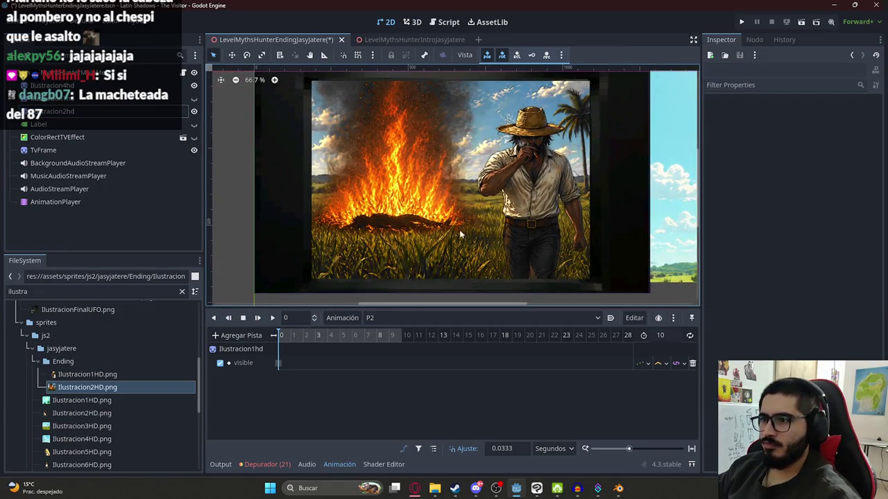
click(403, 178)
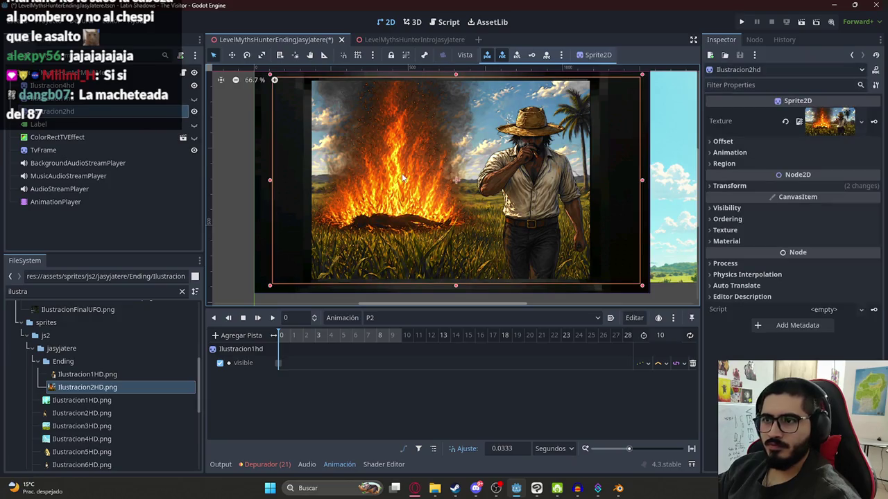
Step: Create a visible track for Ilustracion2hd in P2, keyed with the sprite showing
click(745, 206)
click(799, 220)
click(784, 220)
key(Return)
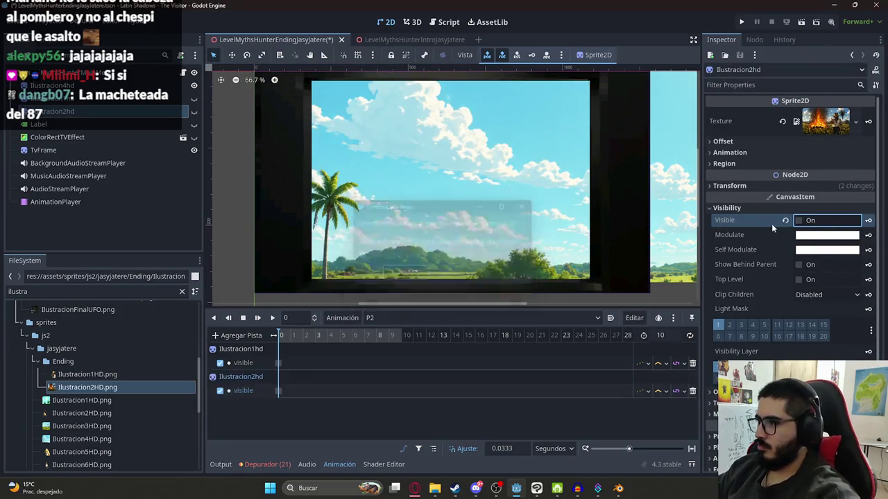
click(808, 221)
click(867, 220)
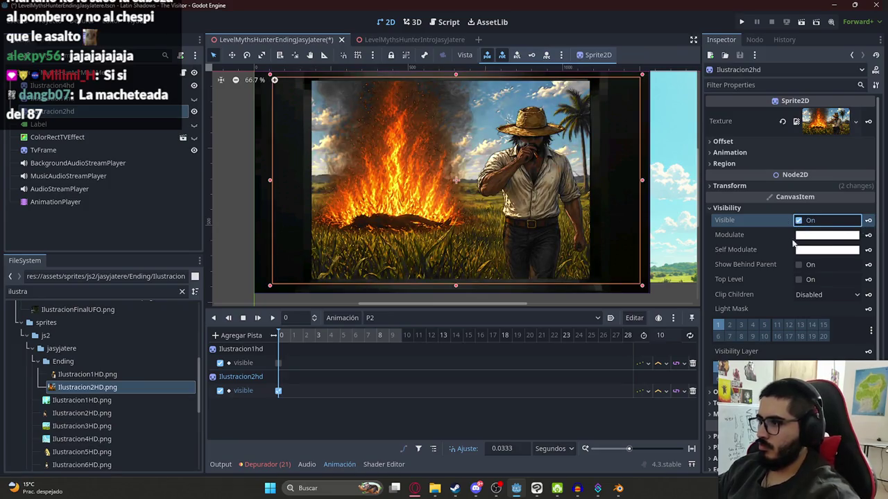
Step: Save the scene and nudge the fire illustration slightly left
key(ctrl+s)
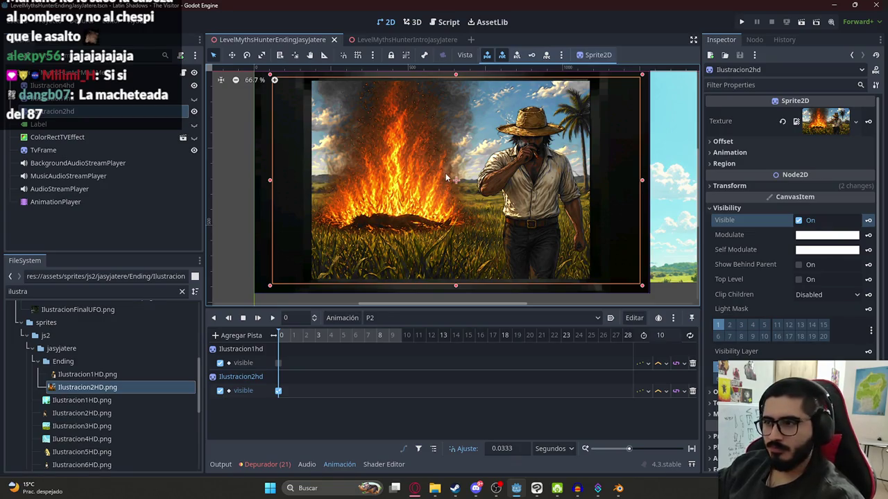
scroll(446, 172, down, 1)
mouse_move(402, 165)
mouse_down()
mouse_move(394, 166)
mouse_move(402, 166)
mouse_up()
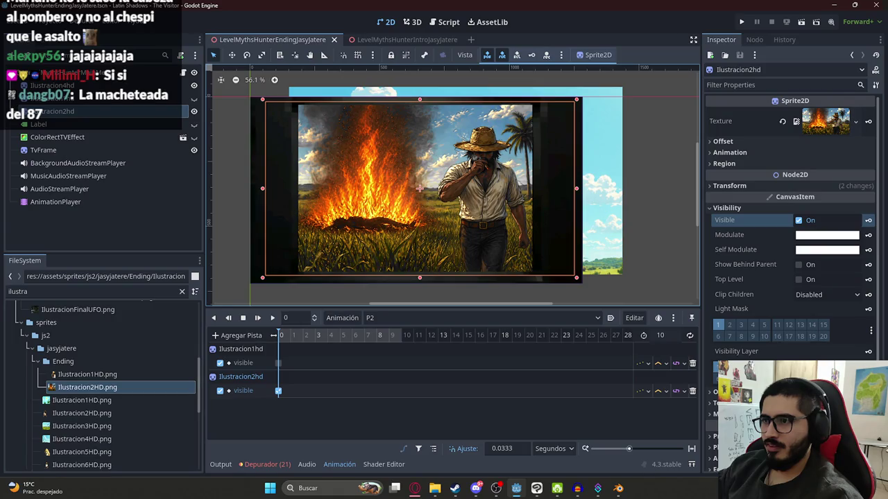
click(742, 186)
Step: Key the illustration's position and 0.62 scale at frame 0 of P2
click(868, 199)
click(403, 273)
click(868, 244)
click(402, 274)
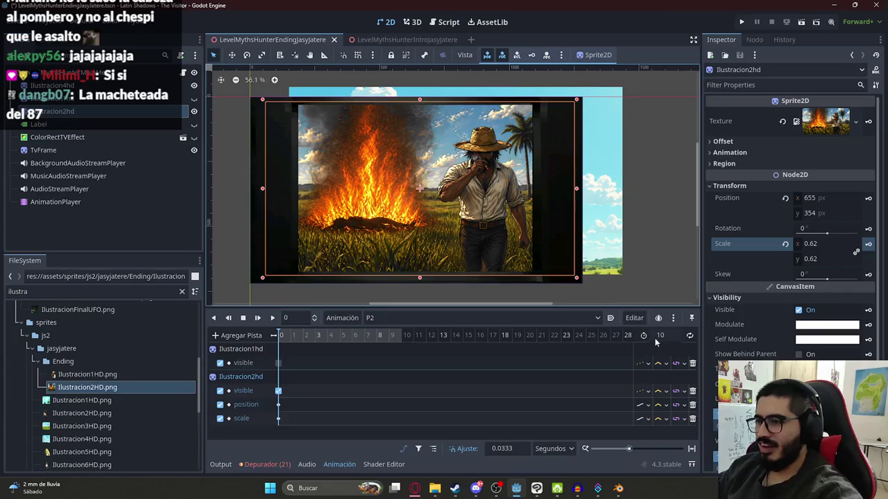
Step: At frame 10, key scale 0.695 and a slightly leftward position
drag(318, 335, 401, 335)
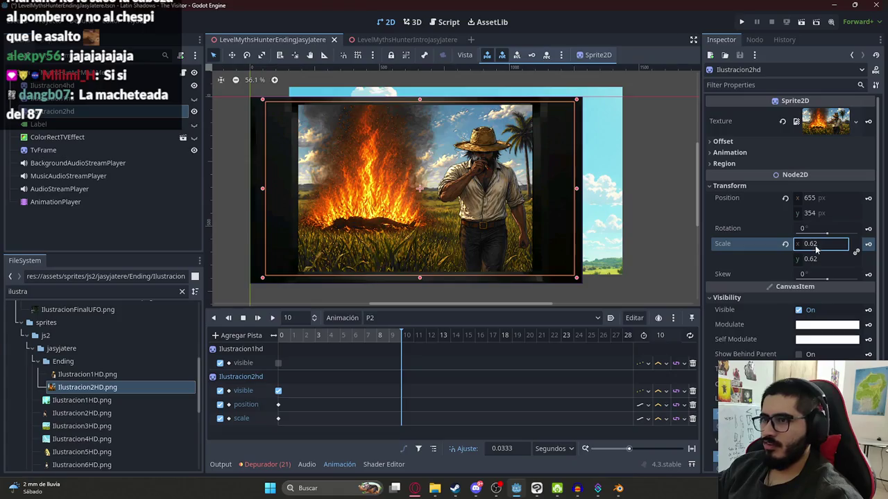
drag(815, 253, 836, 254)
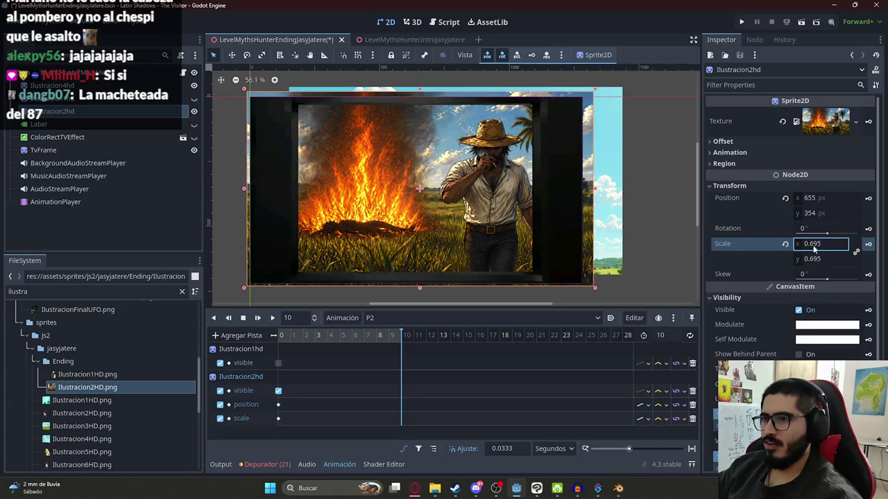
drag(478, 202, 465, 203)
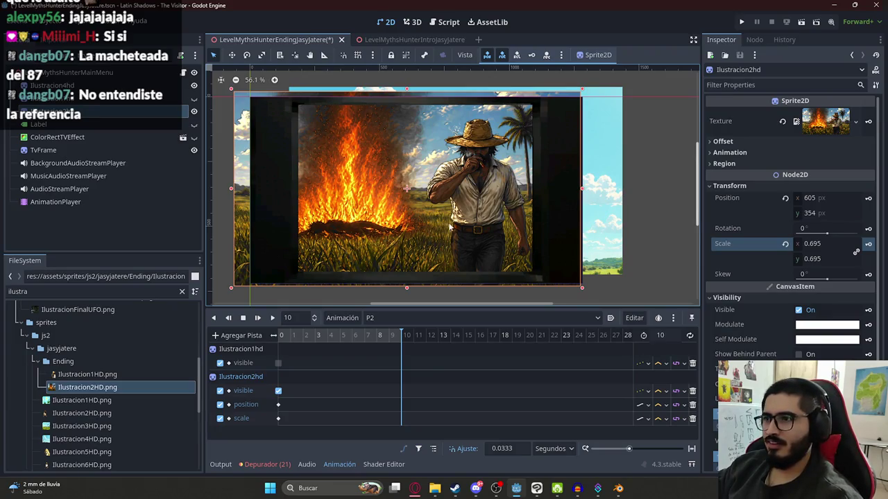
click(868, 198)
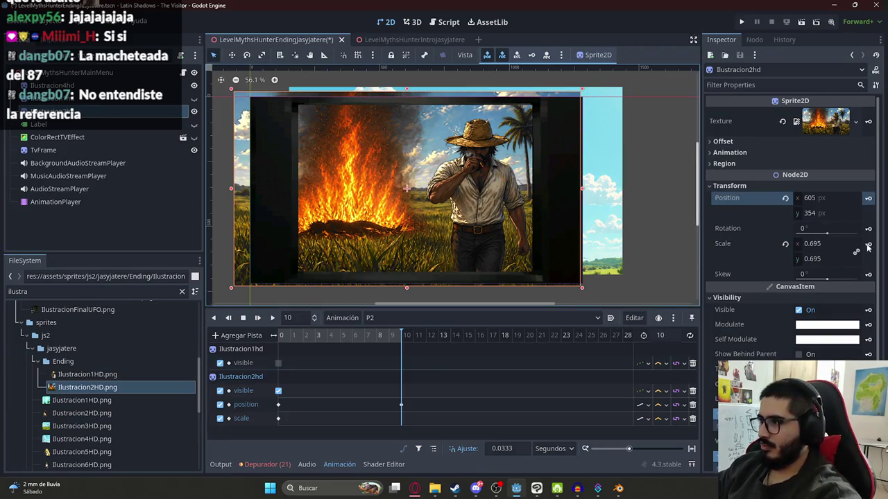
click(867, 243)
Step: Preview the P2 animation from frame 0, then save the scene
click(279, 335)
click(271, 318)
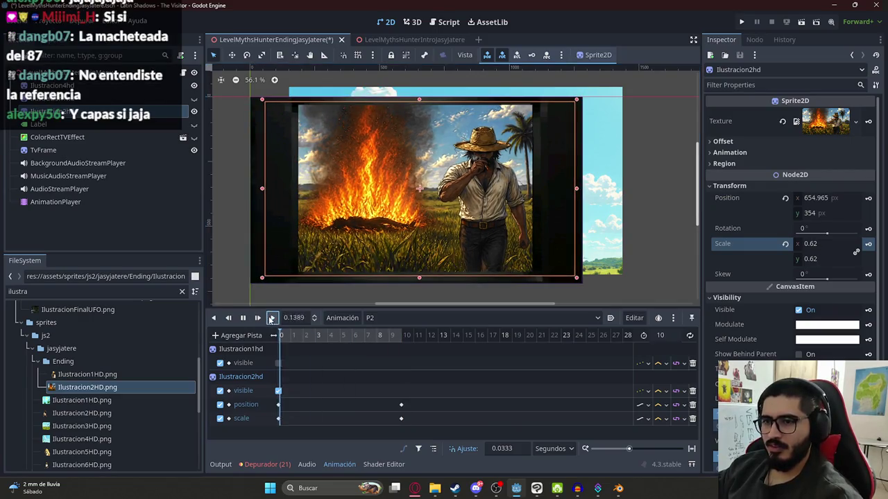
scroll(404, 218, up, 3)
scroll(404, 217, down, 1)
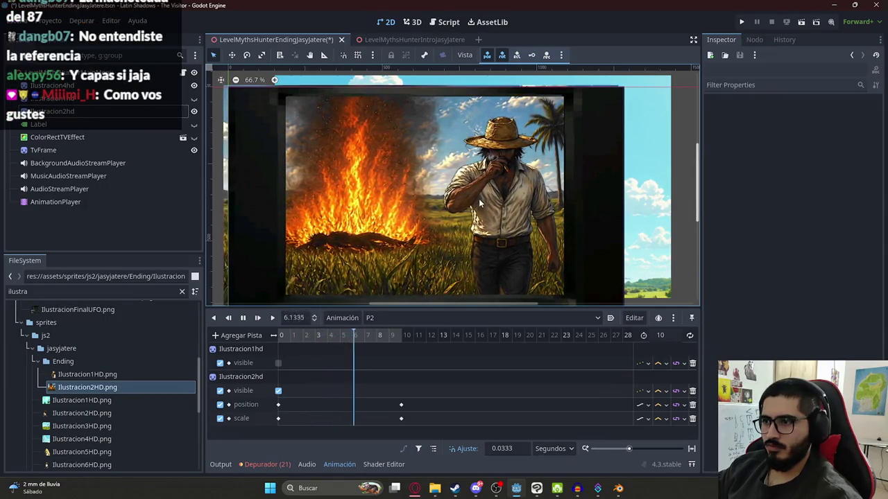
click(245, 319)
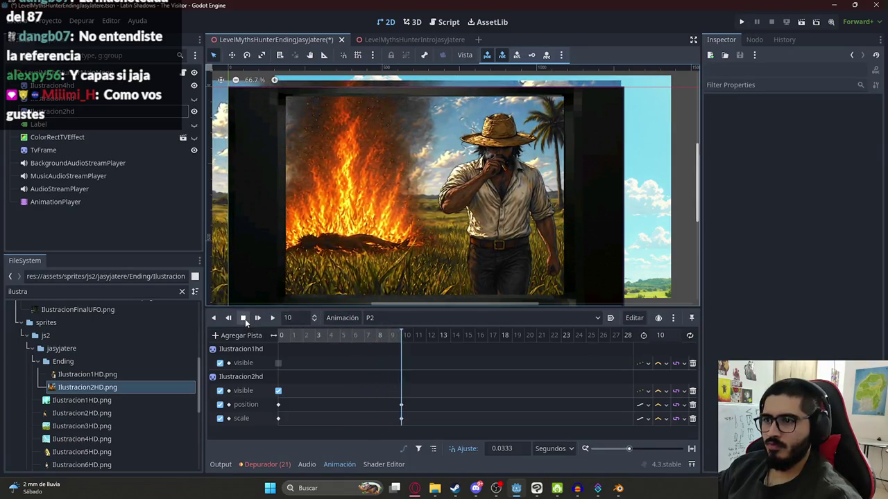
key(ctrl+s)
Step: Switch to the P1 animation and scrub through its frames
scroll(388, 168, down, 1)
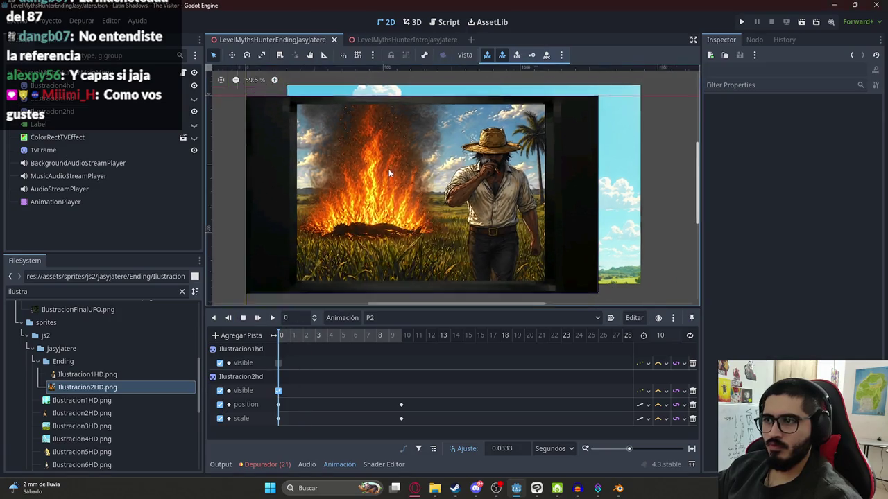
click(371, 318)
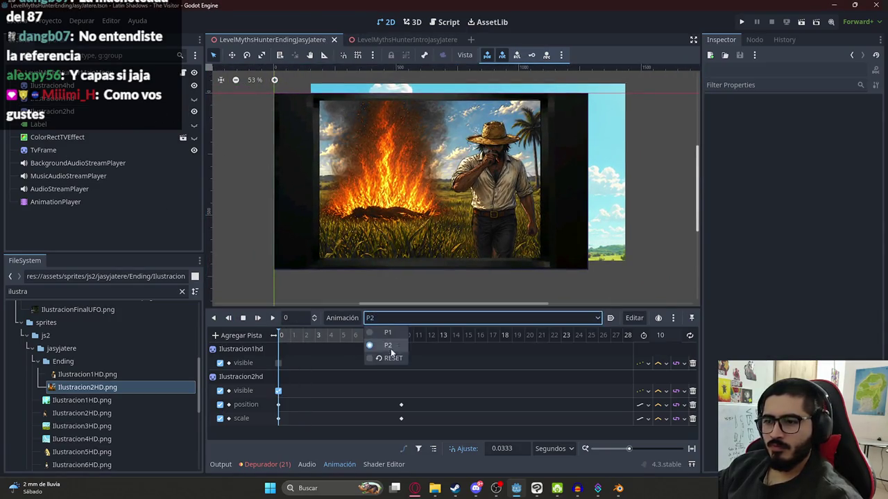
click(389, 342)
click(374, 317)
click(385, 341)
mouse_move(287, 338)
mouse_down()
mouse_move(348, 337)
mouse_move(279, 337)
mouse_up()
Step: Open Pixabay's sound effects section in a new browser tab
click(416, 489)
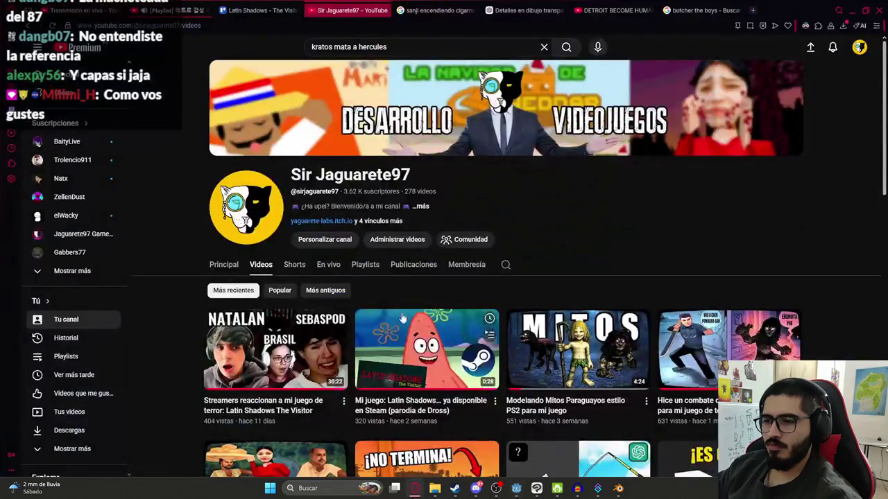
click(756, 11)
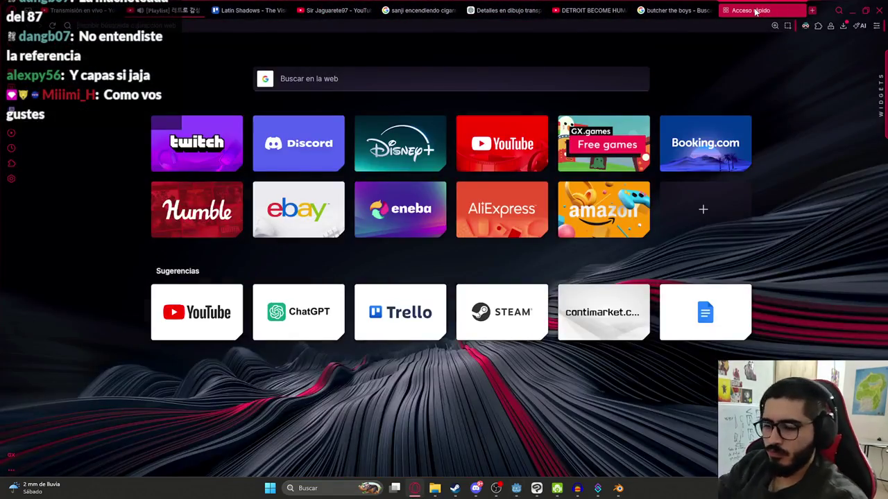
text(pixabay)
key(Return)
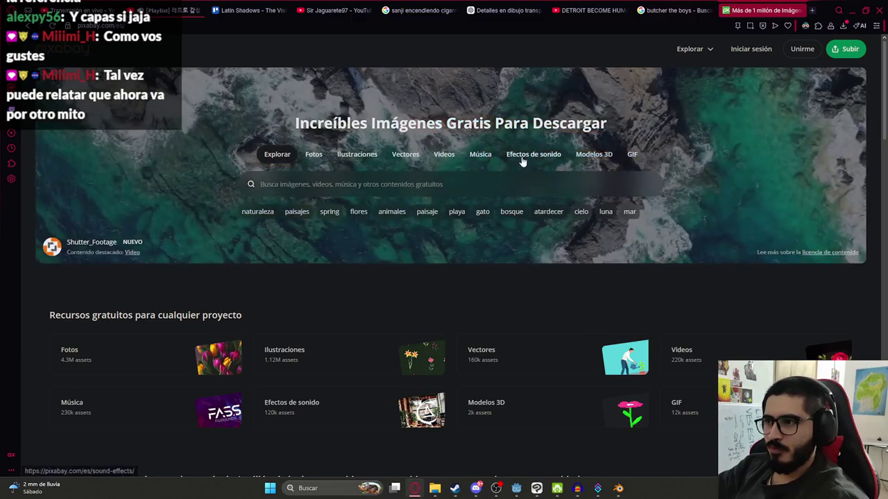
click(520, 160)
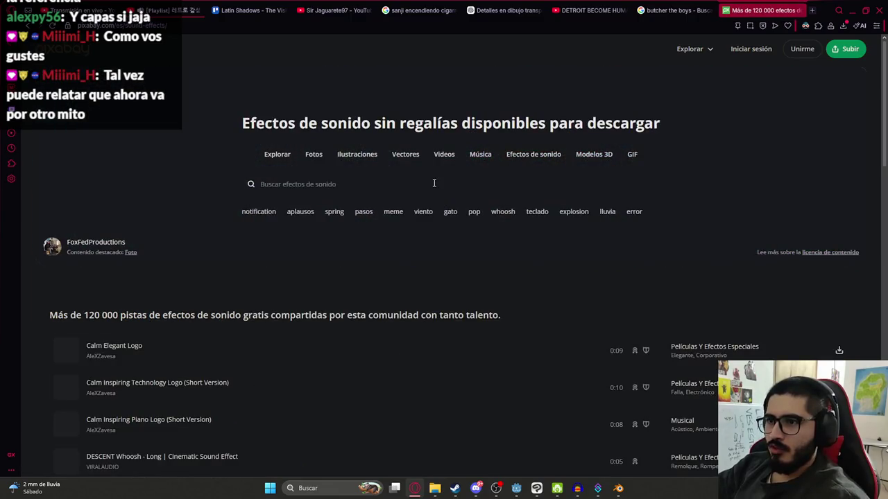
click(434, 183)
click(812, 10)
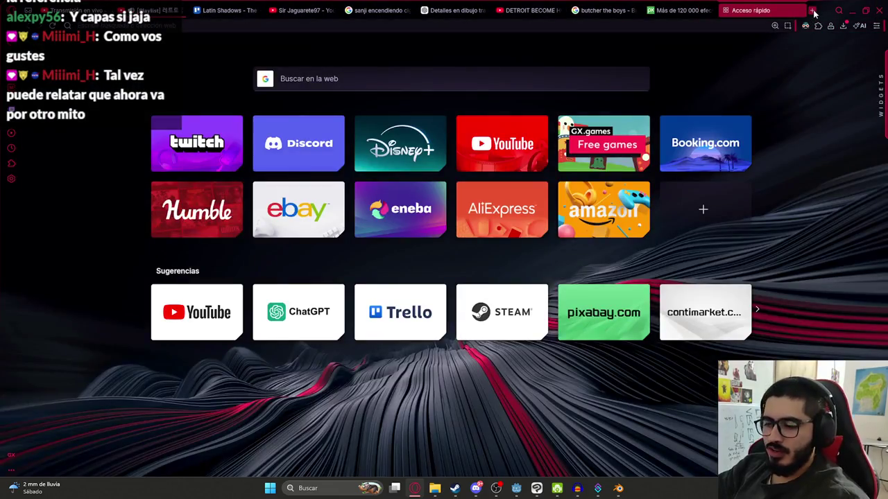
Step: Translate 'encender fosforo' to 'light match' and paste it into Pixabay's sound search
text(trad)
key(Return)
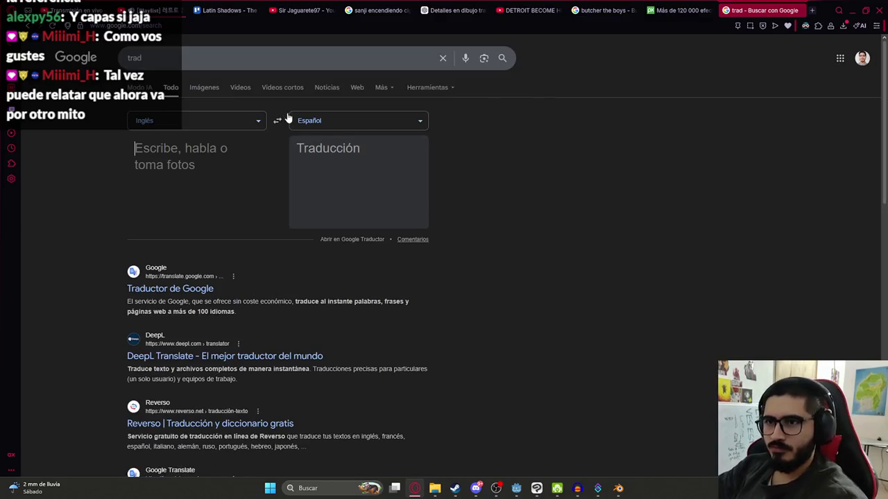
text(f)
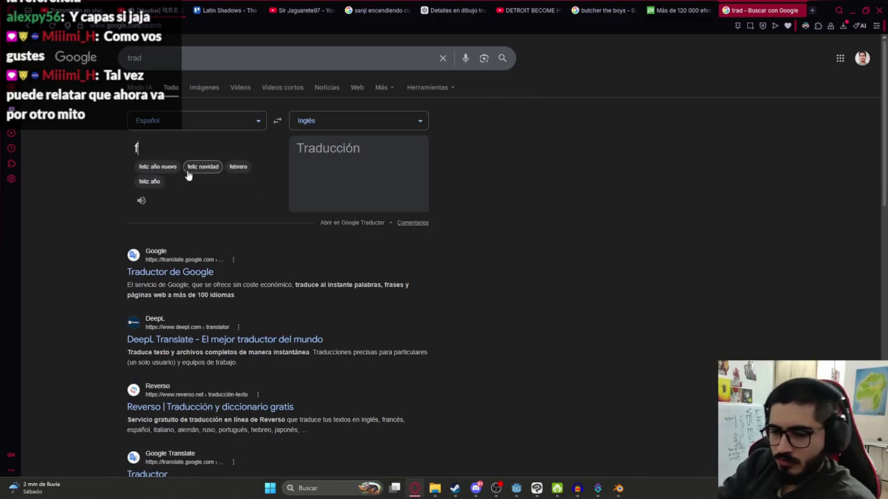
text(osforo)
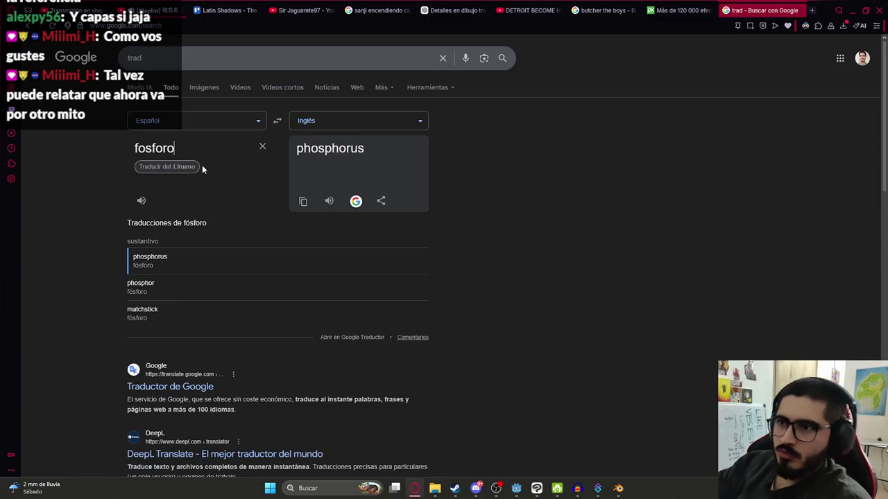
key(ctrl+a)
text(encend)
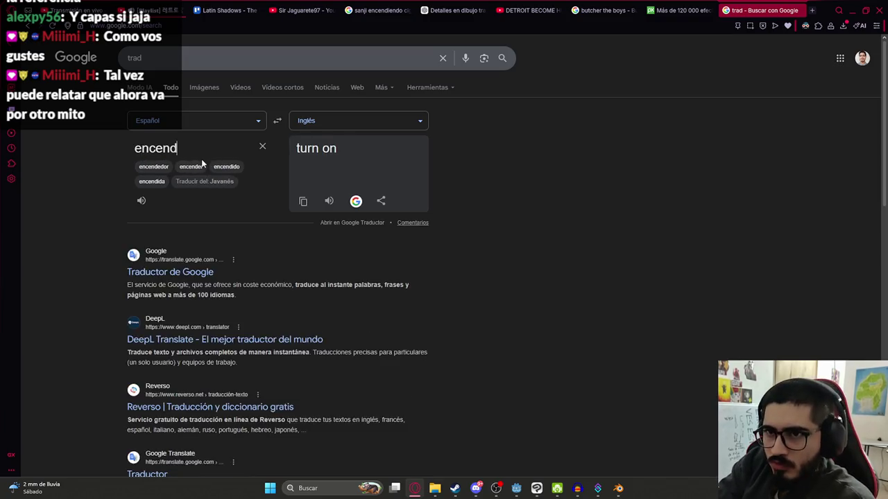
text(er fosforo)
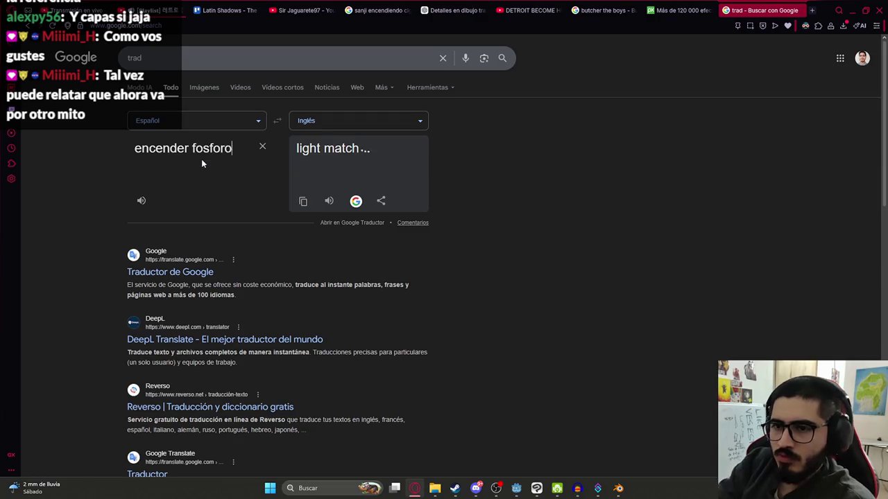
click(303, 201)
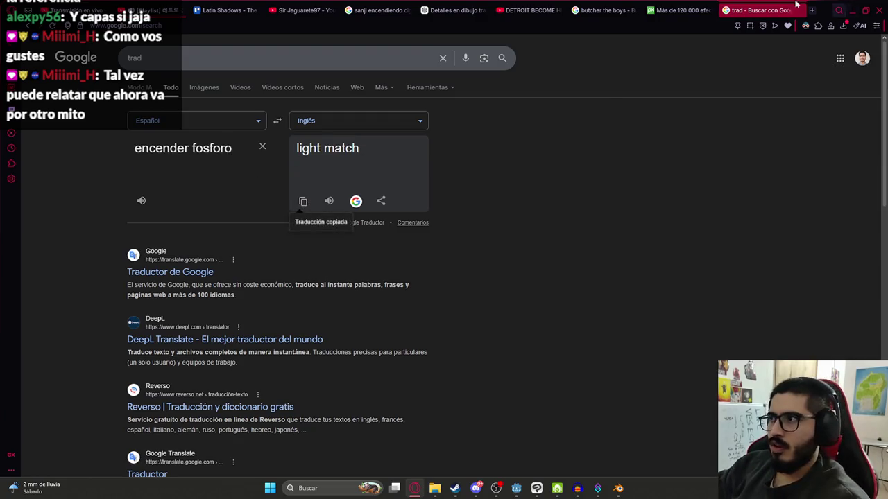
key(ctrl+shift+Tab)
key(ctrl+v)
Step: Search Pixabay for 'light match', play 'Light a match', then search 'cigarrete'
click(354, 212)
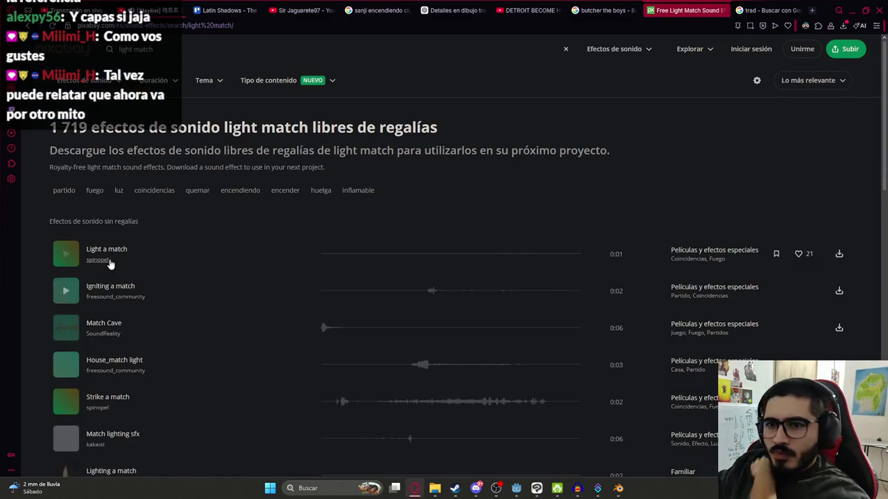
click(67, 254)
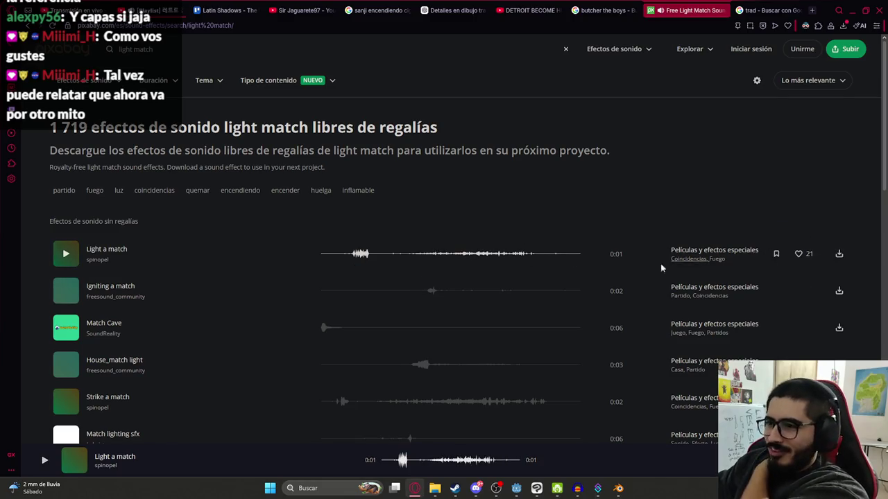
mouse_move(320, 333)
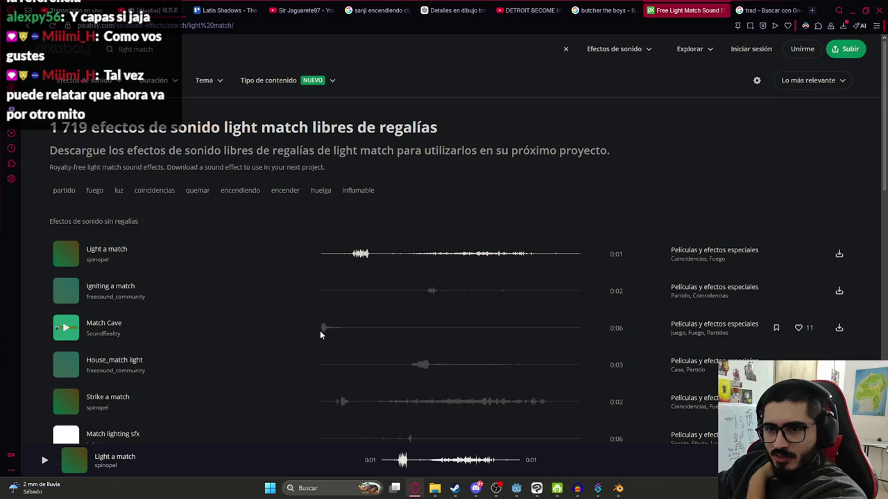
double_click(144, 50)
text(cigarrete)
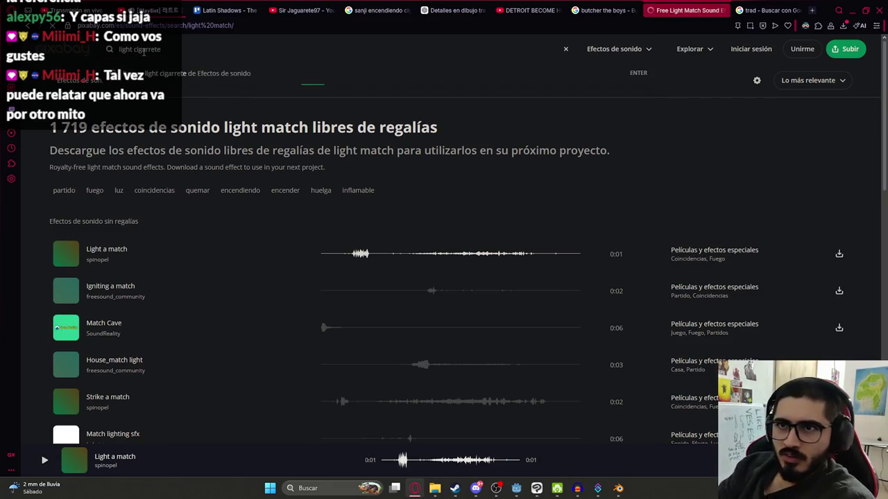
key(Return)
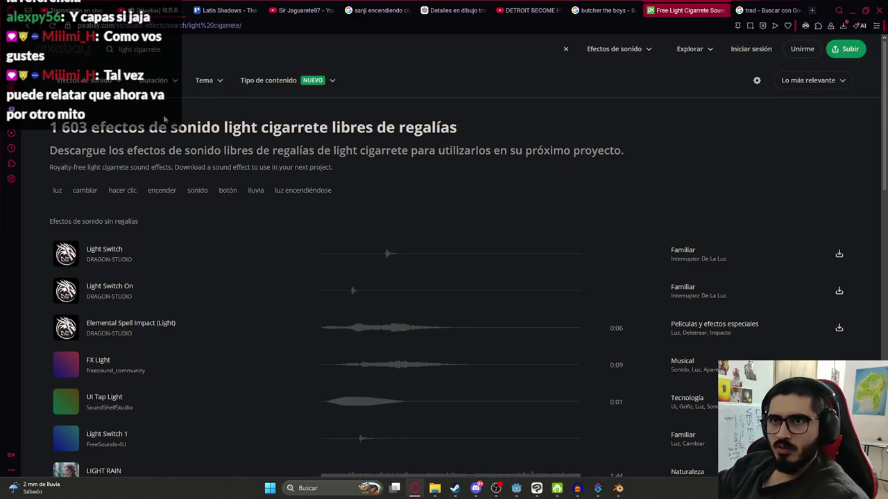
Step: Translate 'encender cigarrillo' and search Pixabay for 'light cigarette'
scroll(261, 379, down, 3)
scroll(262, 380, down, 2)
click(763, 10)
triple_click(233, 148)
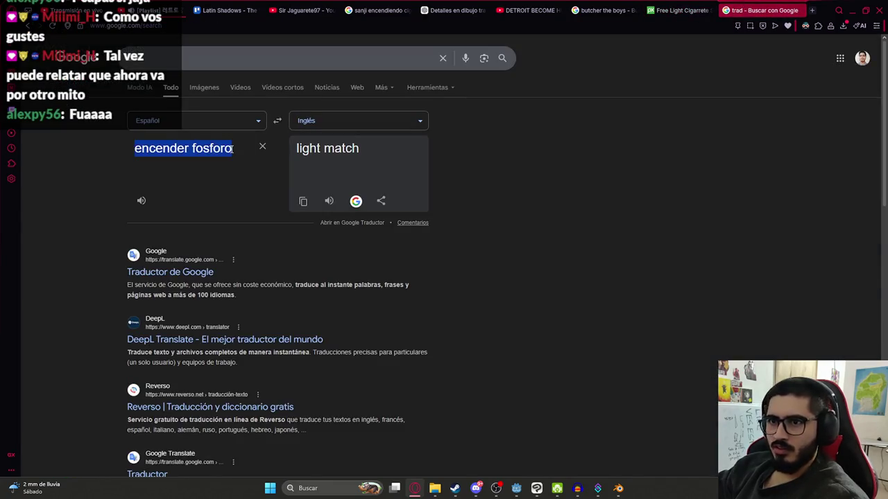
text(encender )
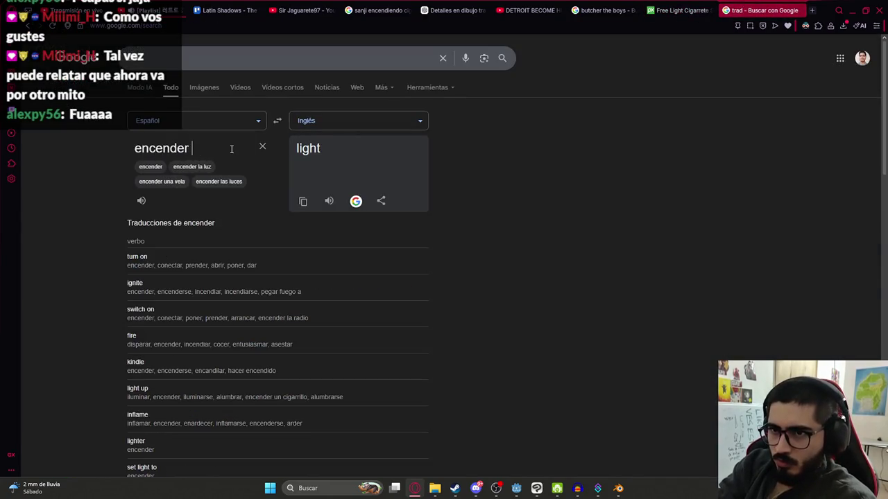
text(cigarrillo)
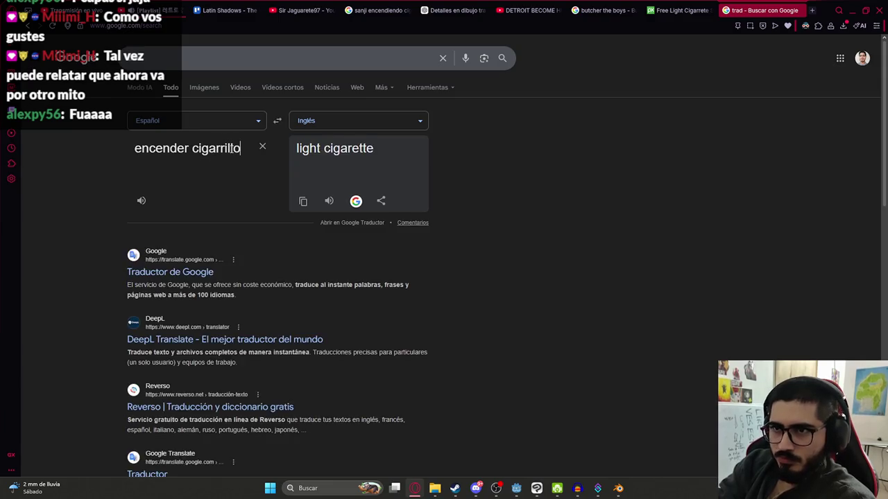
click(683, 9)
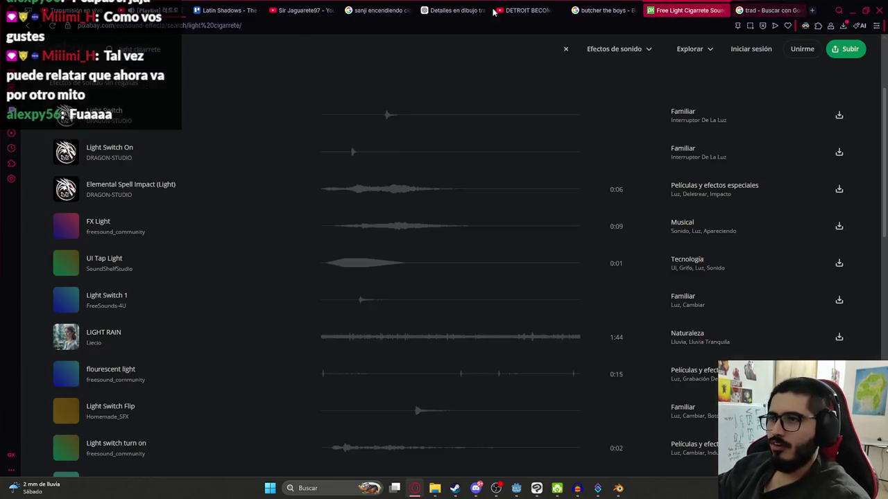
click(223, 51)
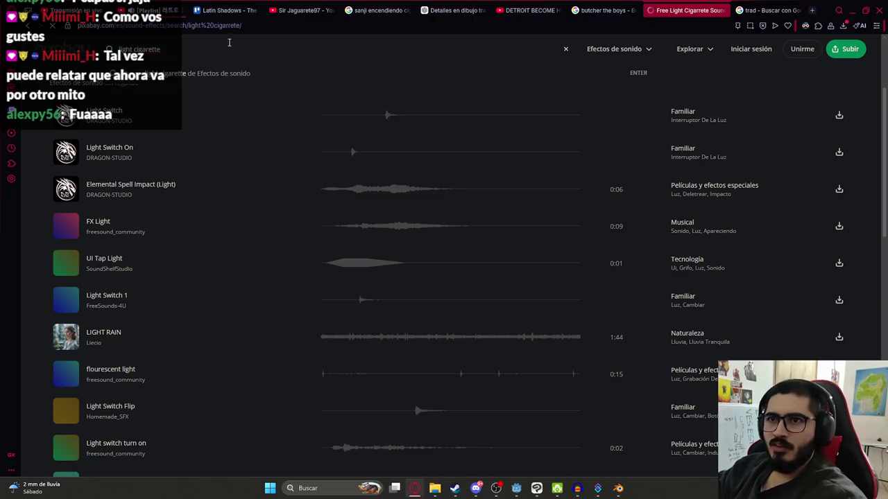
click(208, 74)
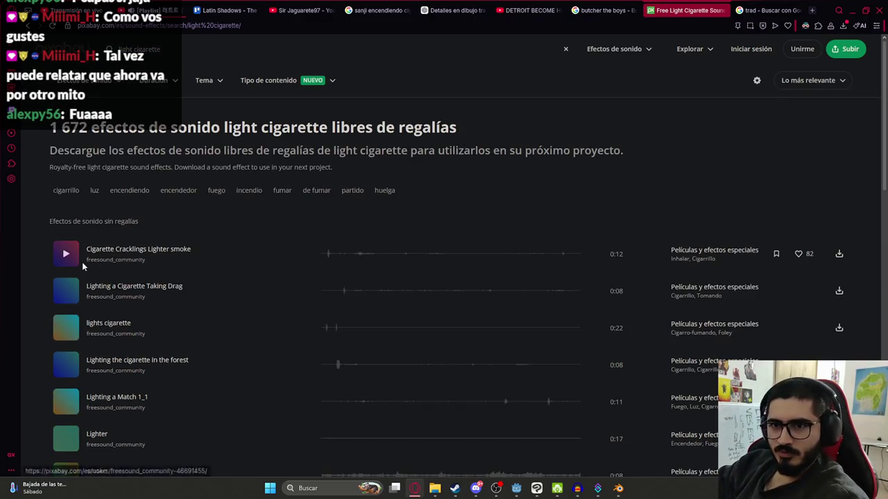
Step: Preview cigarette sounds from Cigarette Cracklings Lighter smoke through Lighter
click(66, 254)
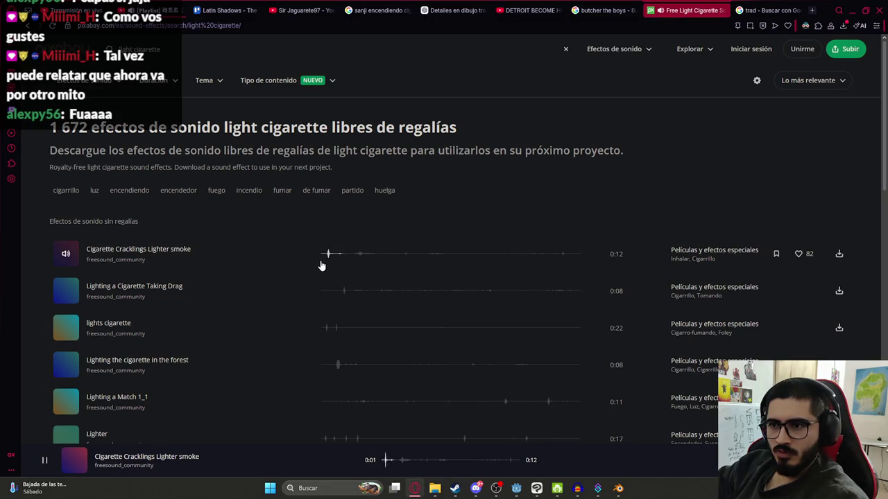
mouse_move(319, 292)
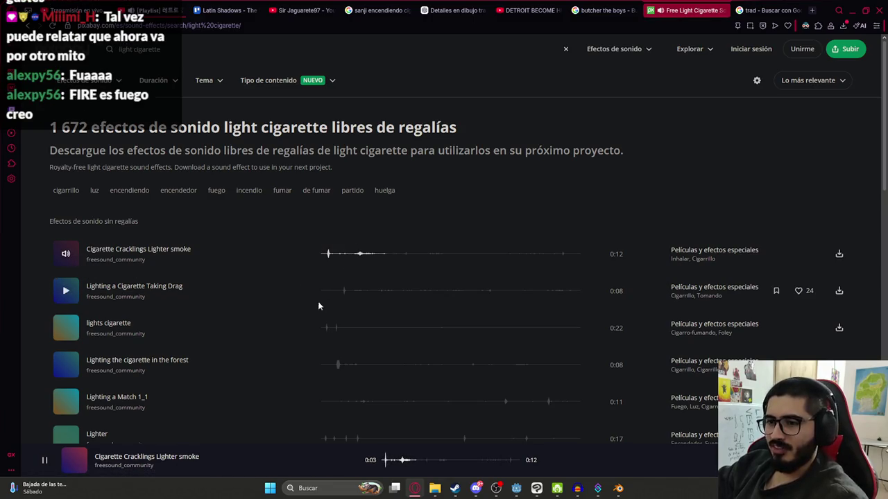
click(333, 290)
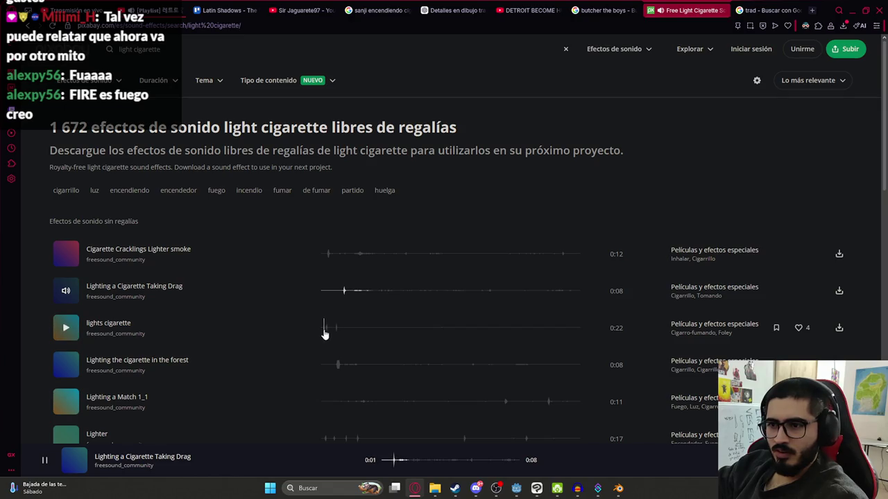
click(323, 332)
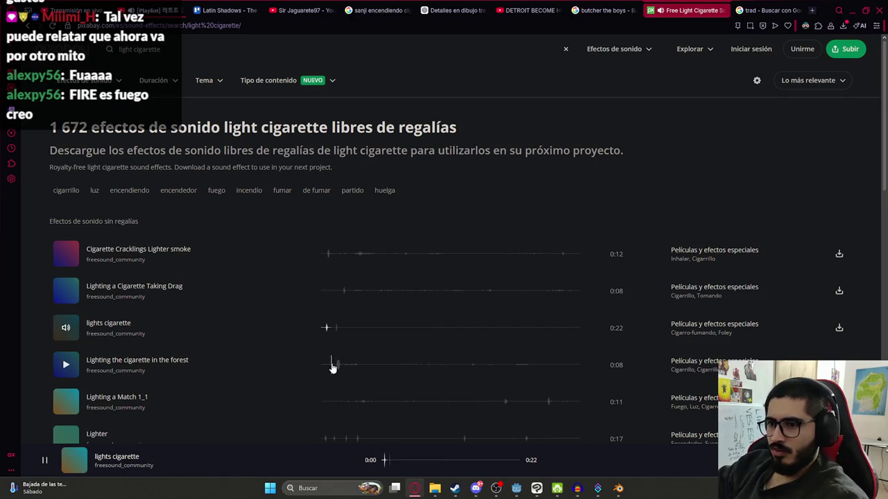
click(332, 368)
scroll(365, 368, down, 1)
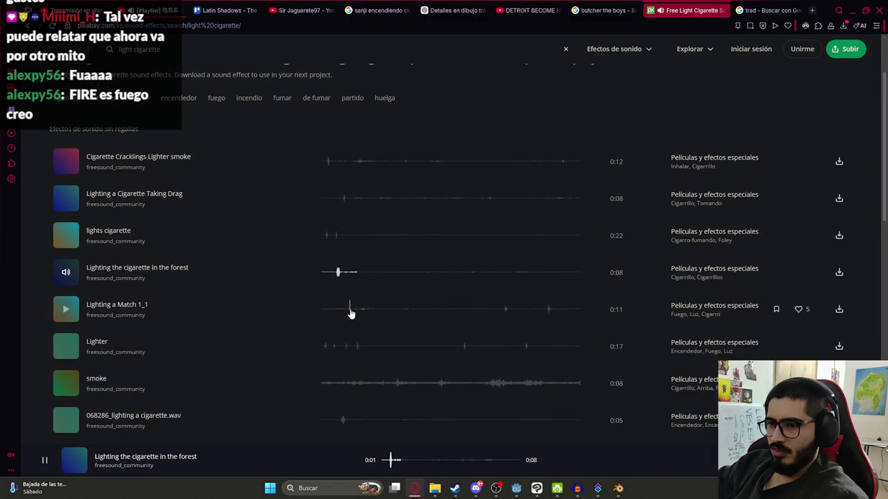
click(350, 310)
click(325, 346)
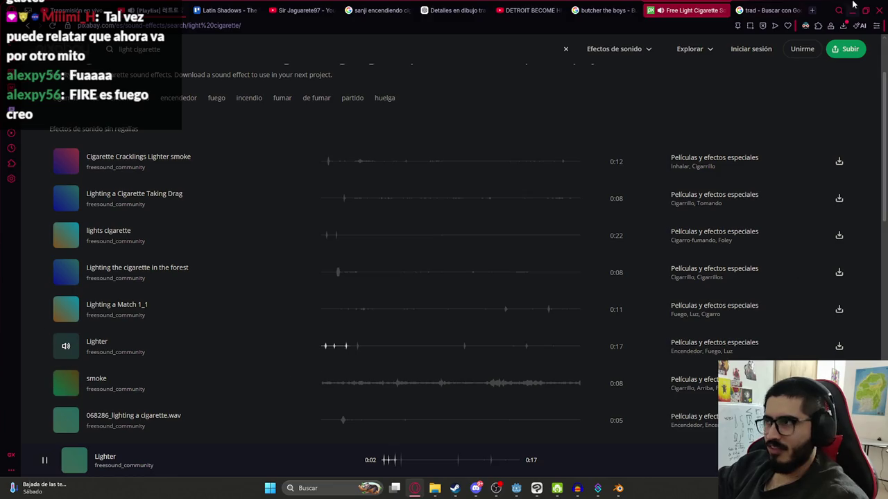
click(781, 11)
click(545, 25)
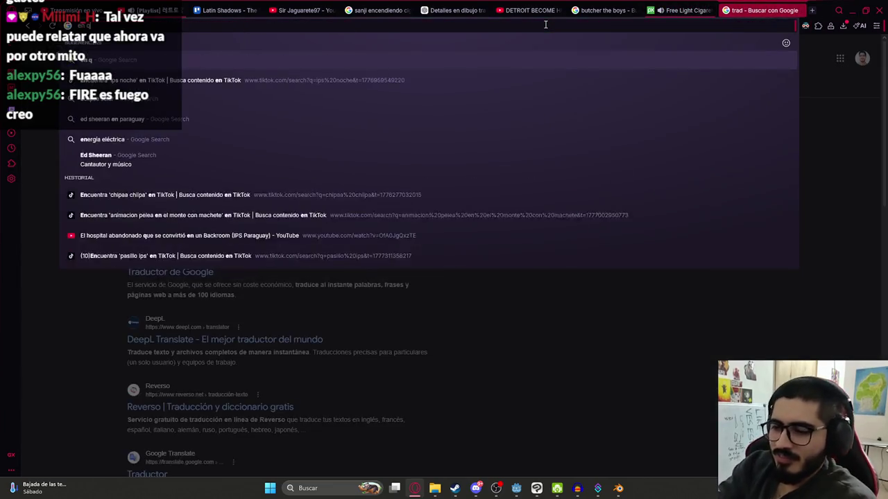
Step: Google 'en que año se invento el encendedor de cigarrillos', then return to Pixabay
text(en que año se invento el ence)
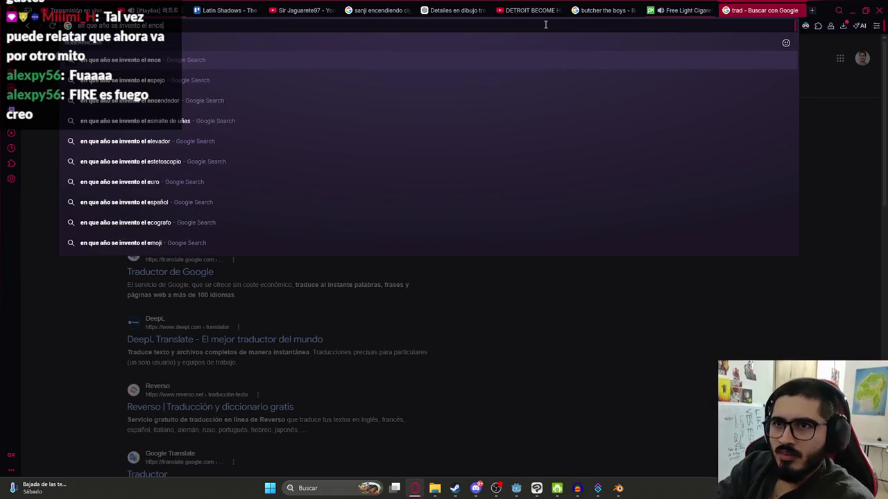
text(nde)
key(Down)
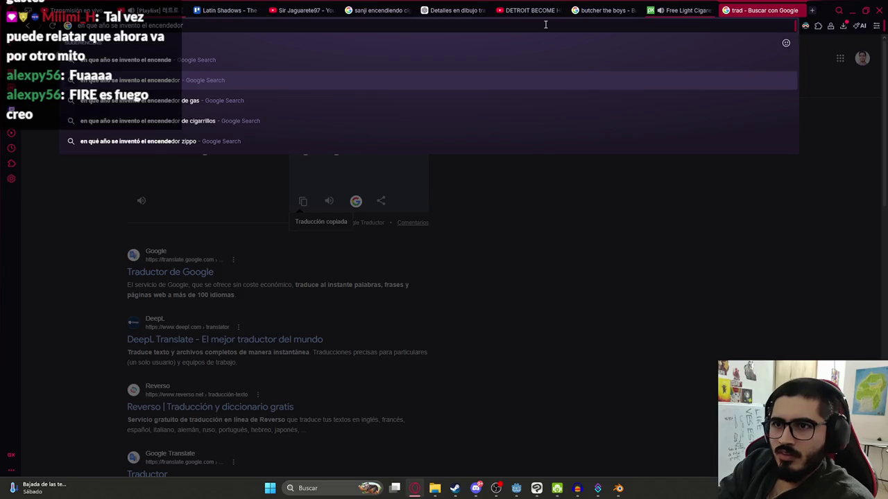
key(Down)
key(Down)
key(Return)
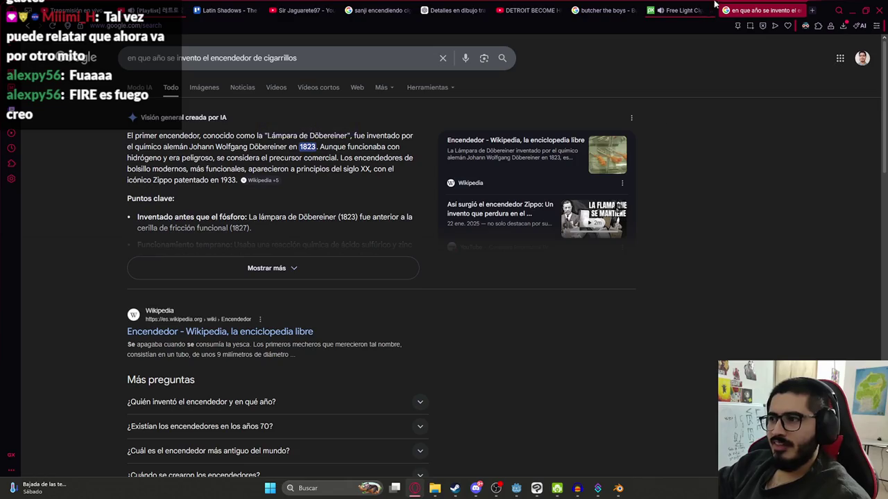
click(680, 10)
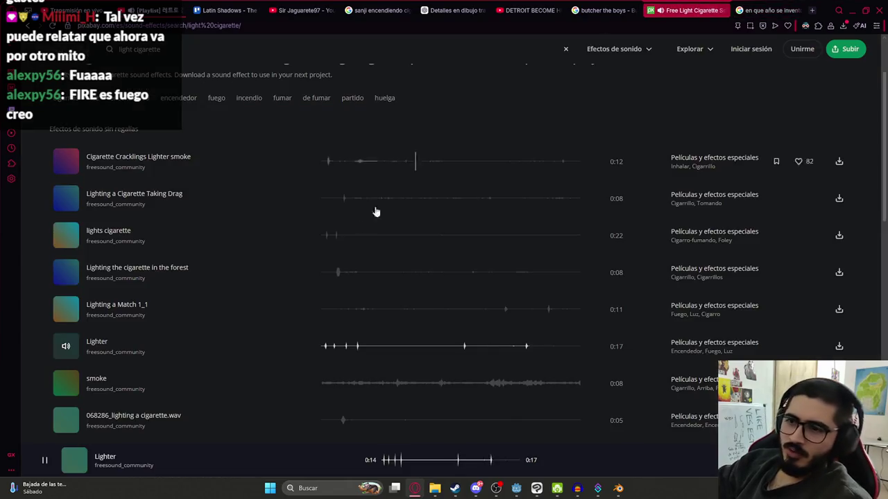
Step: Preview more cigarette sounds and download the 068286_lighting a cigarette.wav clip
click(324, 391)
click(66, 420)
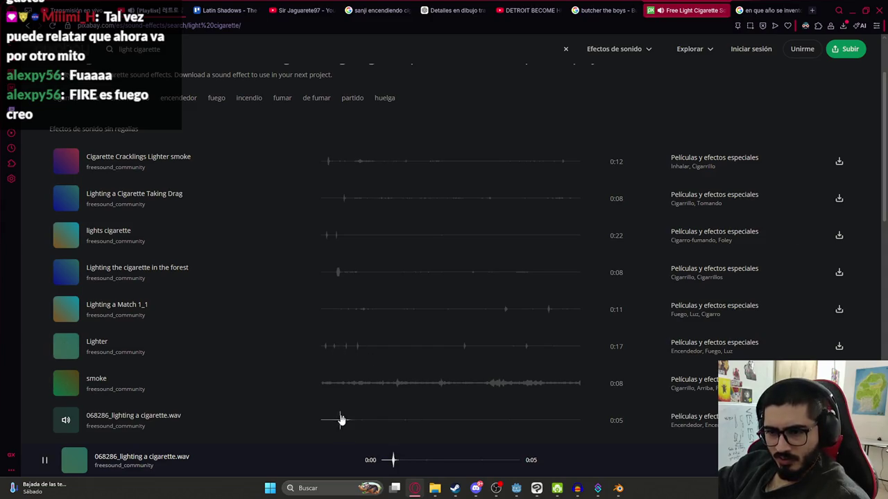
scroll(347, 317, down, 1)
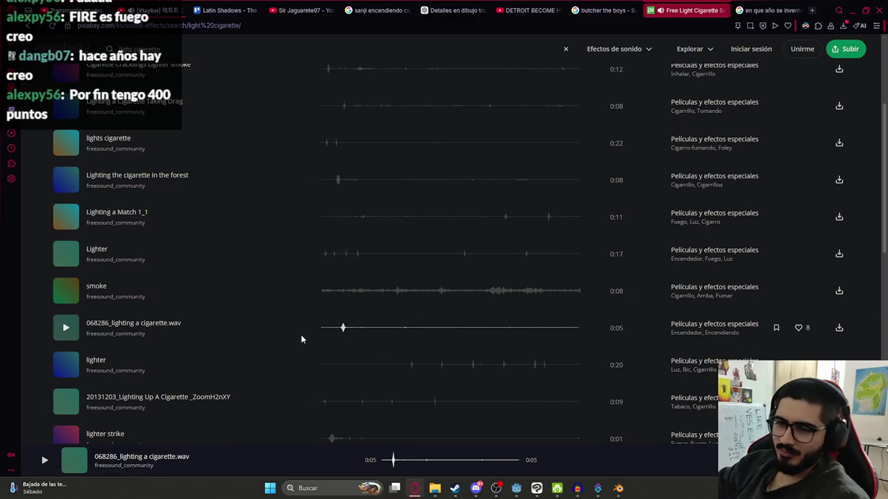
click(351, 373)
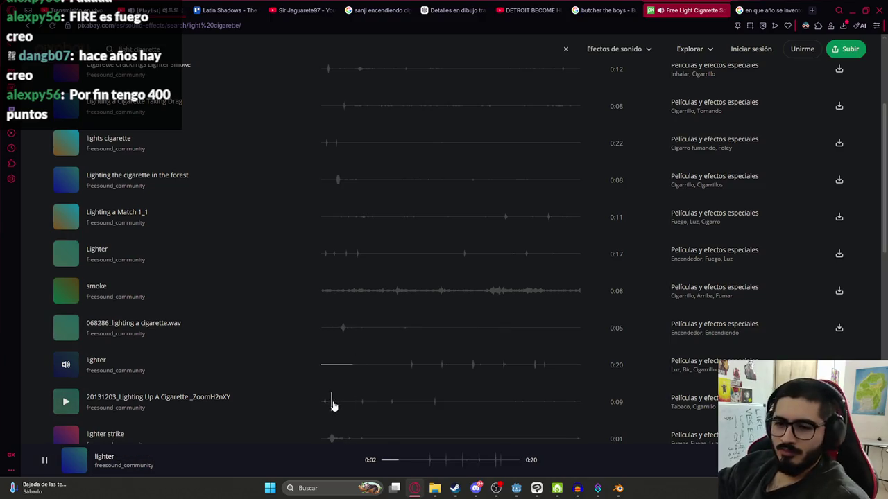
click(345, 405)
scroll(326, 375, down, 2)
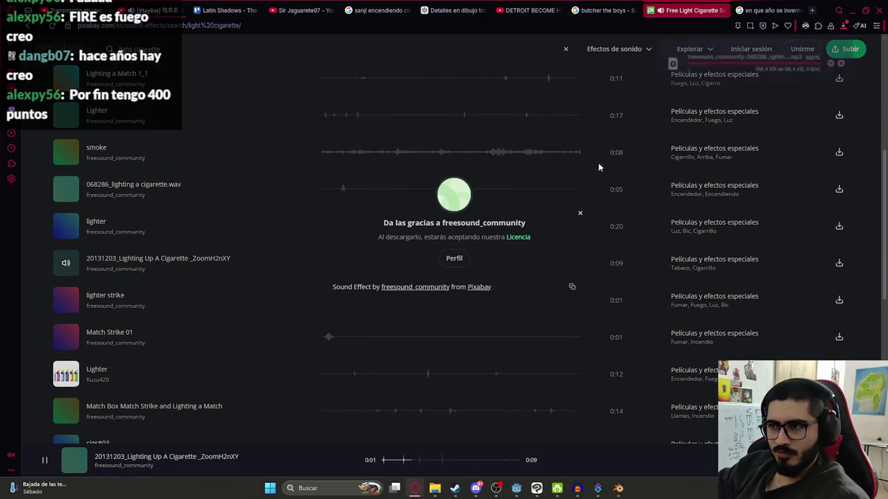
click(580, 213)
Step: Preview the Match Strike 01, Kuzu420 Lighter and Match Box Match Strike sounds
click(322, 302)
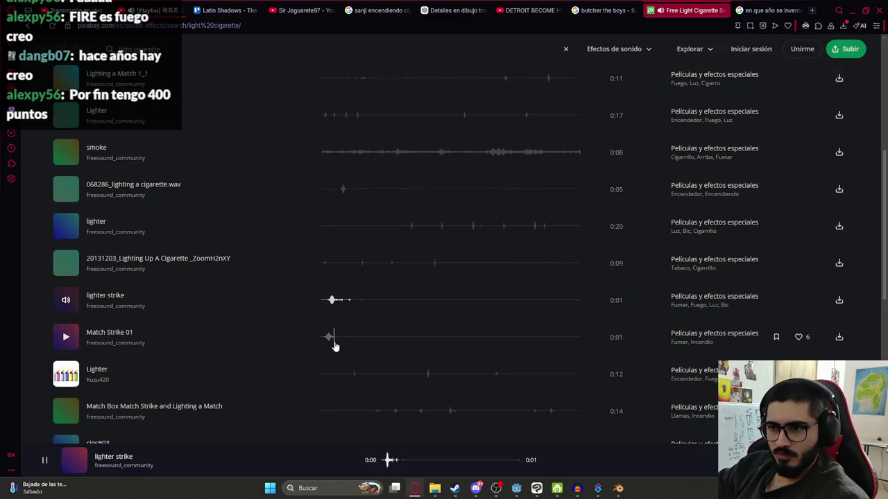
click(322, 340)
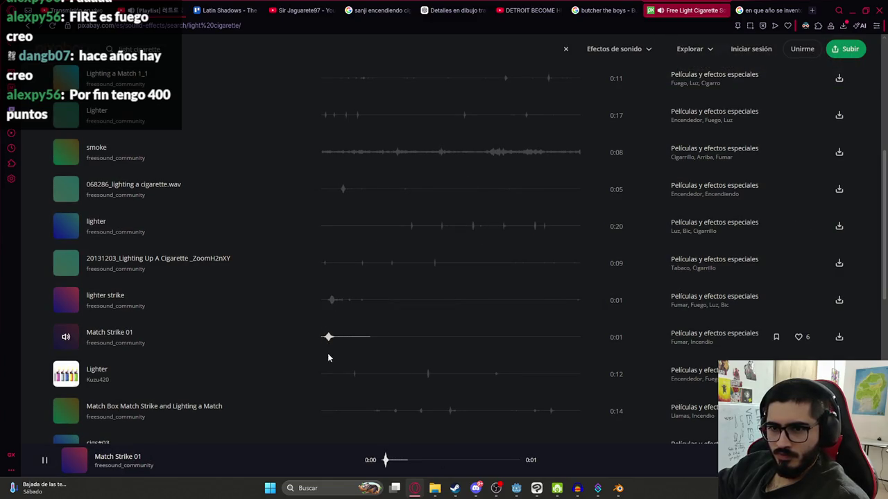
click(346, 375)
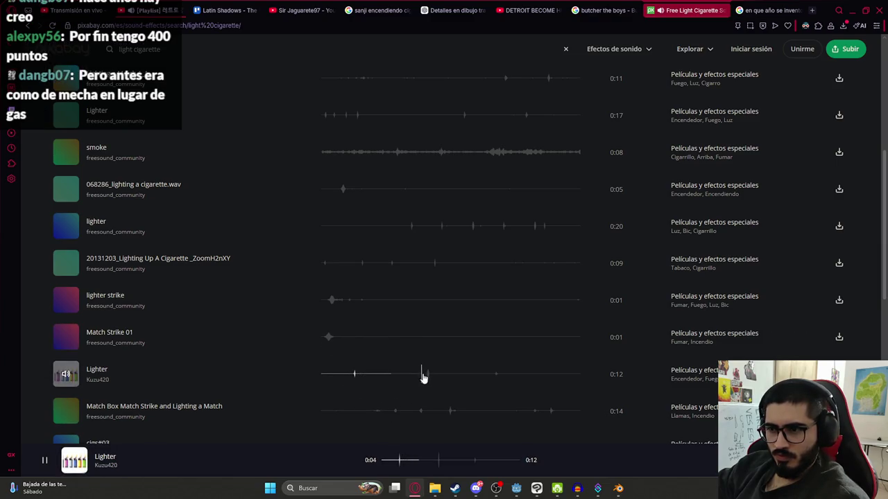
click(374, 411)
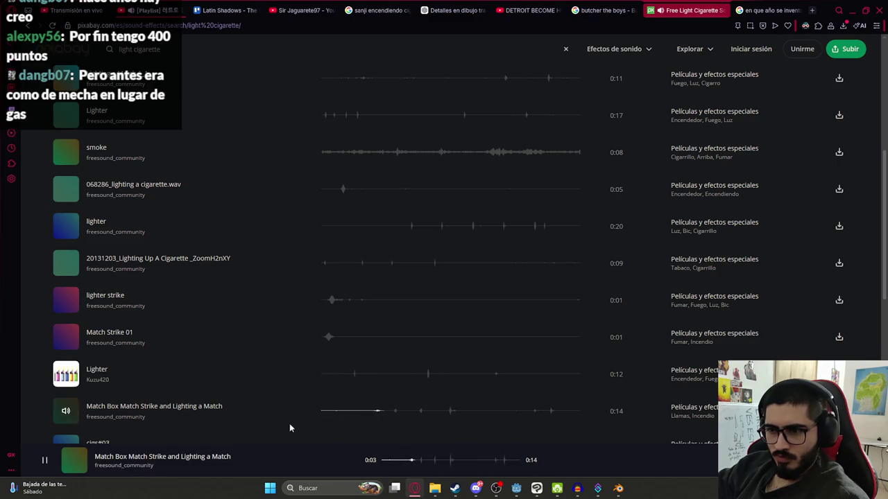
scroll(294, 371, down, 2)
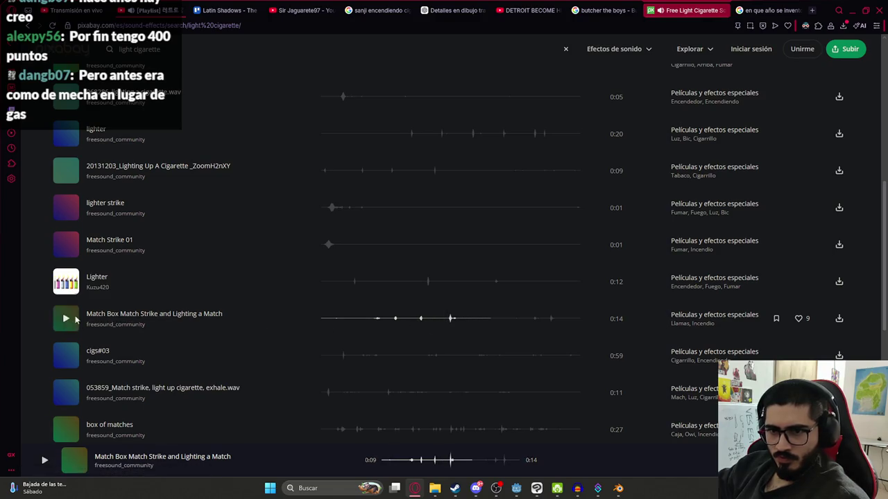
click(132, 9)
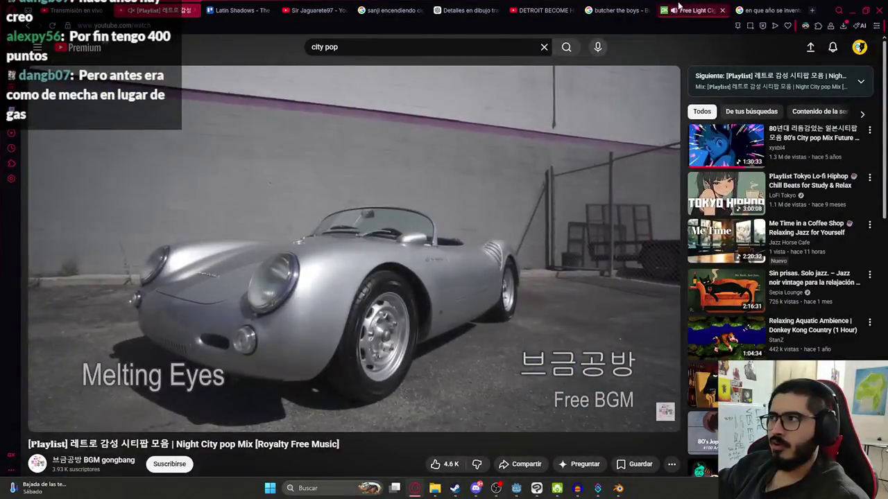
right_click(522, 185)
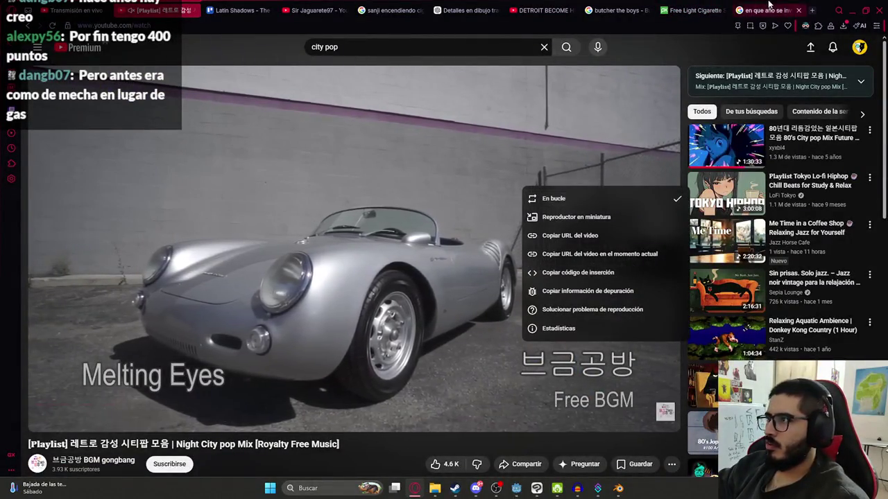
Step: Bring Audacity forward beside the browser downloads and remove its old track, leaving an empty project
click(763, 10)
click(843, 25)
key(super)
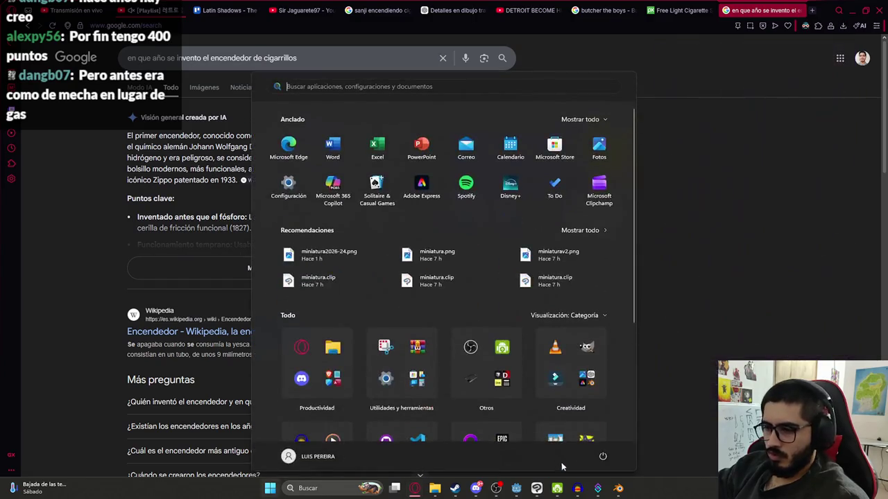
click(576, 488)
click(264, 218)
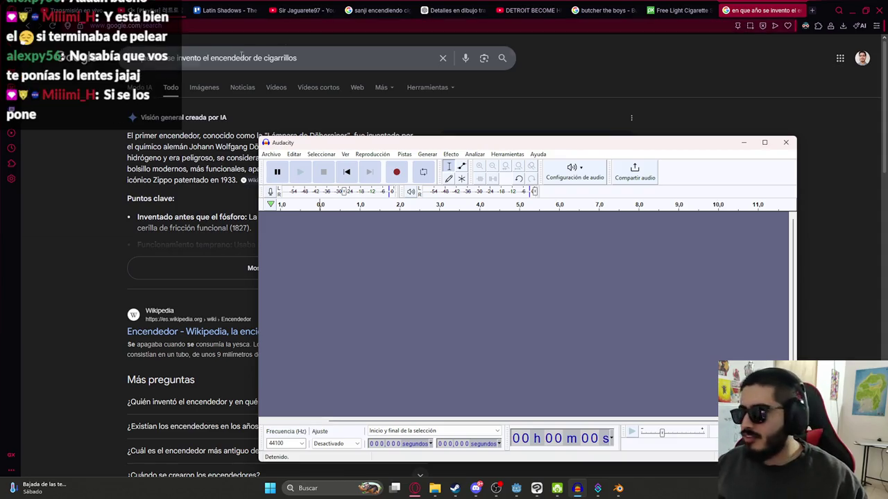
click(845, 26)
Step: Drag the downloaded cigarette-lighting mp3 into Audacity and delete its leading silence
drag(756, 86, 555, 479)
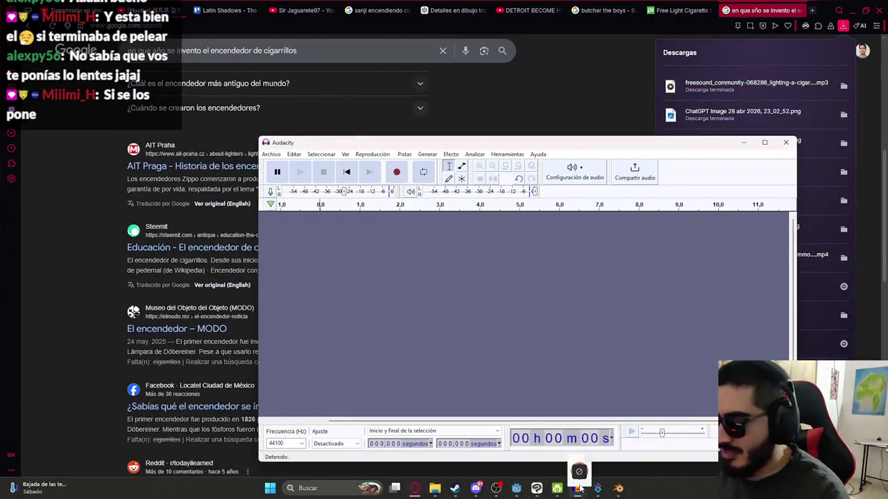
drag(554, 478, 354, 277)
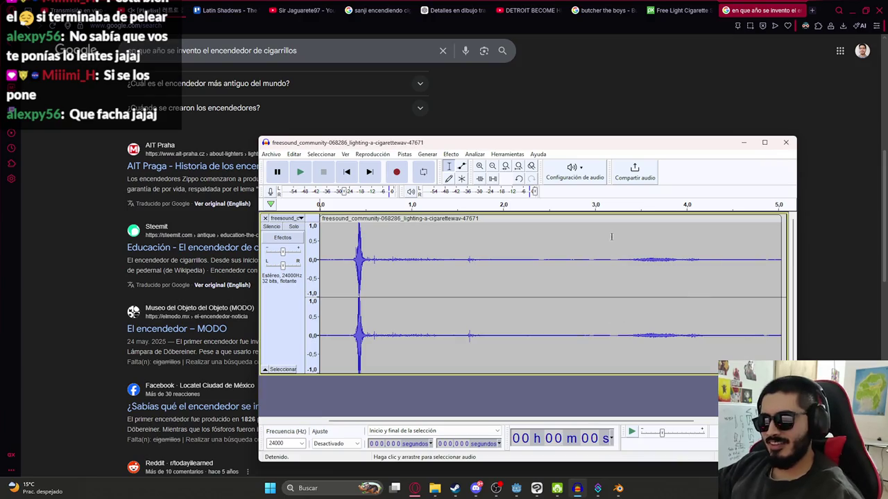
key(ctrl+a)
key(space)
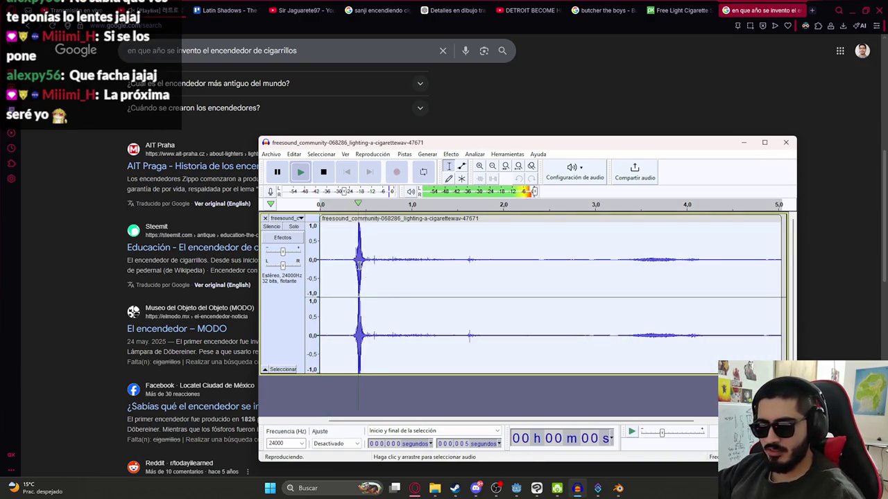
key(space)
key(Delete)
key(space)
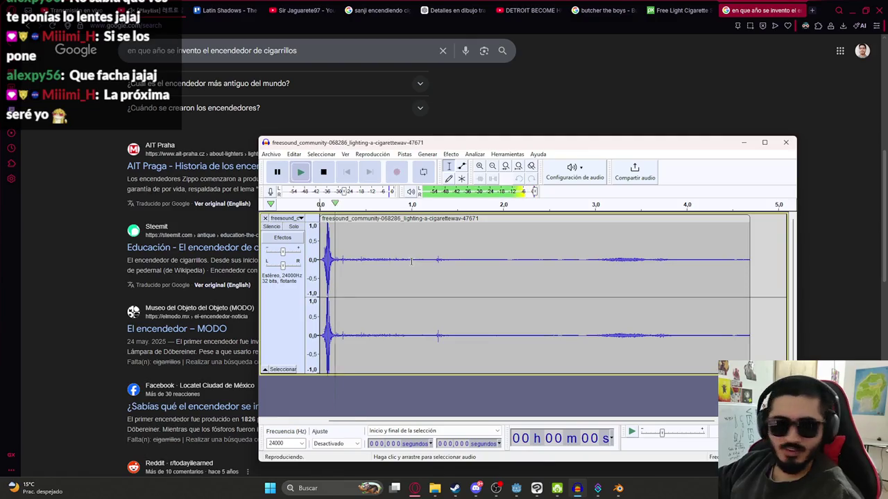
Step: Delete everything after about 3 seconds and replay the shortened clip
key(ctrl+3)
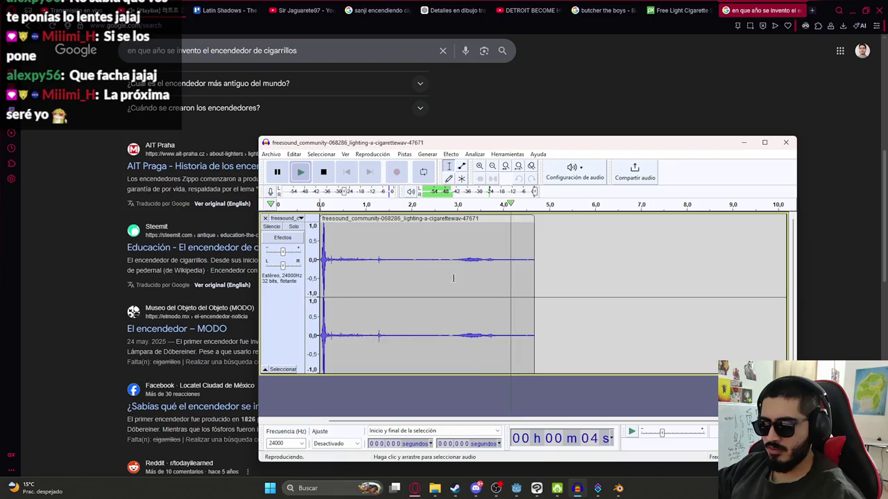
key(space)
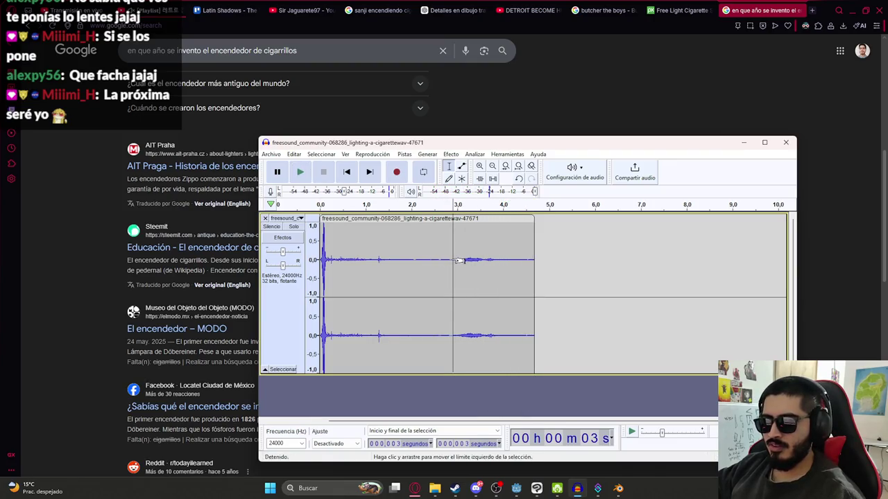
drag(458, 260, 557, 269)
key(Delete)
key(space)
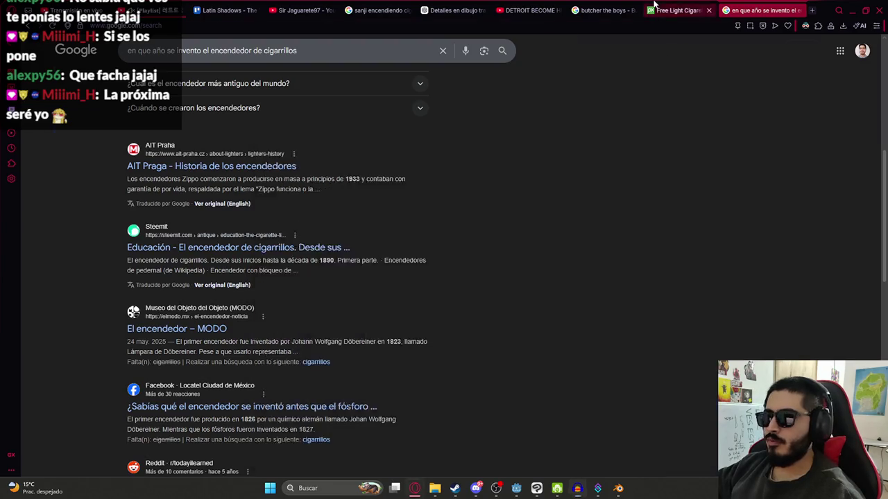
Step: Preview the Kuzu420 Lighter, cigs#03, cigarette and box-of-matches sounds on Pixabay
click(170, 273)
key(ctrl+shift+Tab)
click(336, 284)
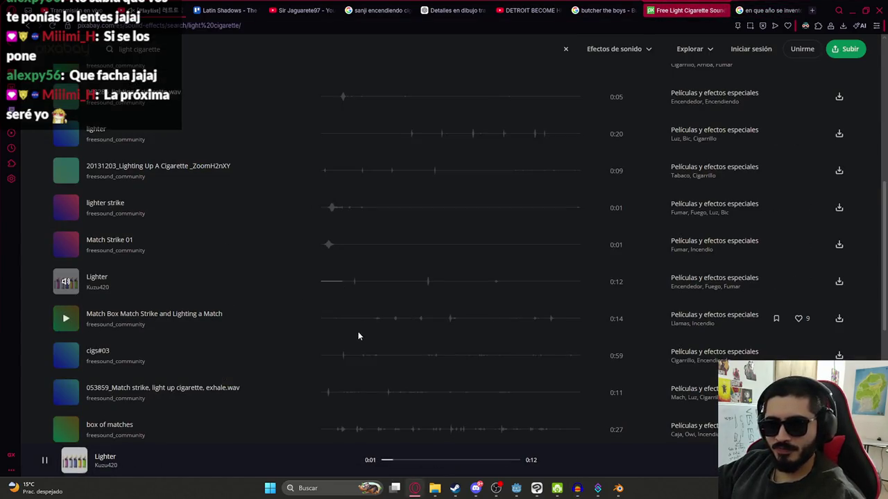
click(333, 358)
scroll(361, 312, down, 1)
click(329, 301)
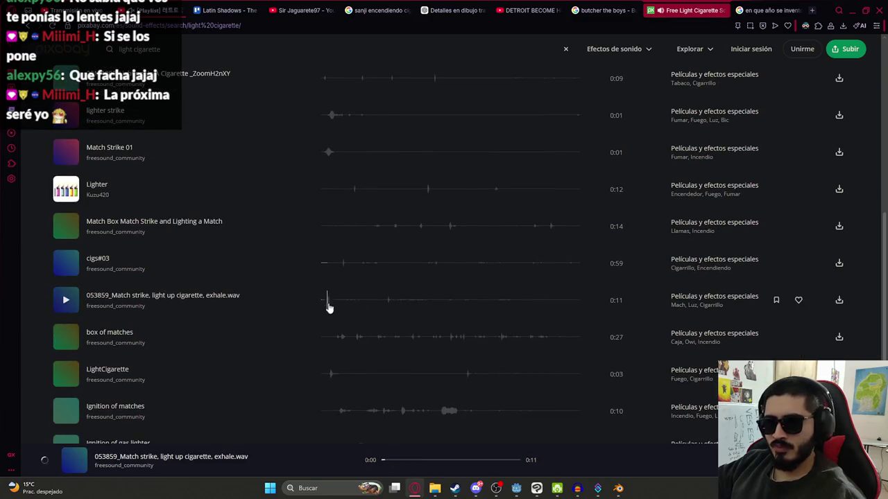
click(340, 348)
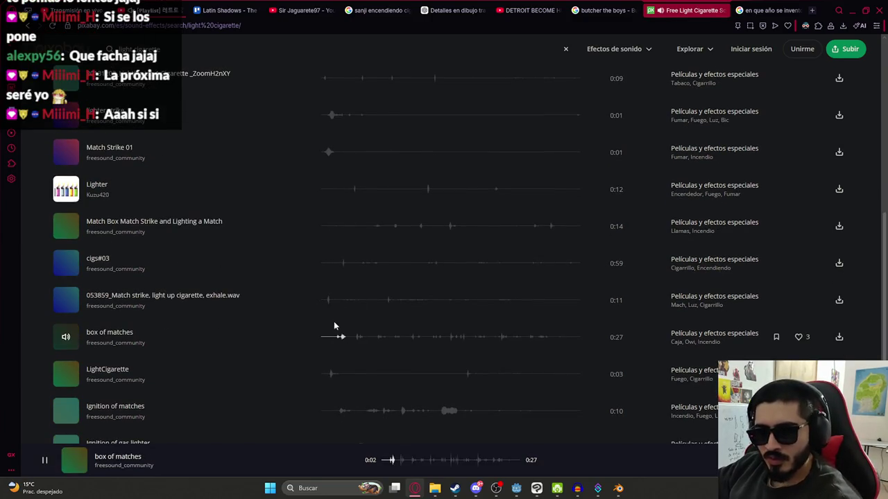
Step: Download the 053859 match strike, light up cigarette, exhale sound and drop it into Audacity
click(327, 302)
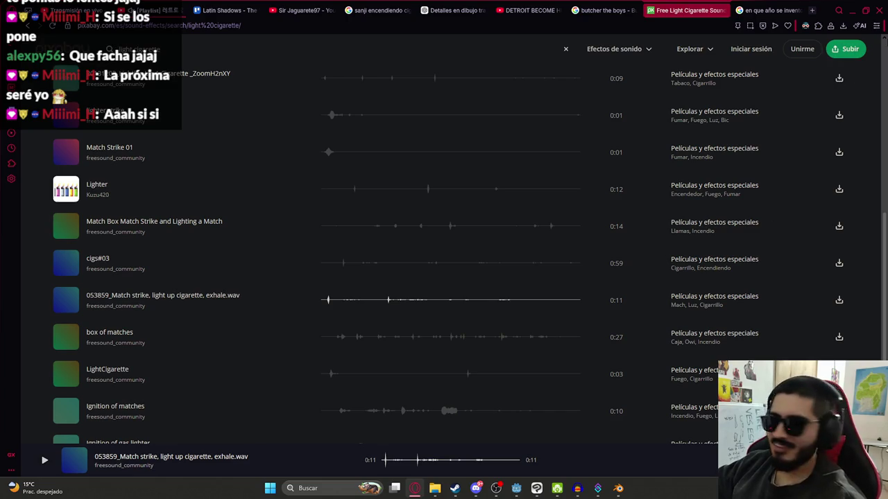
click(839, 300)
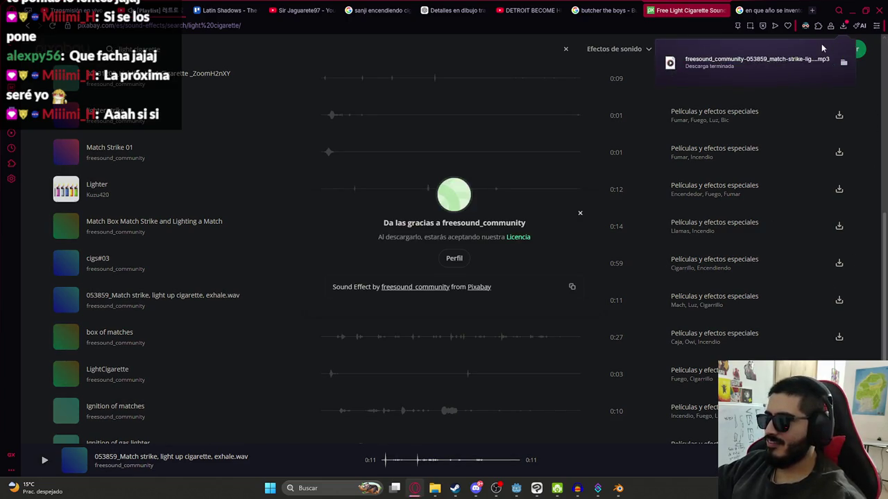
drag(735, 66, 494, 323)
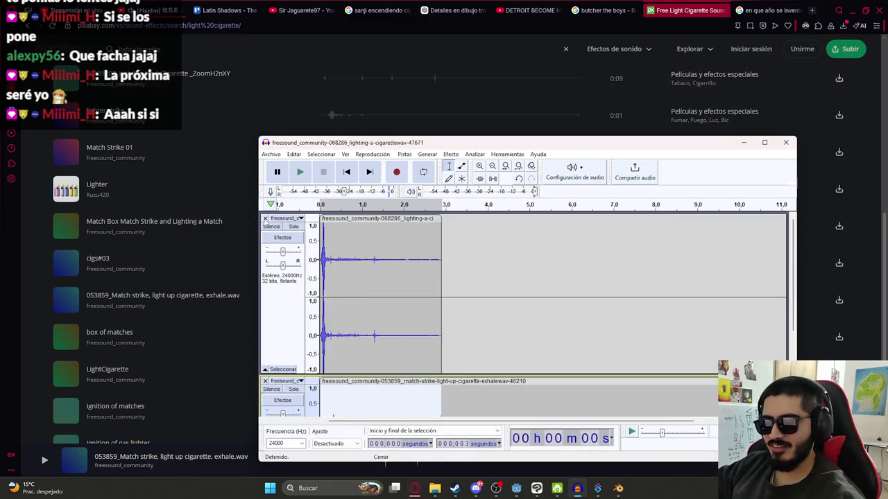
Step: Remove the lighting-a-cigarette track and cut a short section around 7 s from the match-strike clip
click(264, 219)
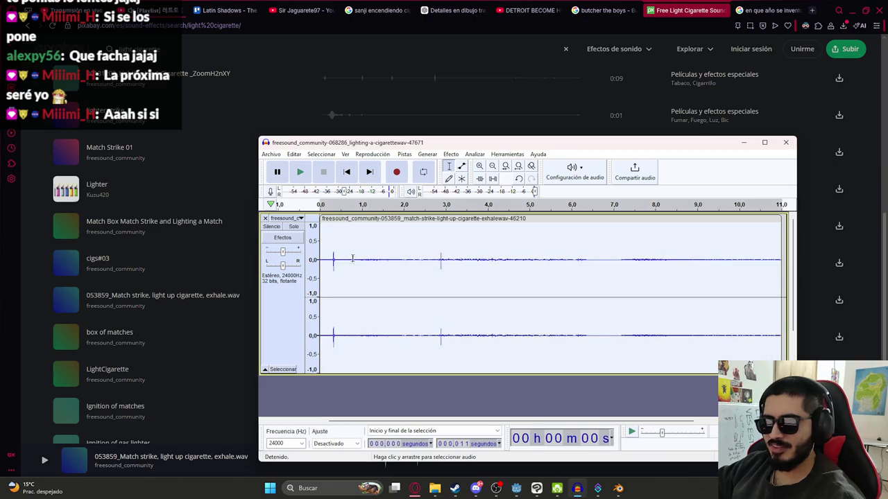
key(space)
ctrl+scroll(361, 281, down, 1)
click(444, 260)
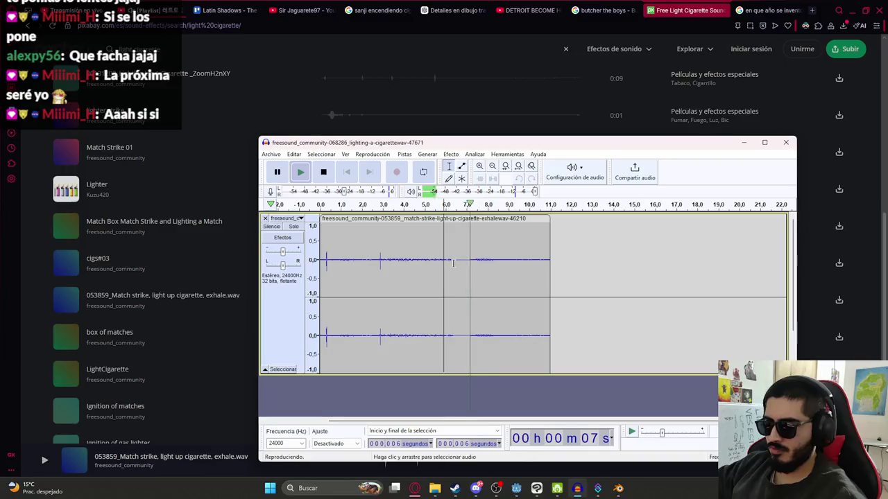
click(439, 260)
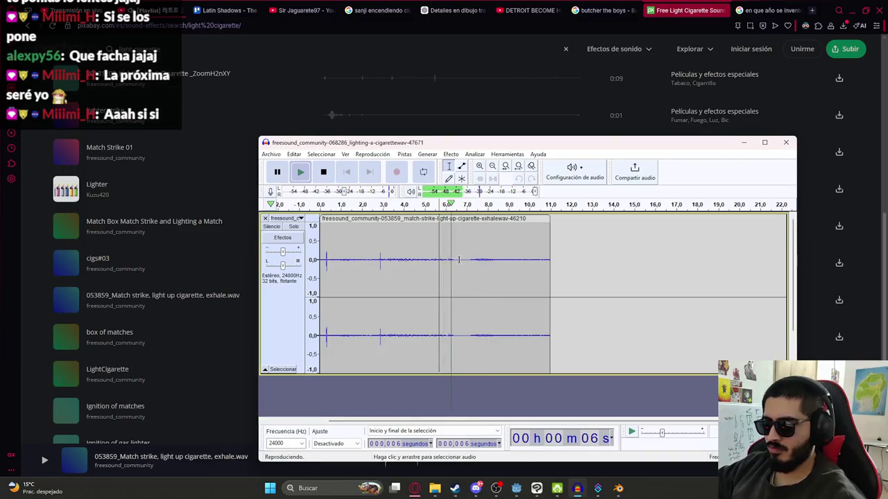
drag(456, 260, 471, 260)
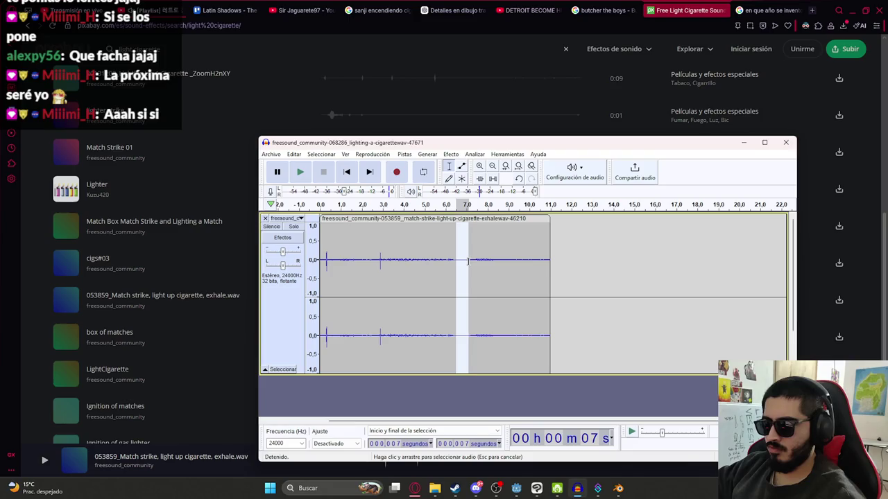
key(Delete)
click(439, 259)
key(space)
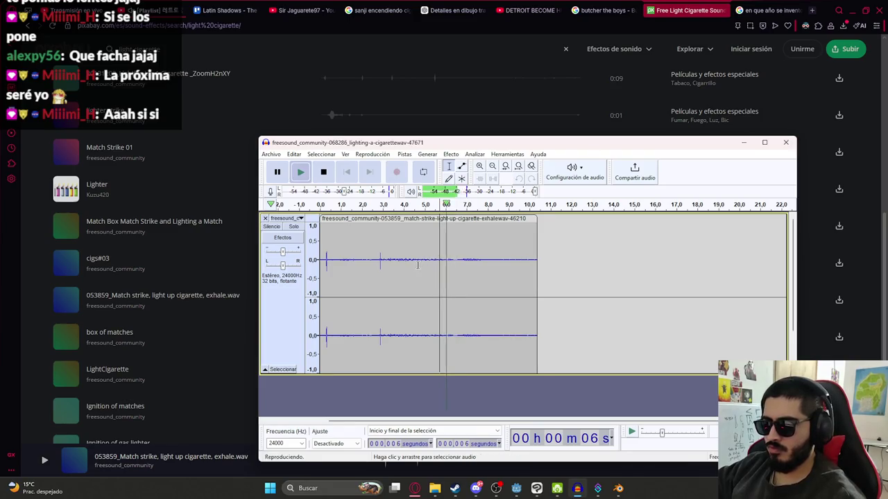
key(space)
Step: Play the match-strike clip from about 5.6 s and select the whole clip
click(455, 259)
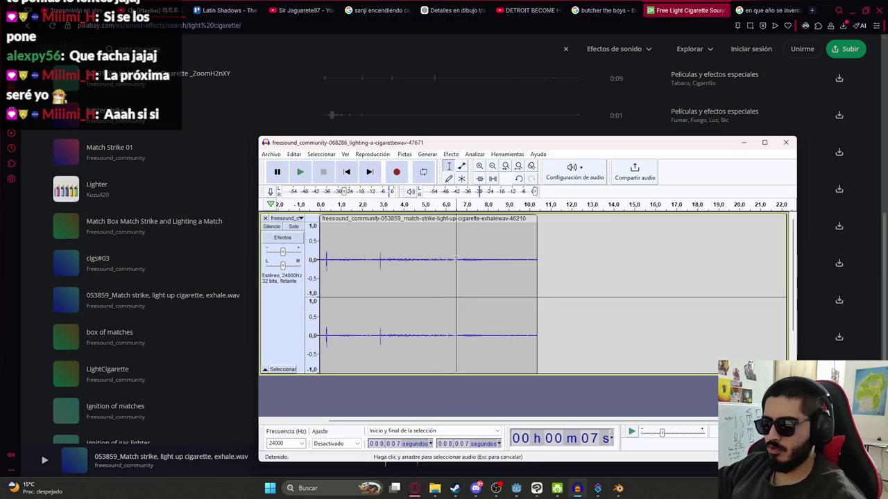
scroll(451, 259, up, 3)
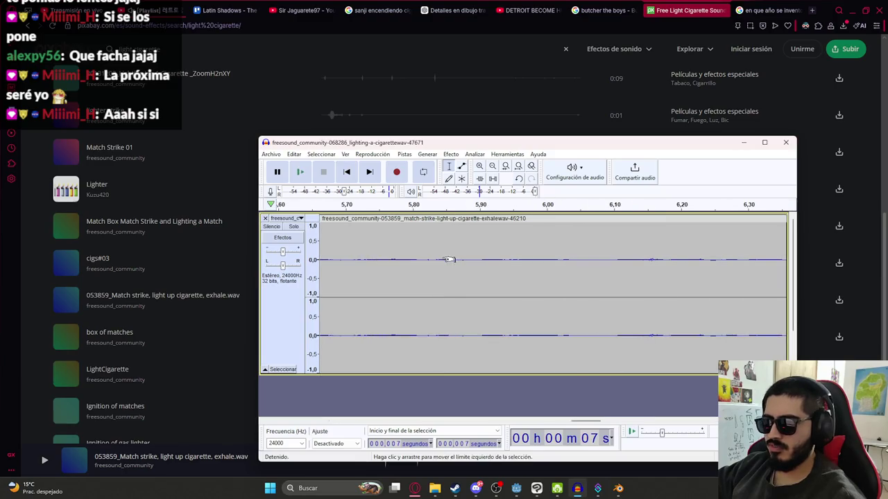
click(566, 262)
drag(566, 261, 603, 262)
click(565, 261)
click(436, 263)
key(space)
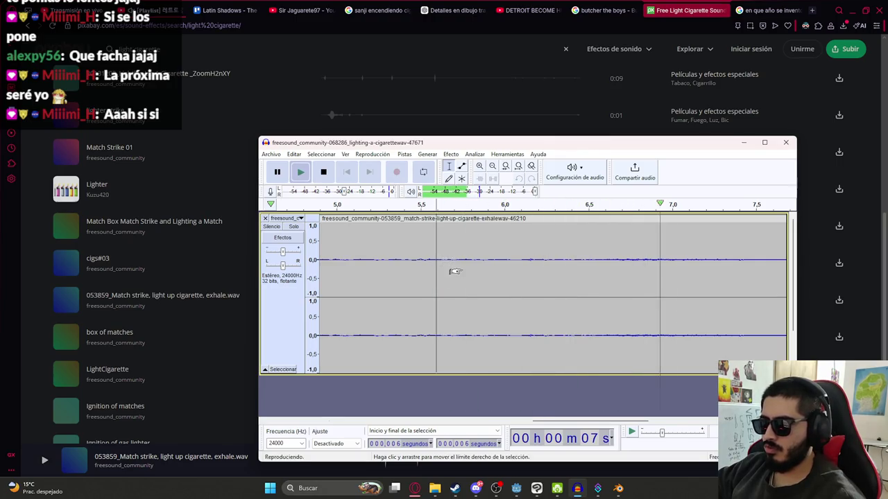
scroll(430, 284, down, 4)
double_click(418, 292)
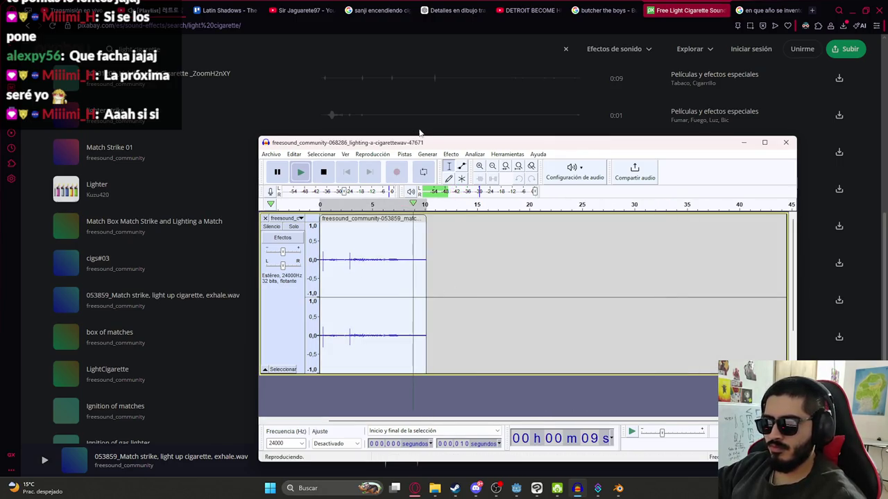
click(406, 154)
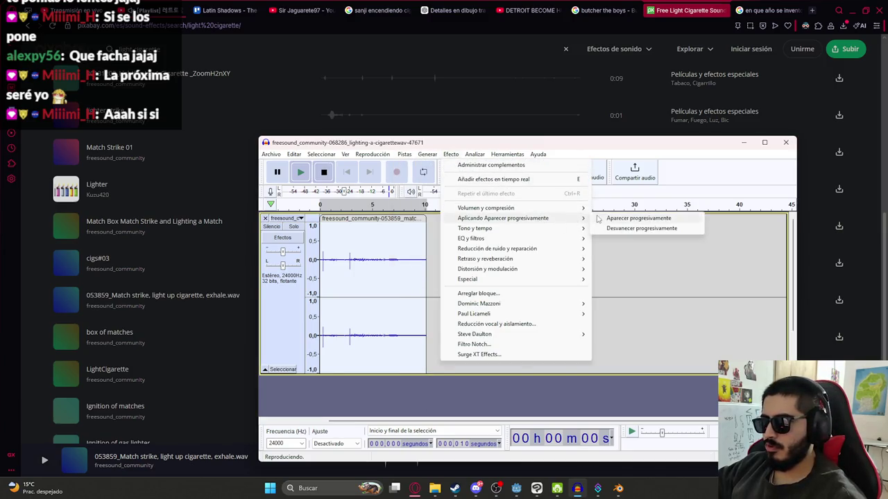
Step: Amplify the match-strike clip by 10,0 dB
mouse_move(485, 209)
click(621, 208)
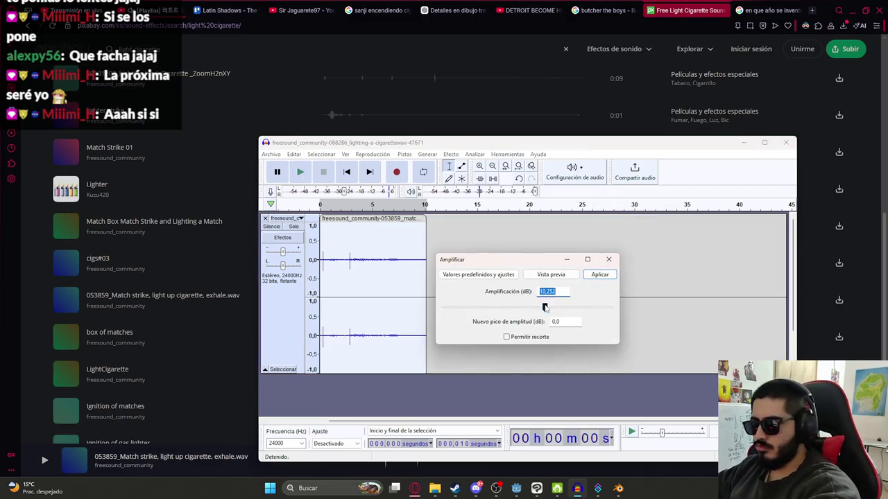
text(10,0)
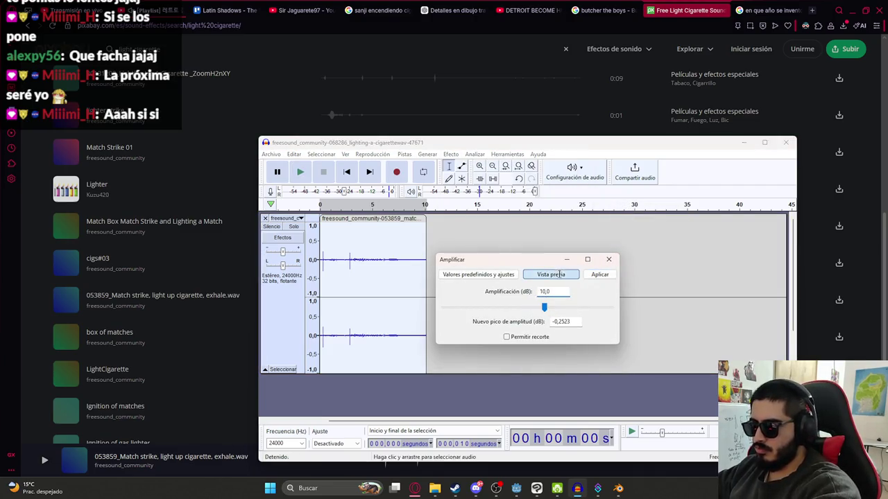
click(559, 275)
click(576, 276)
click(548, 332)
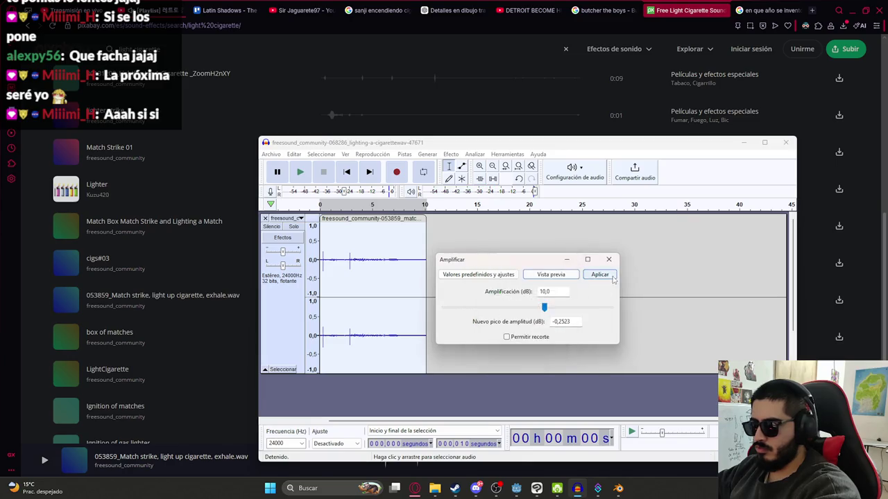
click(598, 274)
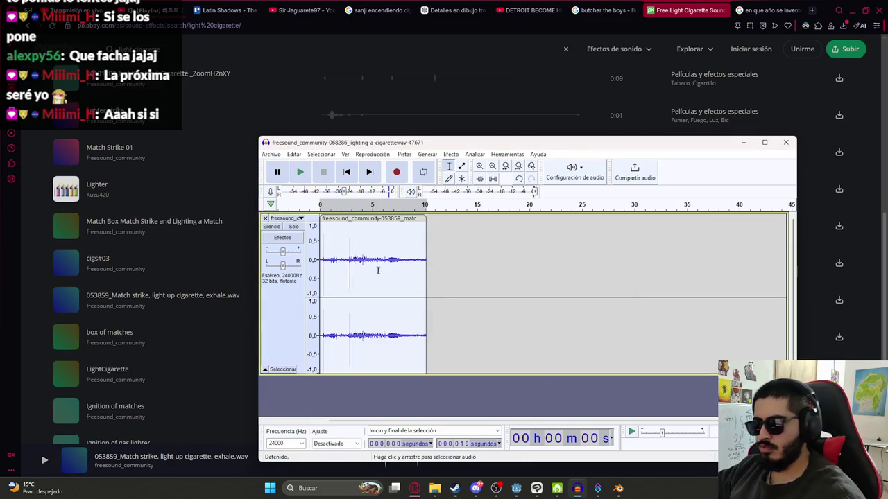
Step: Resample the track to 8000 Hz and play it back
click(404, 154)
click(437, 190)
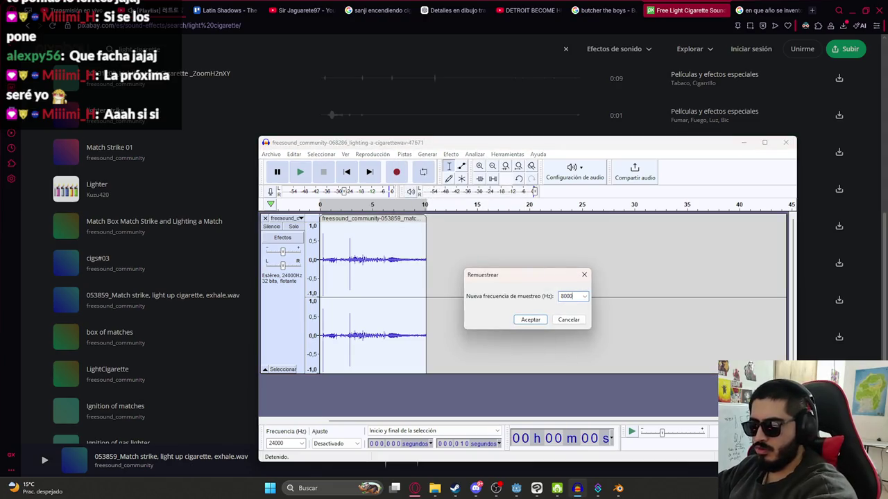
key(Return)
key(space)
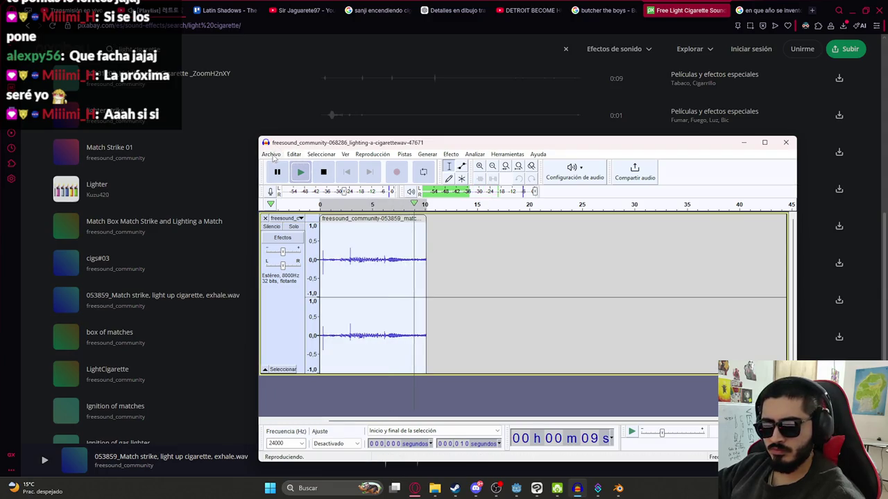
Step: Undo to compare with the original, auditioning from about 8.3, 6.7 and 8 seconds
click(416, 285)
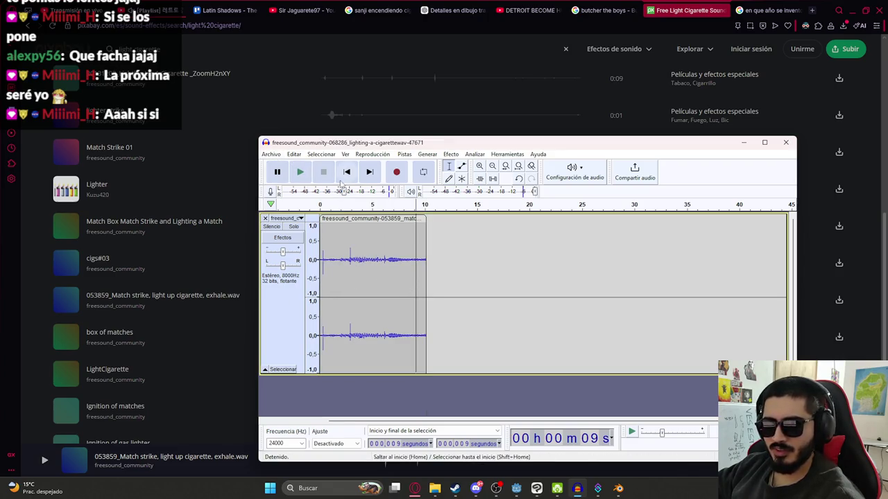
key(ctrl+z)
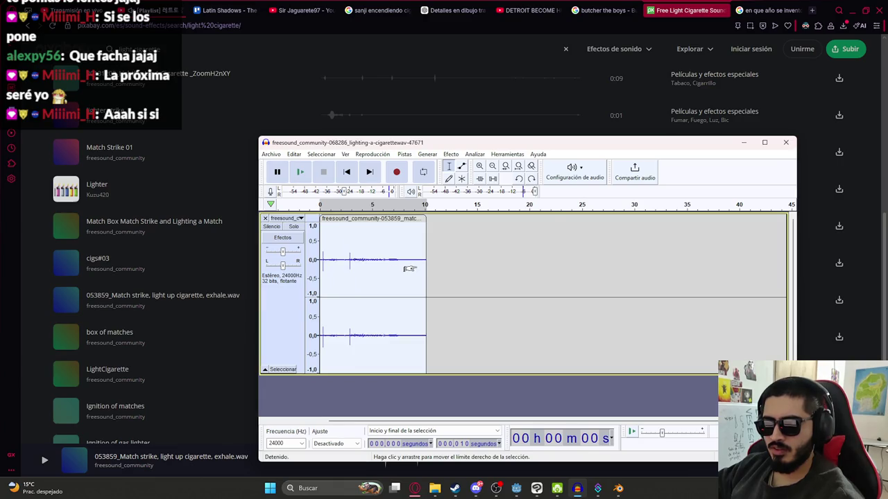
click(406, 257)
key(space)
scroll(414, 262, up, 2)
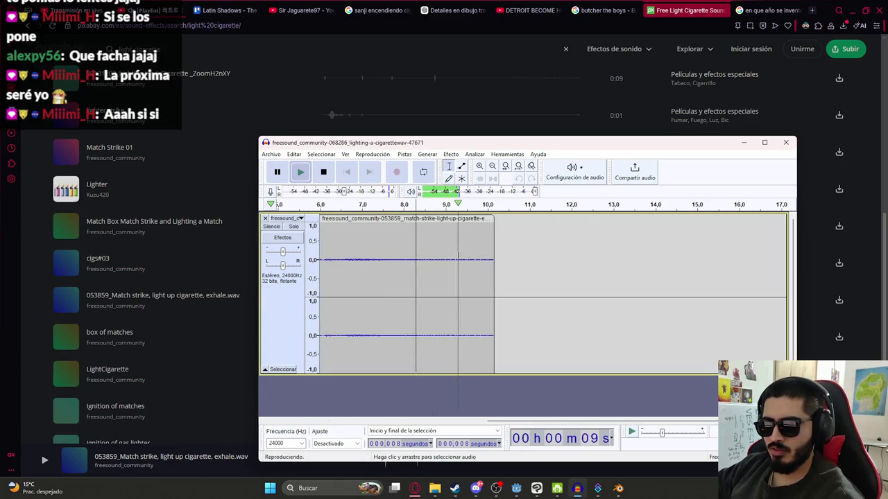
click(350, 261)
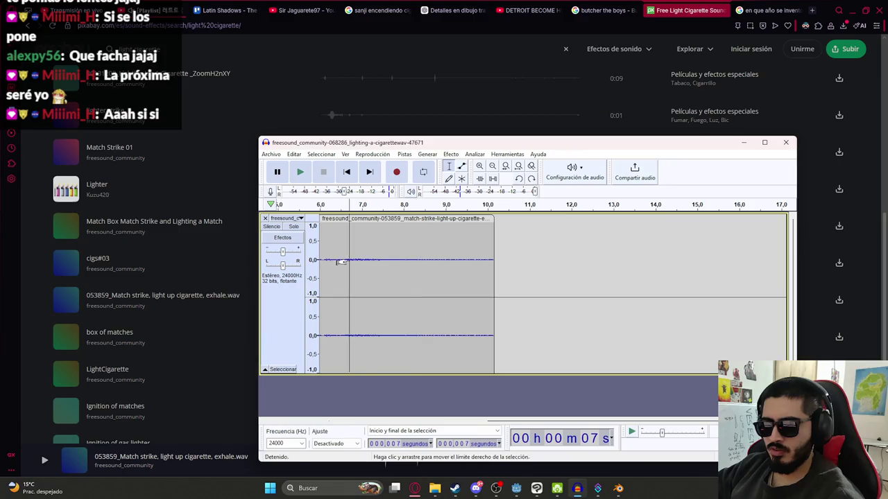
key(space)
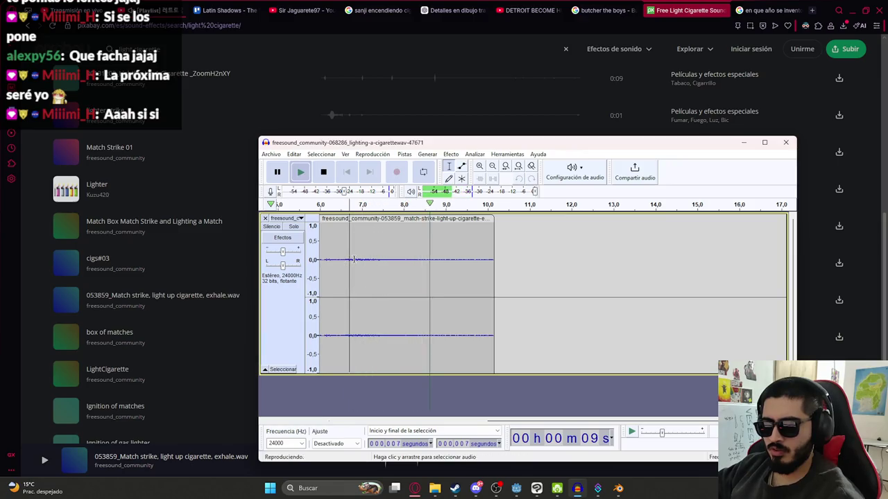
click(399, 262)
Step: Play the full amplified 8000 Hz clip zoomed to fit, then return to Pixabay
key(ctrl+a)
key(ctrl+e)
key(ctrl+3)
key(space)
key(ctrl+3)
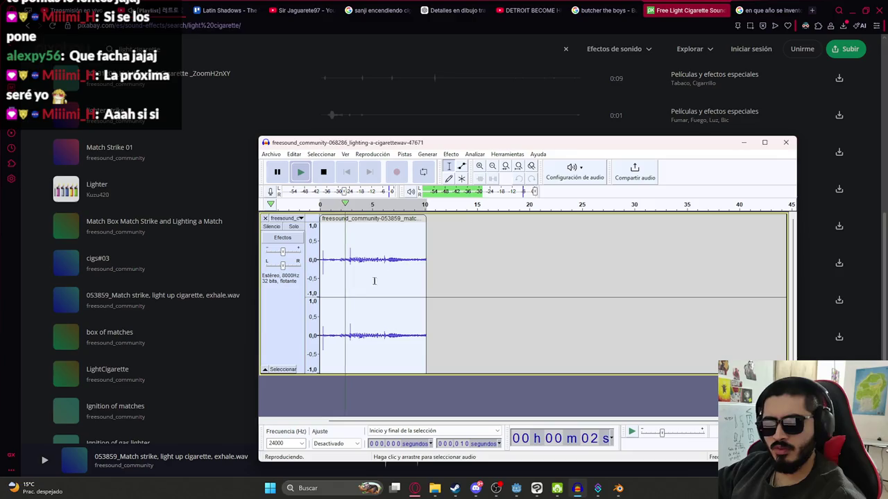
click(43, 268)
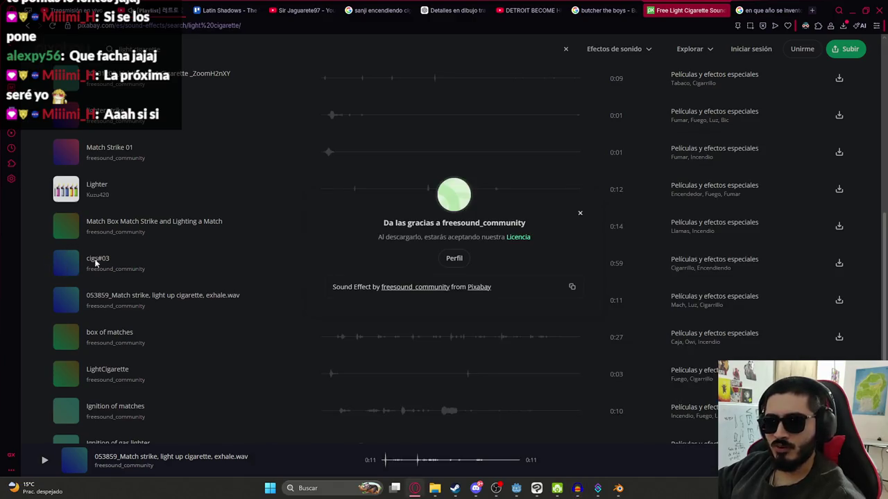
Step: Preview box of matches, LightCigarette, Ignition of matches and gas lighter sounds, then load page 2
click(345, 336)
scroll(340, 312, down, 1)
click(322, 331)
scroll(323, 331, down, 1)
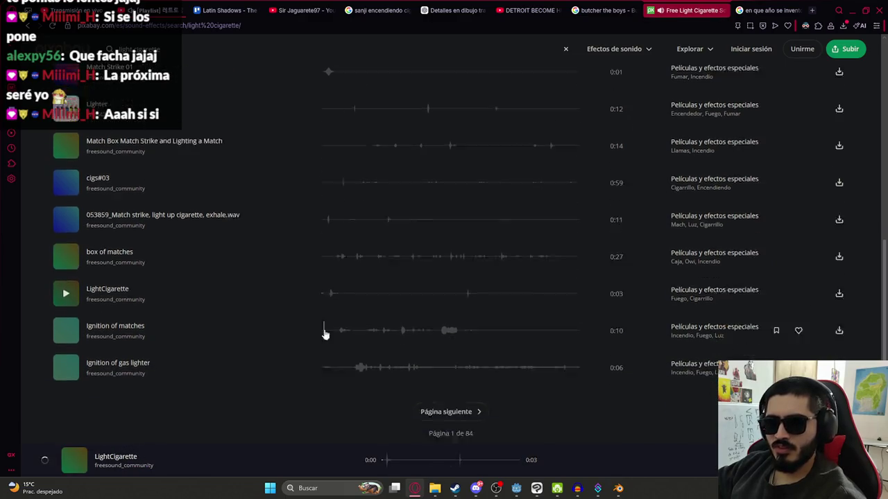
scroll(326, 278, down, 1)
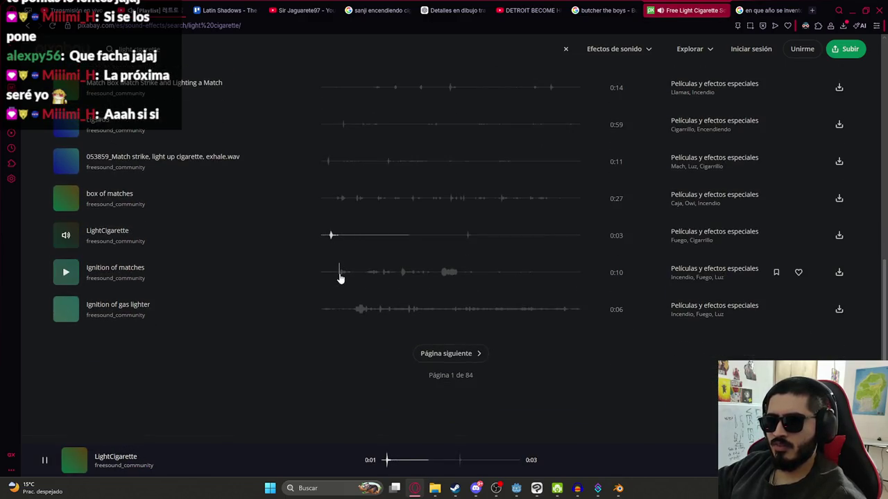
click(340, 276)
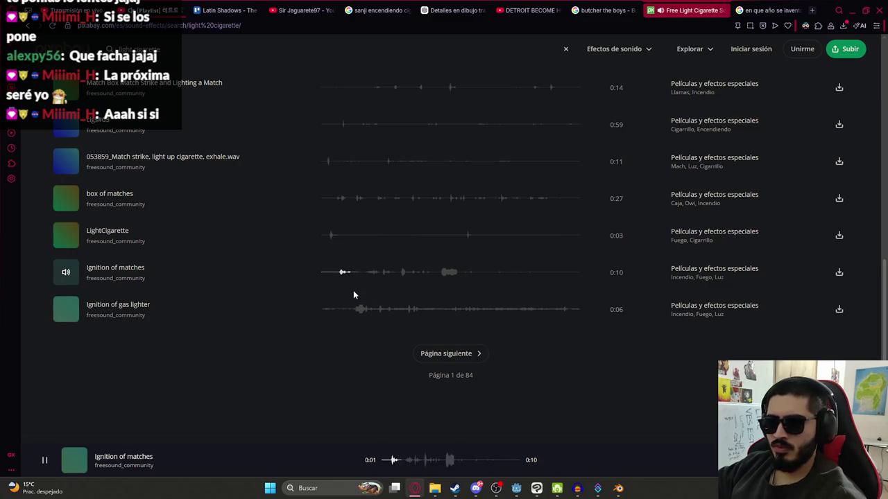
click(352, 308)
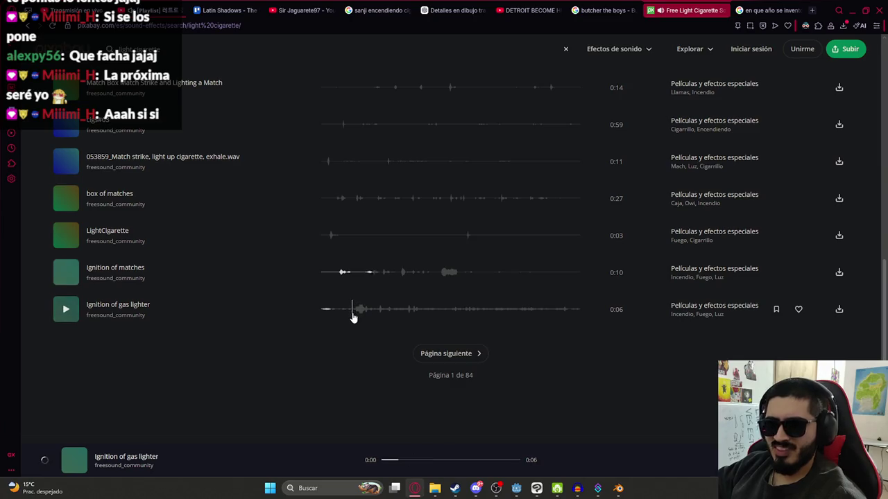
click(439, 354)
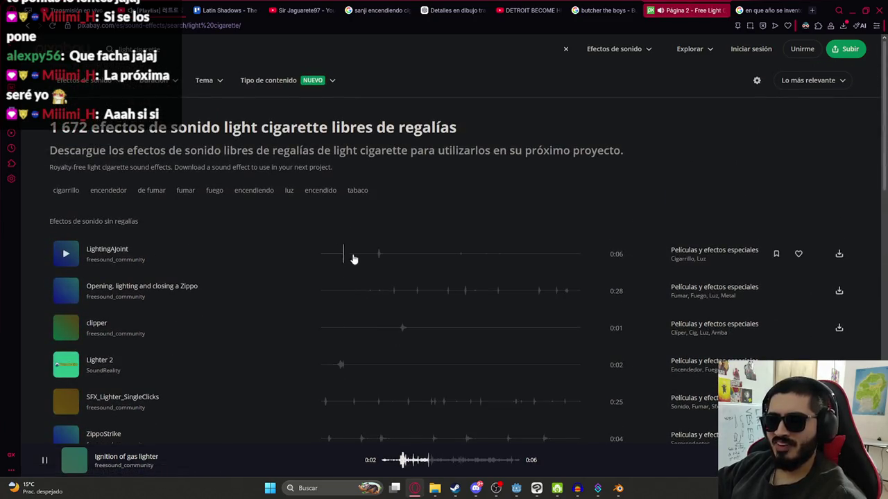
Step: Preview the Zippo, LightingAJoint, SFX_Lighter_SingleClicks, Matches burning, lighter and Cigarette suck sounds
click(371, 294)
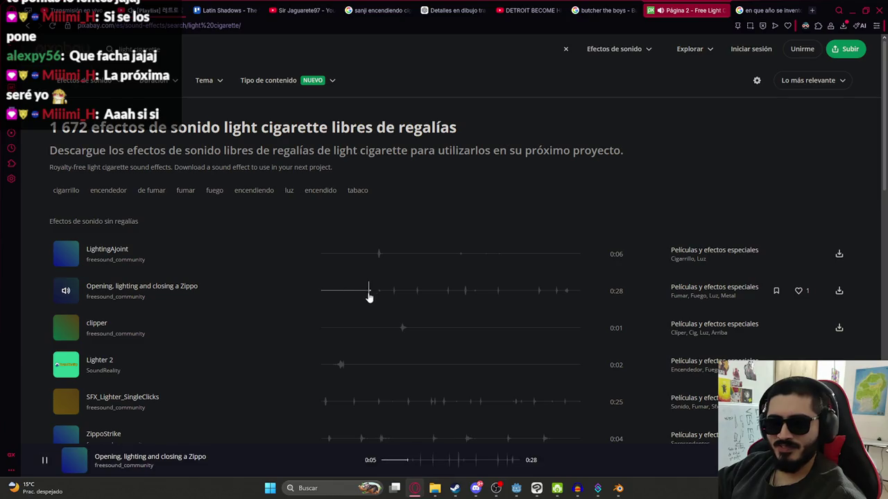
click(371, 255)
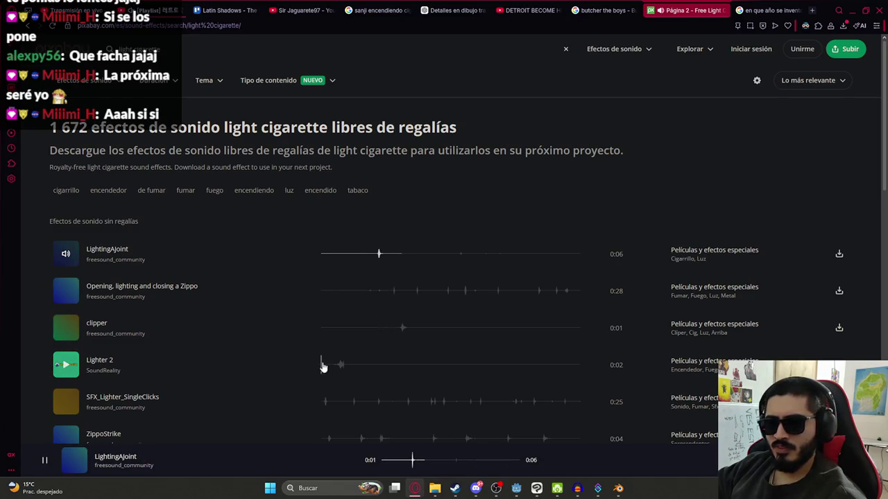
click(332, 406)
scroll(326, 399, down, 3)
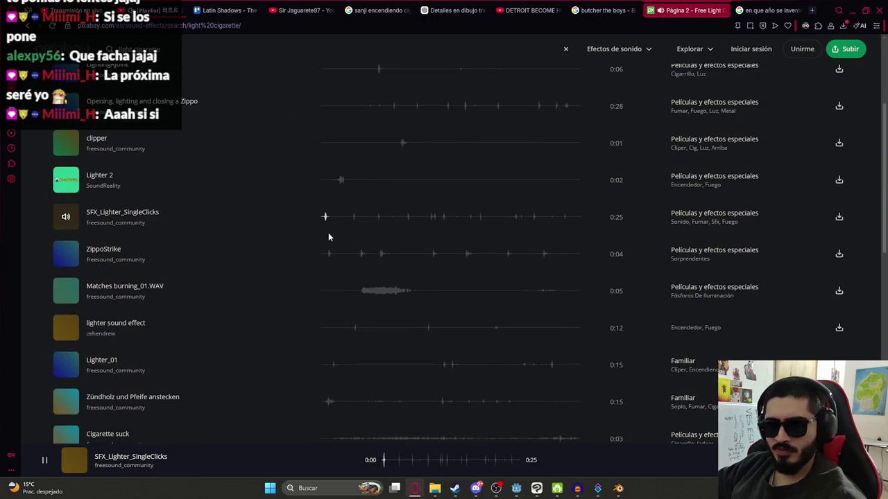
click(339, 286)
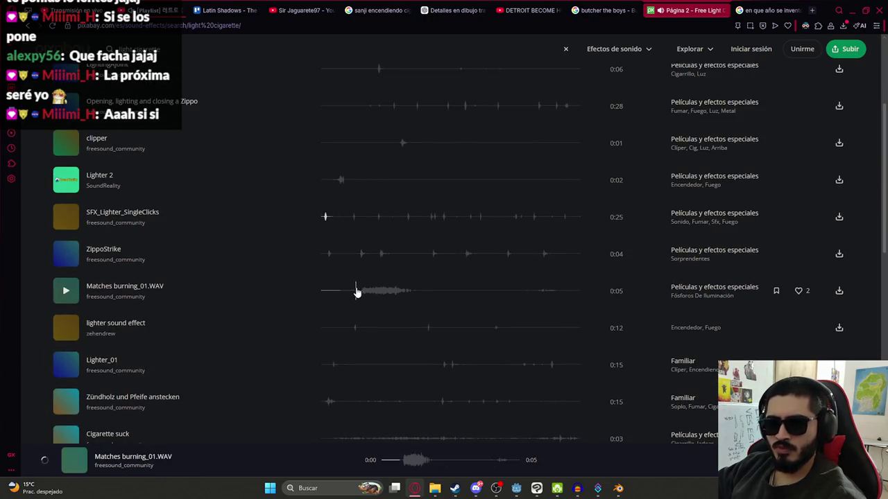
click(340, 331)
scroll(340, 334, down, 1)
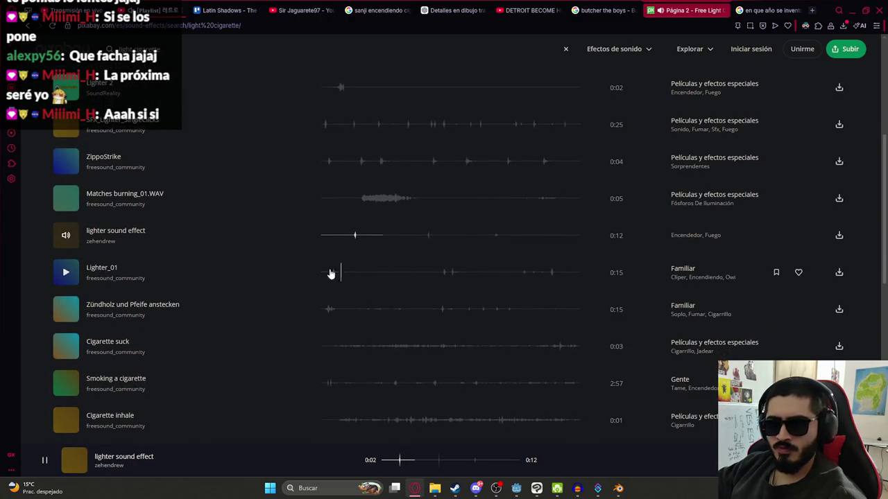
click(352, 346)
mouse_move(352, 346)
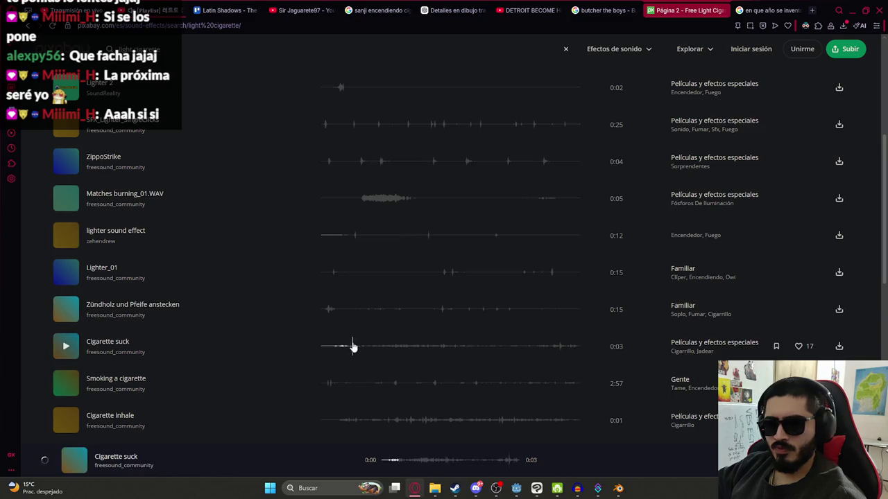
Step: Preview Cigarette inhale, burning cigarette-02, Lighting a cigarette, Cigarette and Cigarette lighter sounds
scroll(347, 286, down, 1)
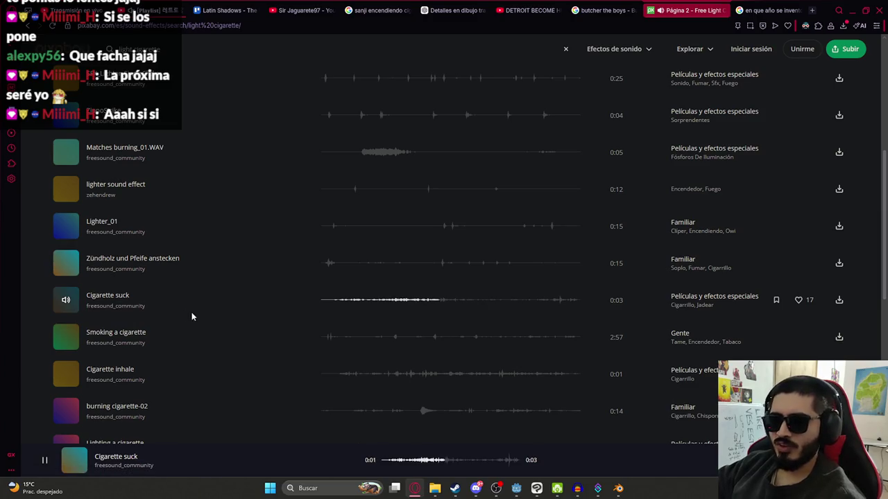
scroll(209, 326, down, 2)
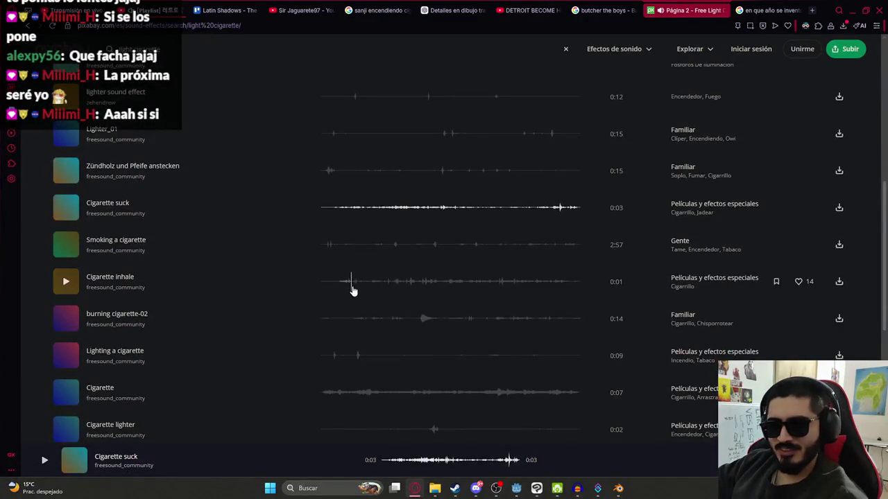
click(350, 289)
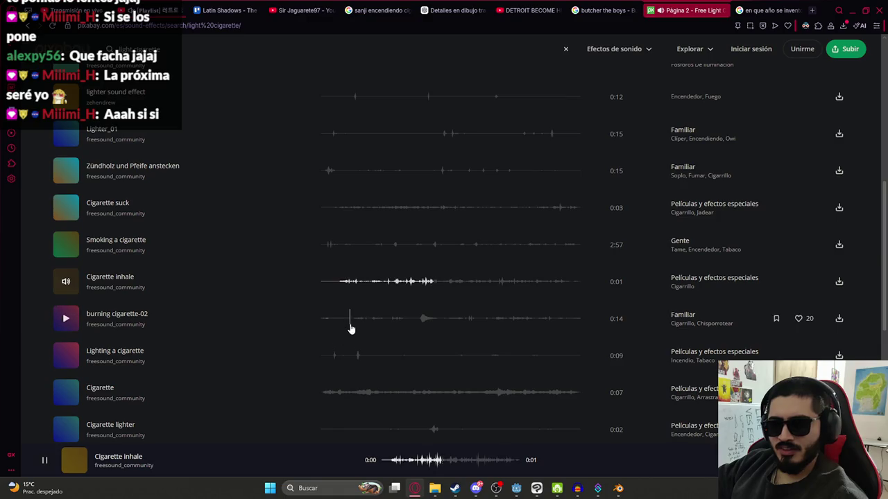
click(350, 326)
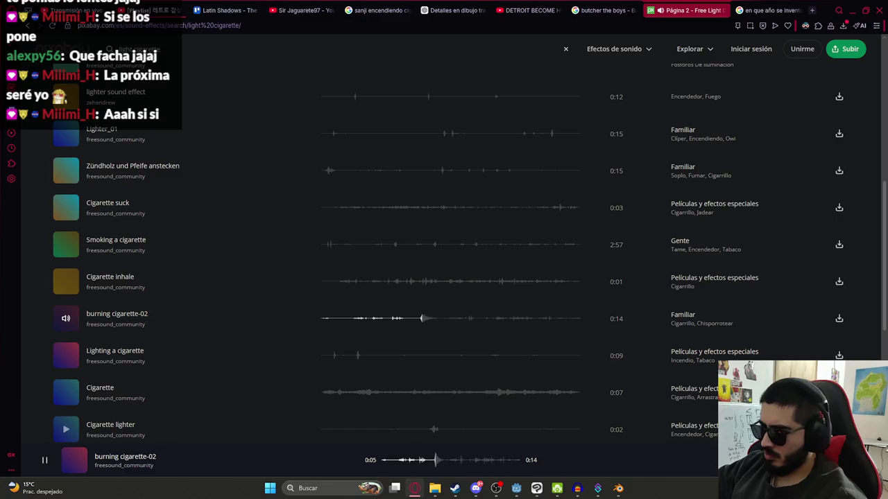
click(340, 365)
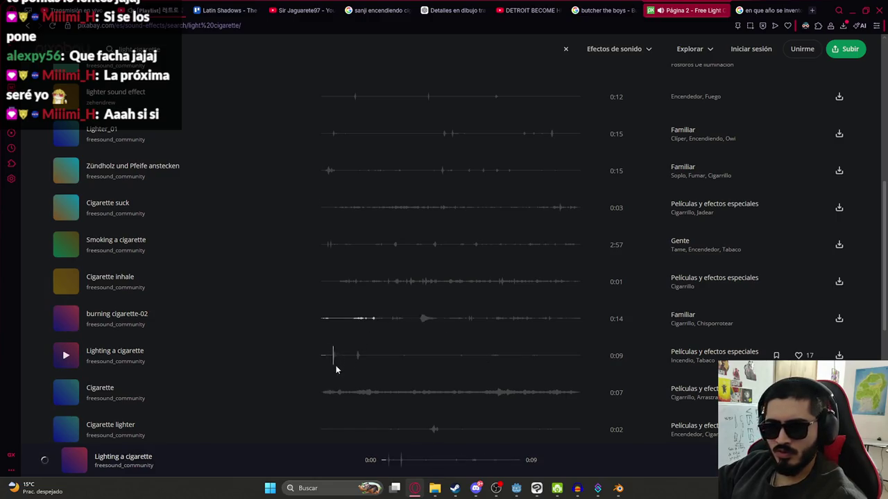
scroll(340, 347, down, 2)
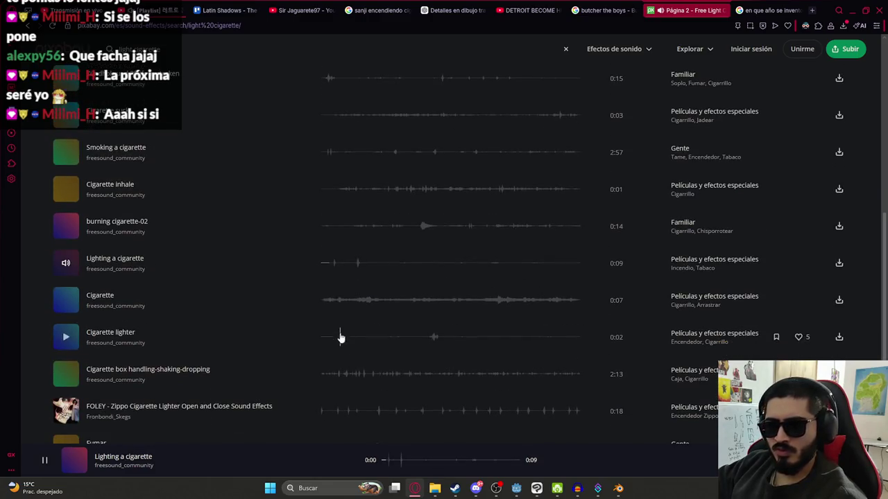
click(329, 298)
click(410, 336)
Step: Preview cigarette box handling, FOLEY Zippo and Fumar sounds, then load page 3
scroll(360, 312, down, 2)
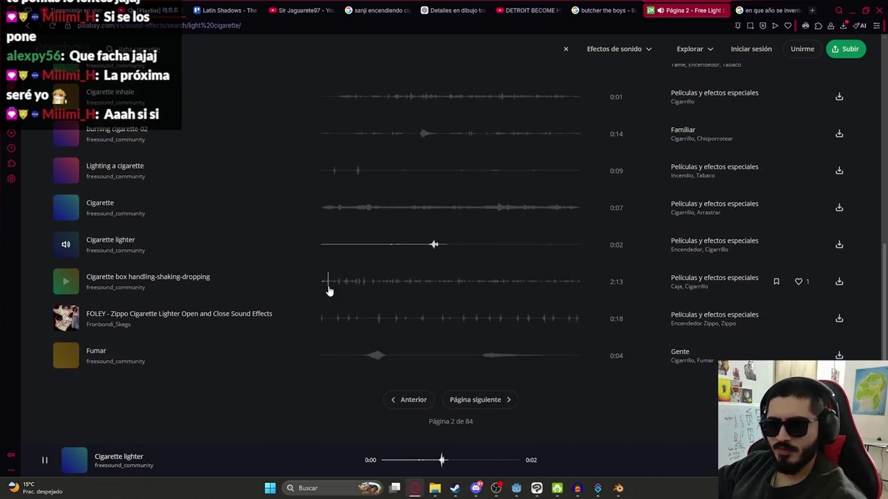
click(326, 283)
click(340, 319)
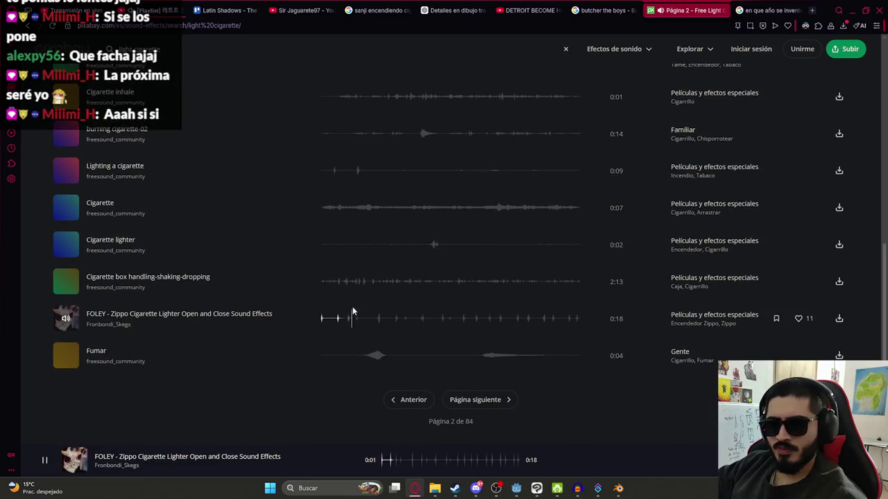
click(360, 286)
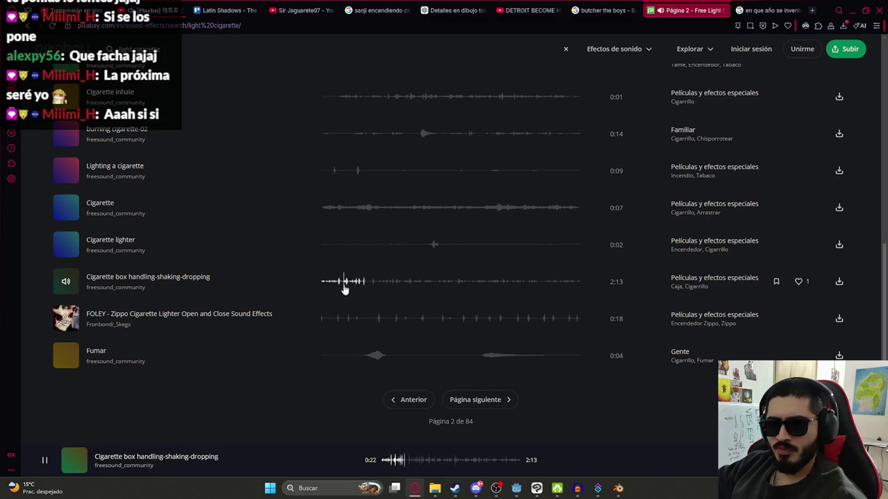
click(368, 354)
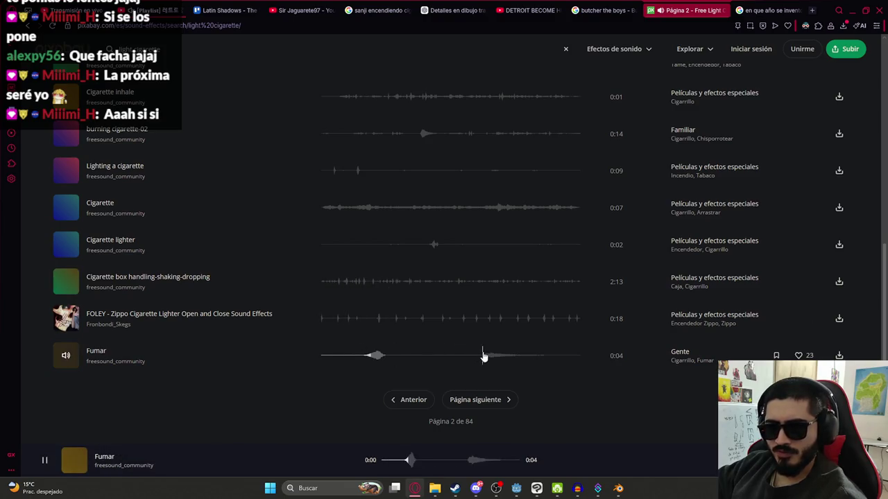
click(499, 401)
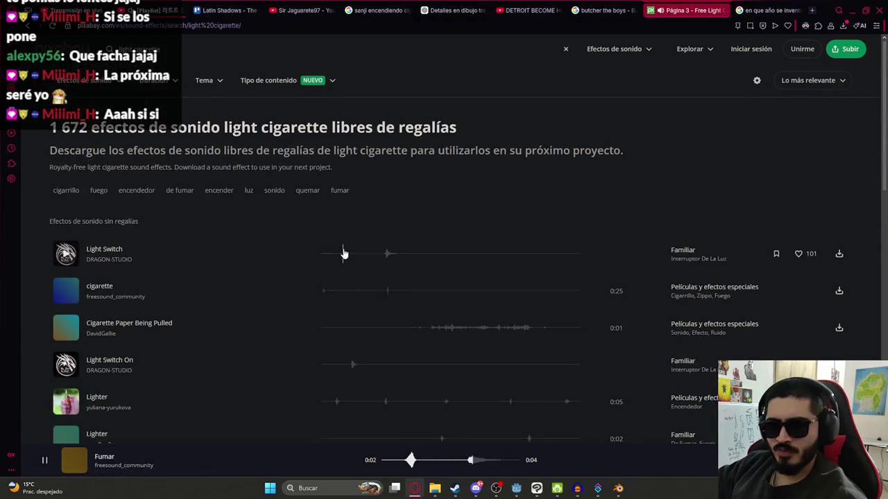
Step: Preview page 3's Light Switch, Cigarette Paper, Lighter, Voice 018 and Elemental Spell Impact sounds
click(343, 252)
click(416, 327)
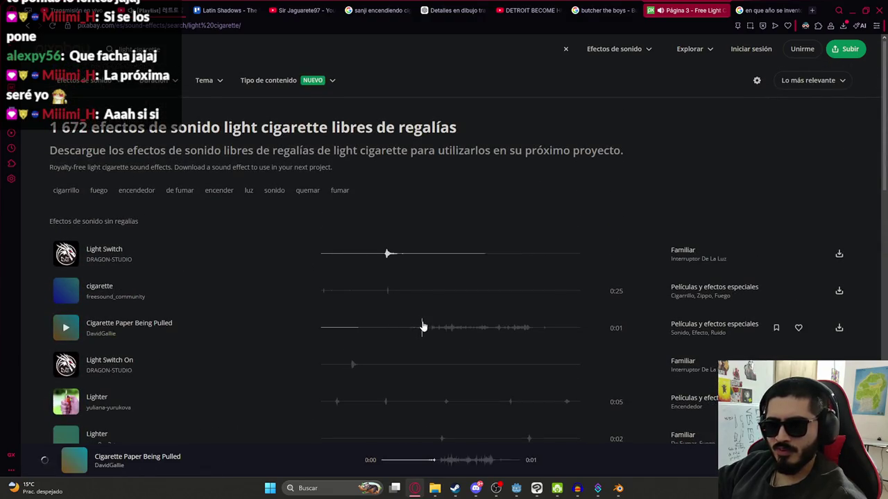
click(352, 366)
click(325, 402)
scroll(326, 396, down, 3)
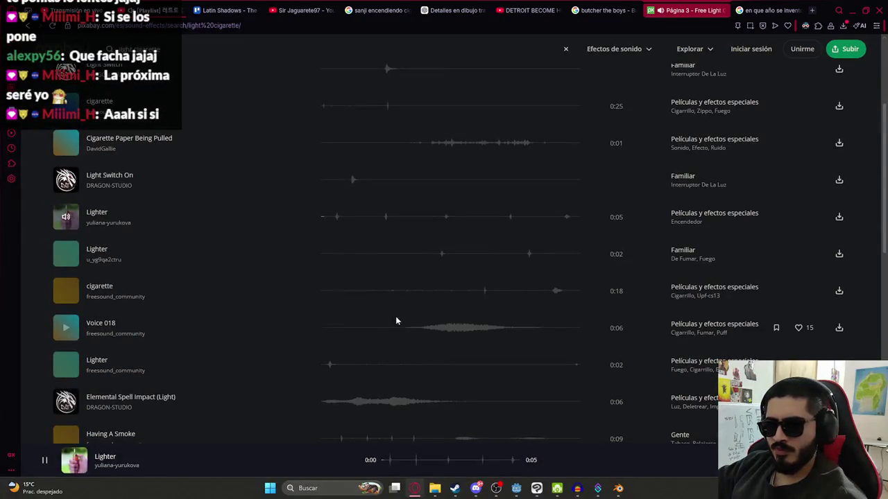
click(395, 328)
click(349, 397)
scroll(347, 386, down, 2)
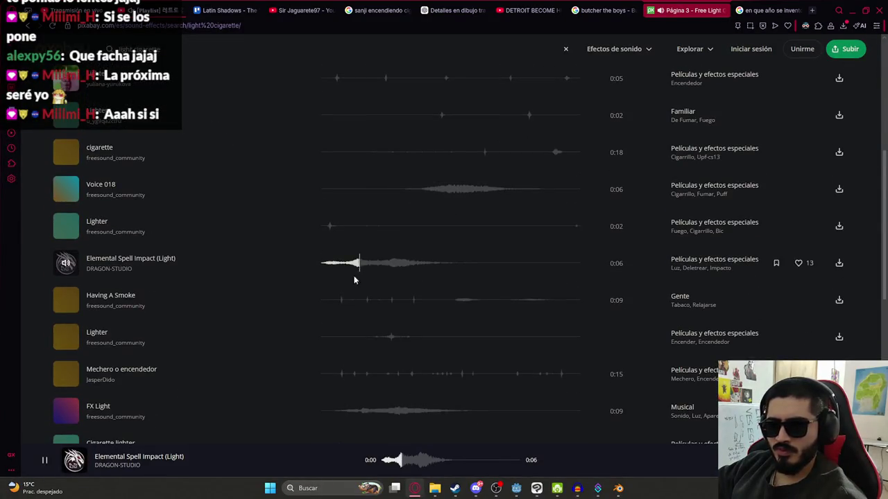
Step: Preview the Having A Smoke, Mechero o encendedor, FX Light and Juul smoking sounds
click(340, 302)
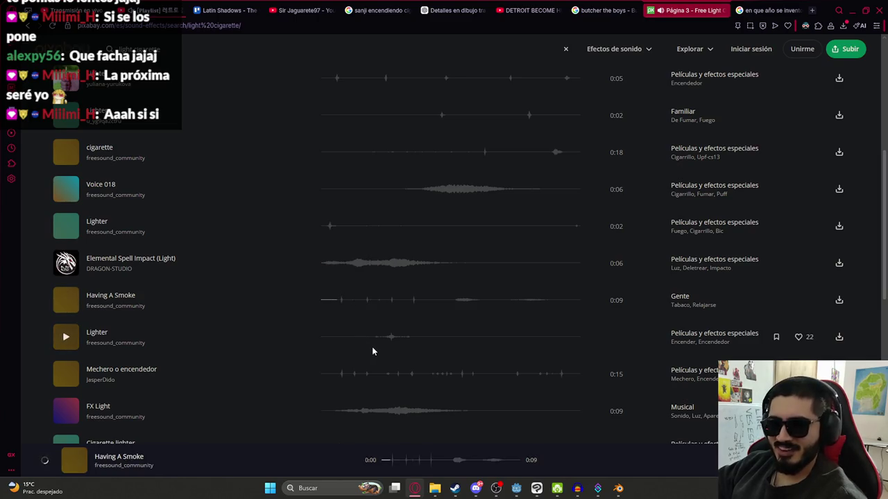
scroll(375, 341, down, 4)
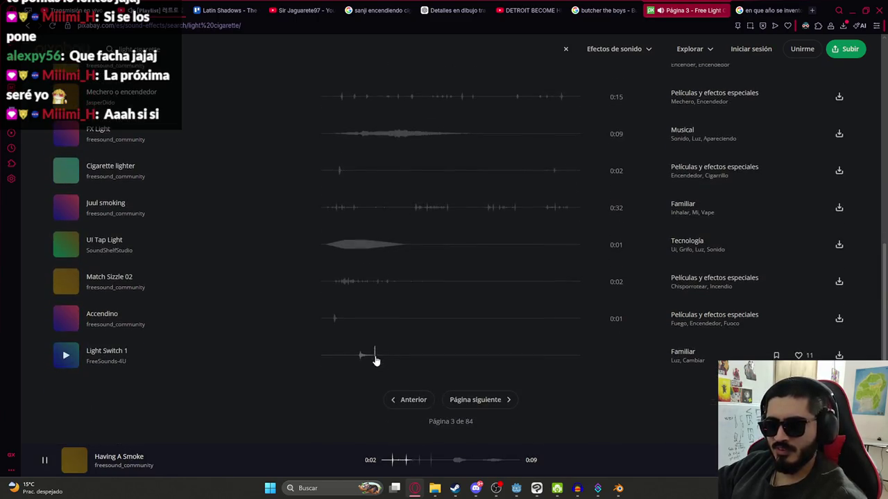
click(340, 97)
click(362, 136)
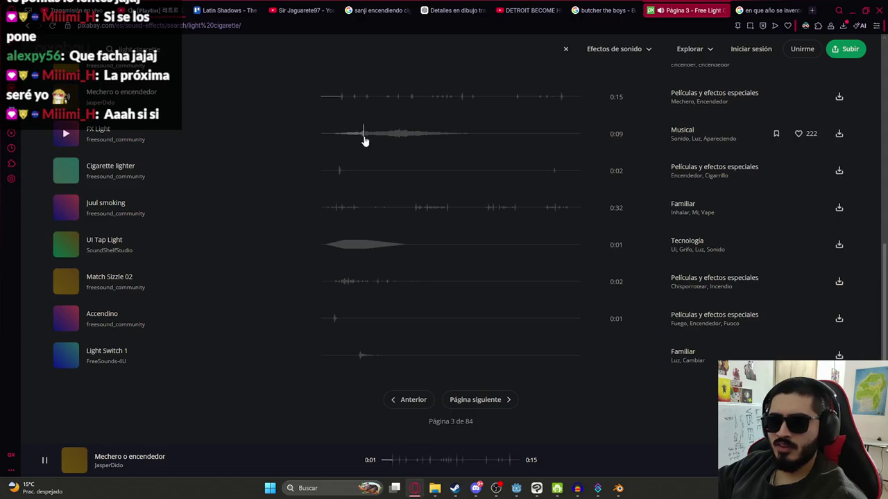
click(334, 208)
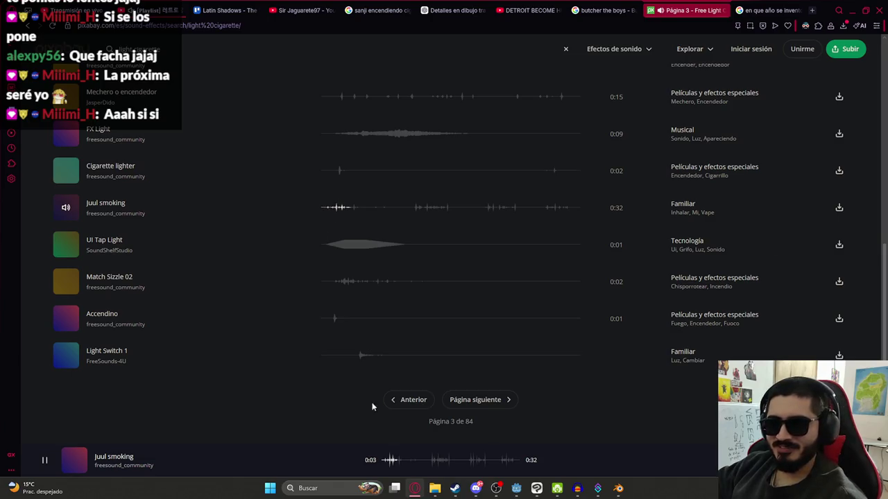
Step: Return to page 1 and preview its cigarette-lighting clips through Lighting the cigarette in the forest
click(406, 400)
scroll(403, 396, down, 5)
scroll(406, 384, down, 5)
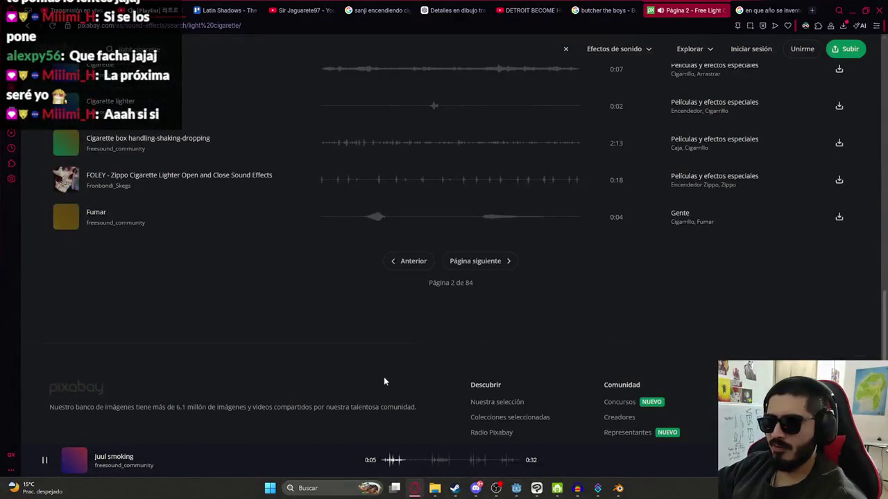
click(404, 261)
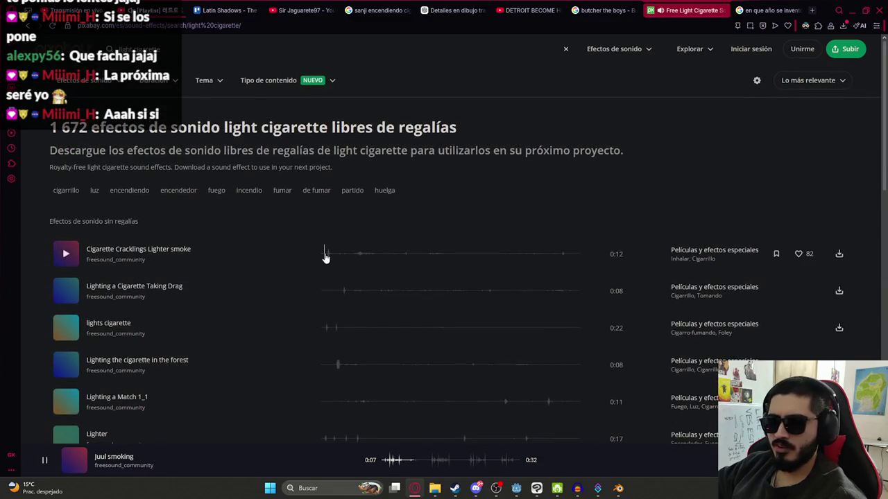
click(325, 255)
click(330, 290)
scroll(326, 277, down, 1)
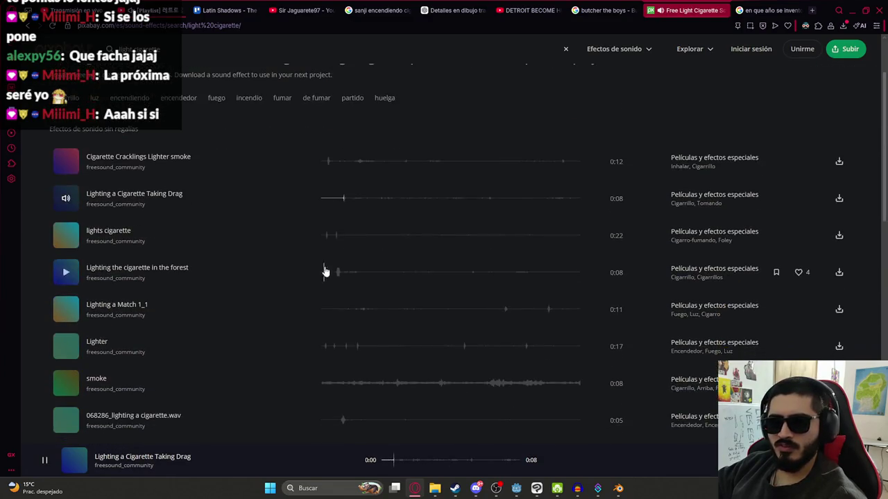
click(330, 236)
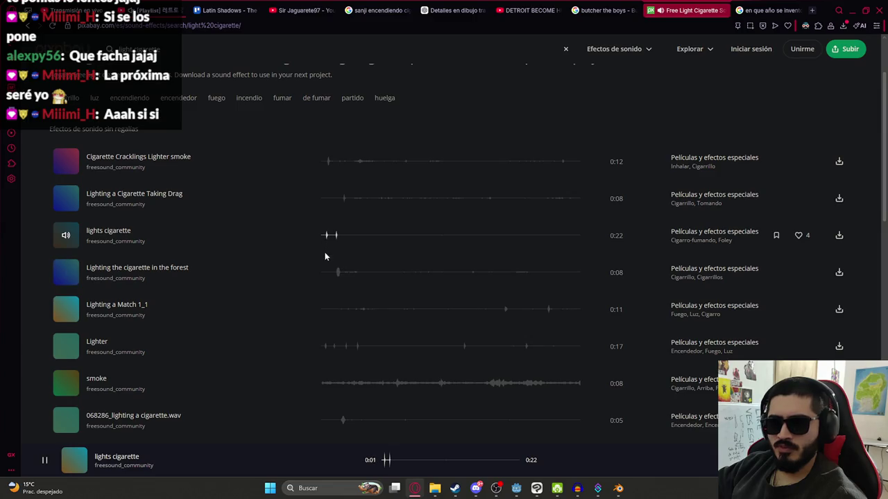
click(324, 273)
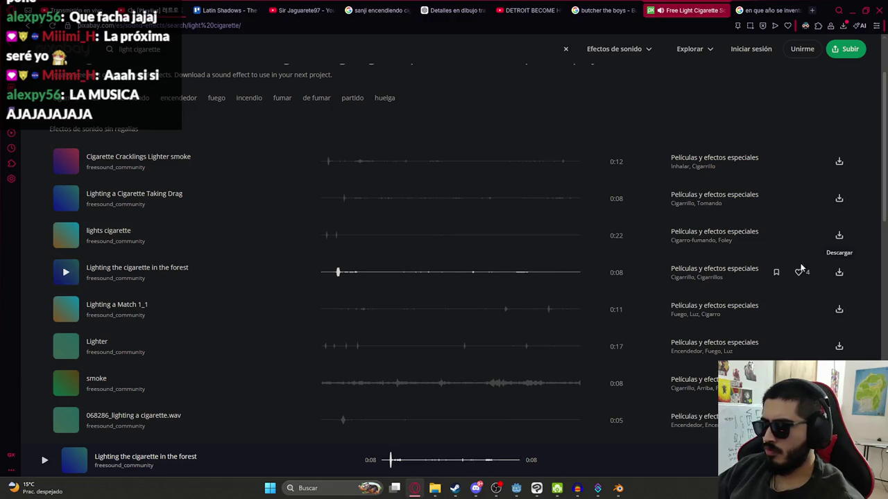
mouse_move(685, 170)
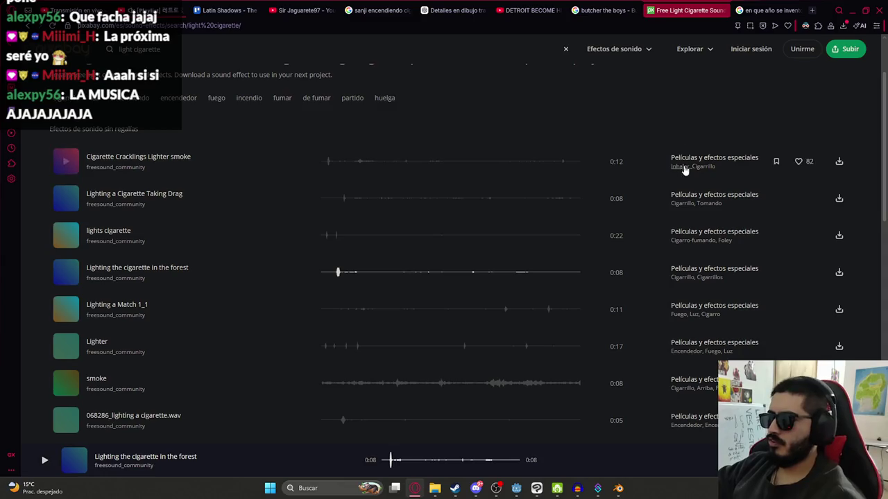
Step: Download the forest cigarette-lighting sound and load it into Audacity, replacing the match-strike track
click(557, 489)
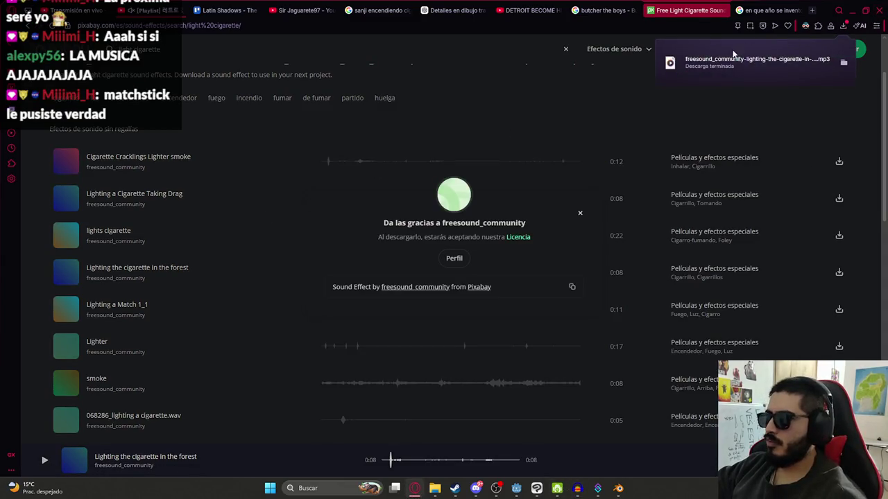
mouse_move(756, 61)
mouse_down()
mouse_move(444, 350)
mouse_move(337, 249)
mouse_up()
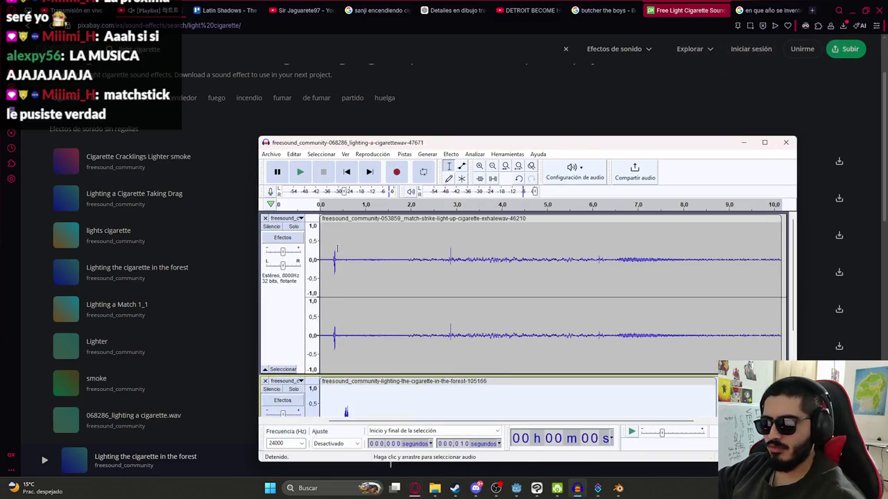
click(265, 218)
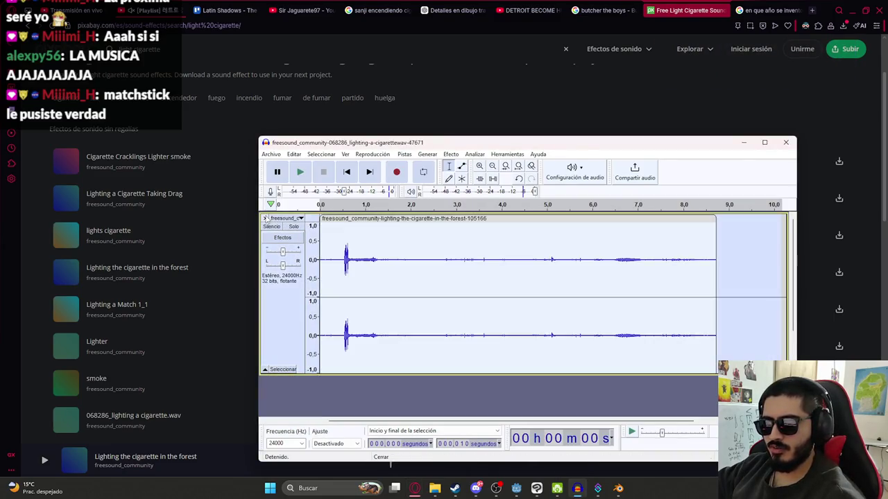
click(342, 255)
key(space)
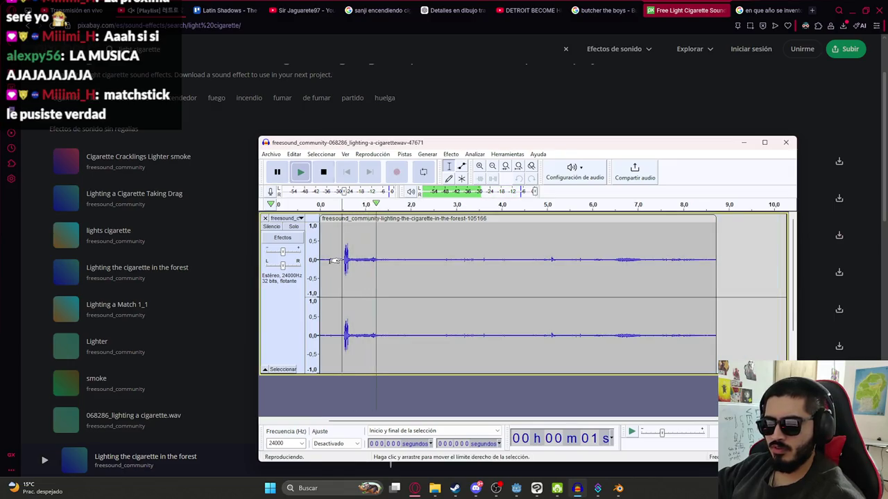
key(space)
key(space)
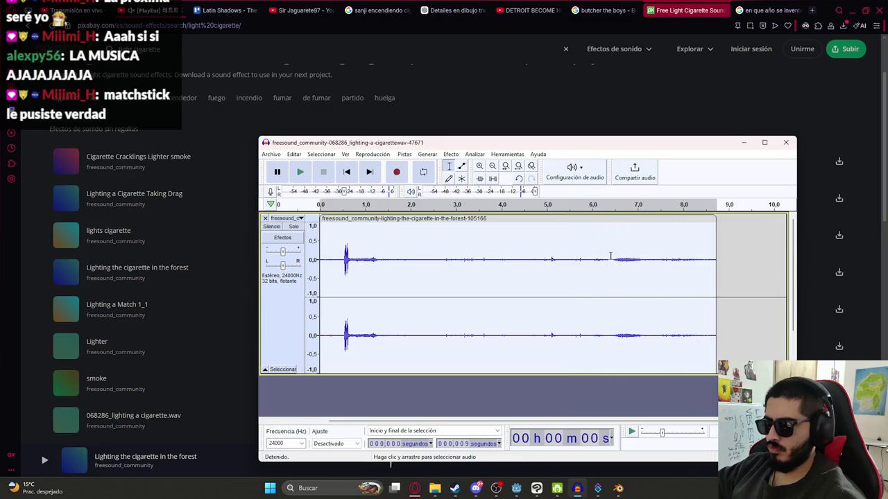
Step: Trim the clip's tail to about 7.4 seconds and fade out its final fraction of a second
click(610, 258)
drag(659, 266, 774, 265)
key(Delete)
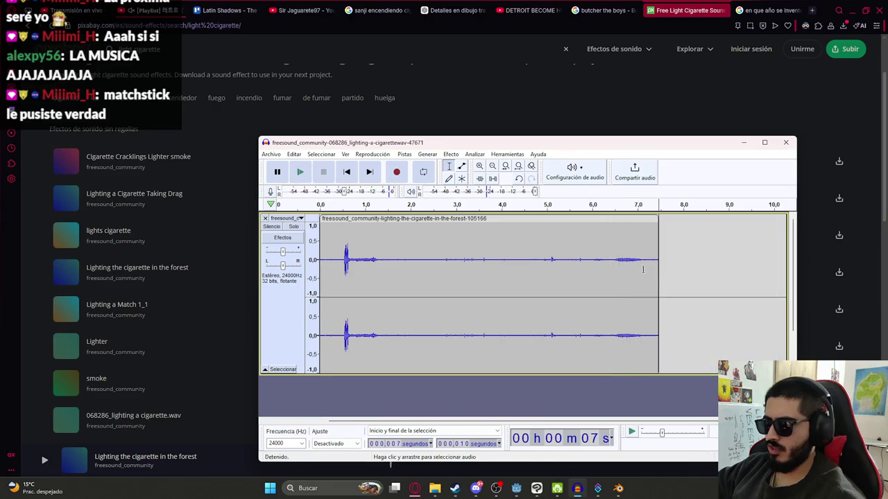
drag(643, 249, 676, 235)
mouse_move(405, 154)
click(426, 154)
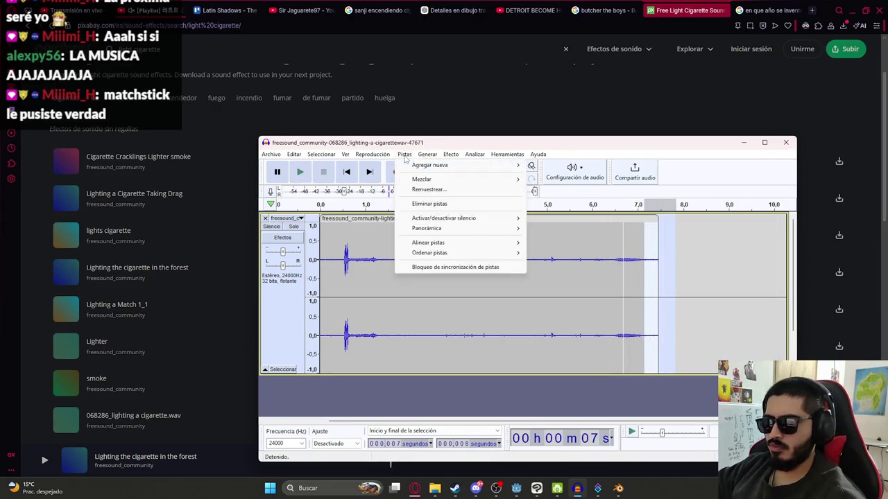
click(612, 229)
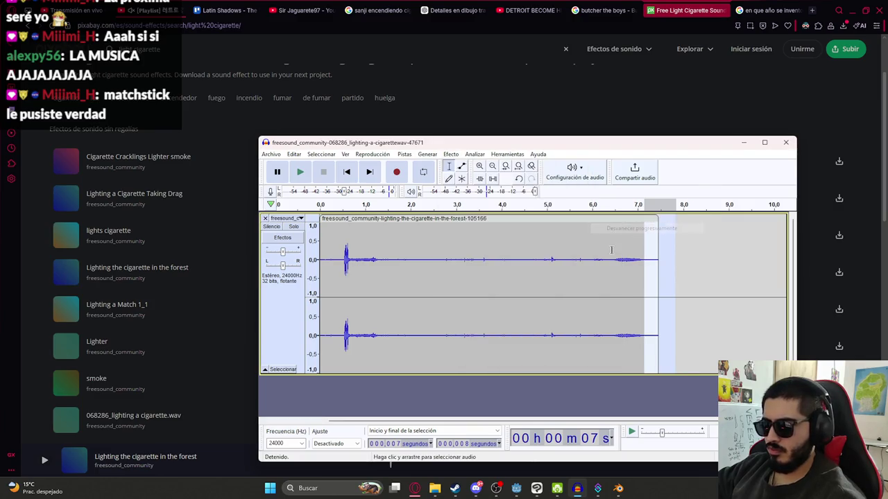
Step: Play back the faded ending and then the whole clip to check it
click(613, 257)
key(space)
key(ctrl+a)
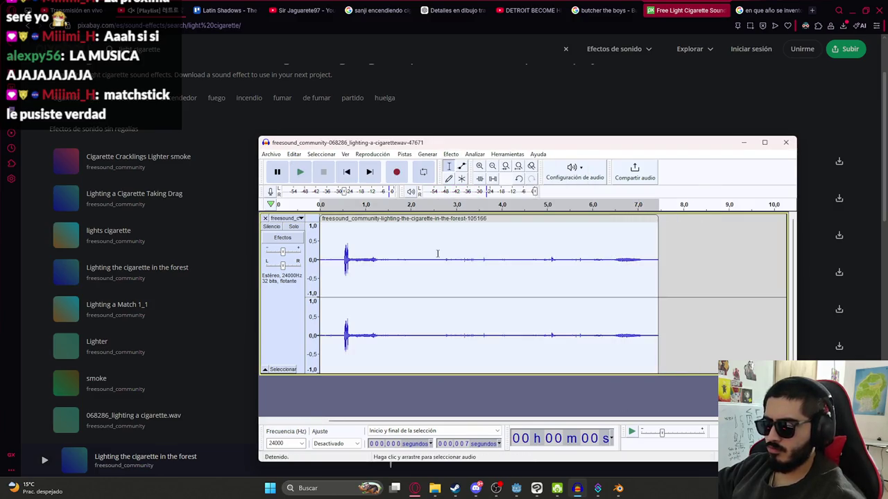
key(space)
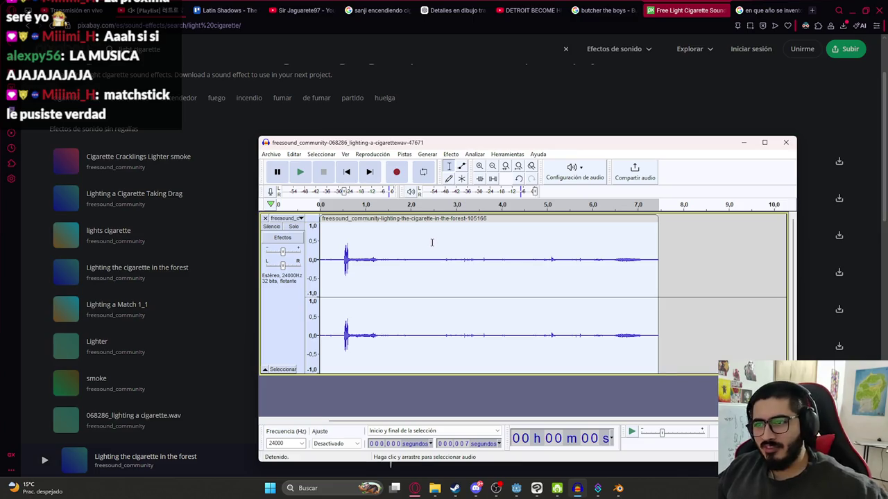
key(space)
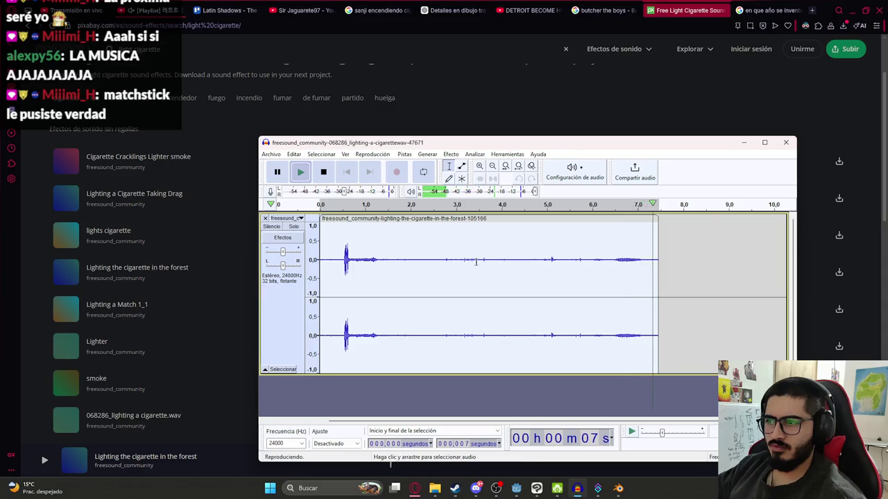
Step: Resample the cigarette-lighting track to 8000 Hz and listen to the result
click(405, 154)
click(439, 191)
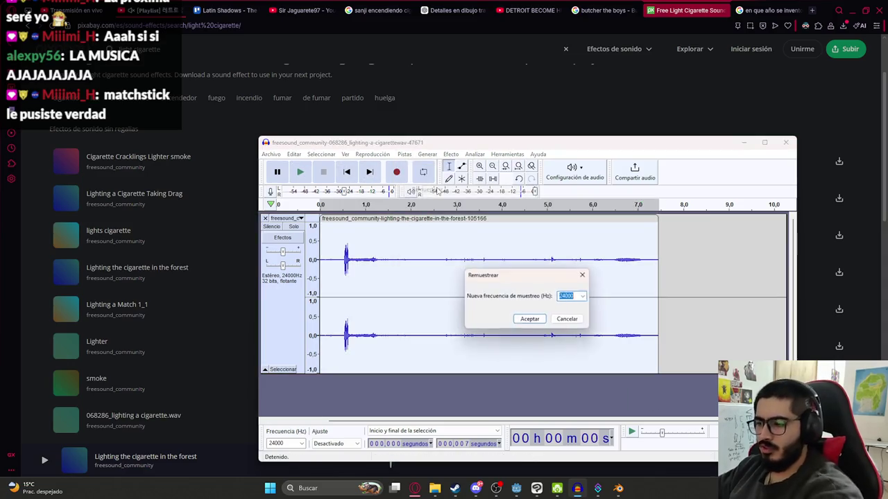
key(Return)
click(404, 154)
click(430, 191)
text(8000)
key(Return)
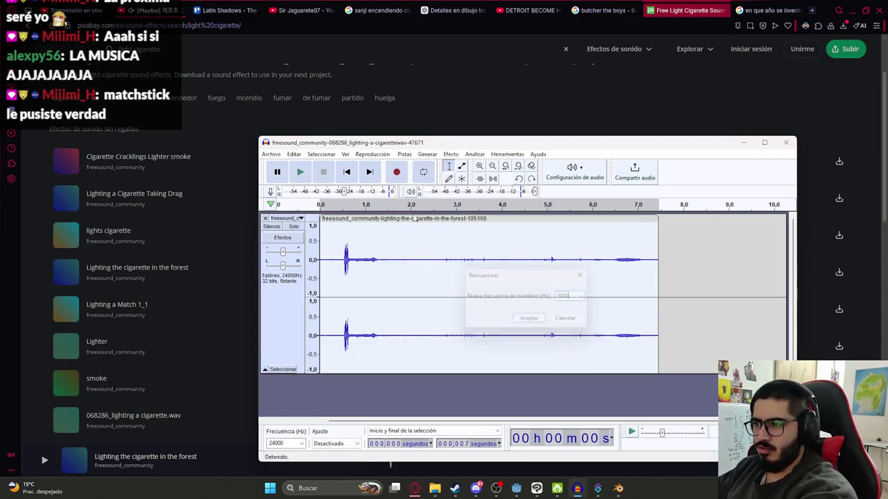
key(space)
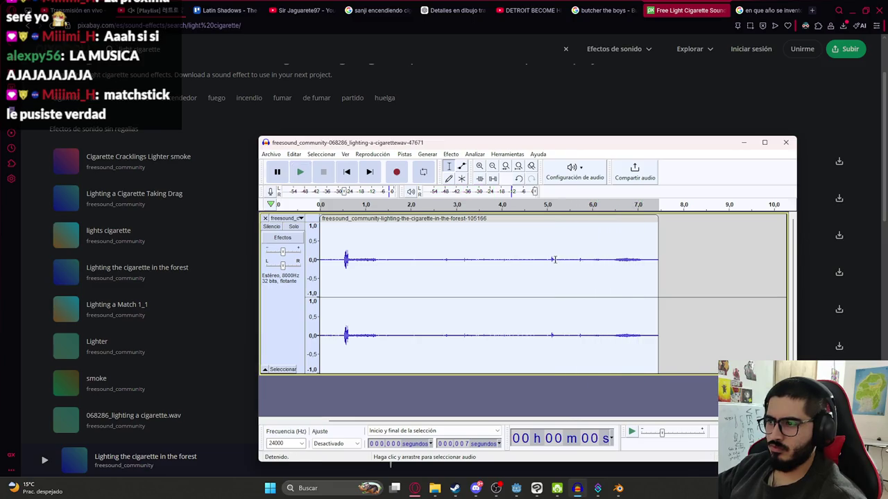
Step: Locate the cut point around 4.75–5 seconds by previewing playback there
click(553, 261)
click(535, 260)
key(space)
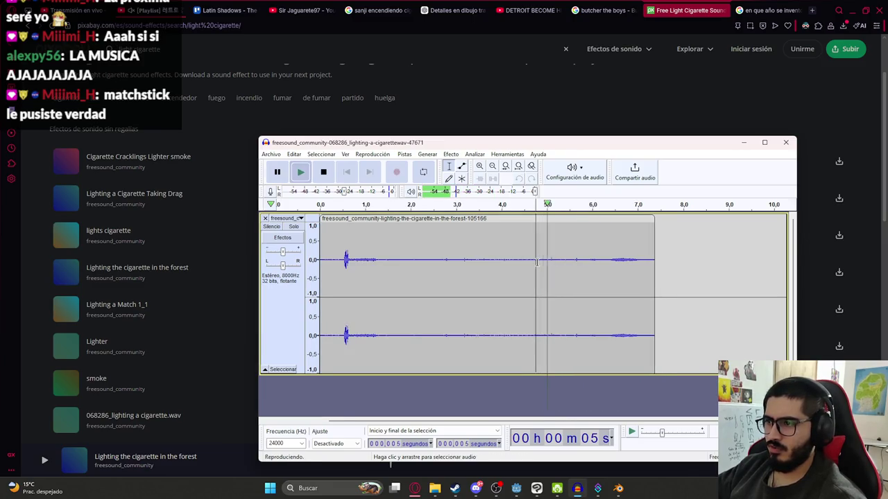
key(space)
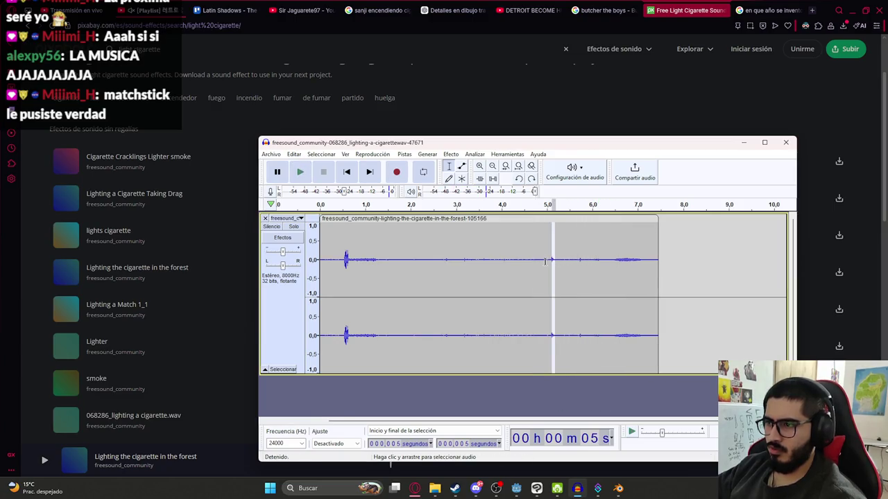
click(540, 260)
key(space)
Step: Delete the short stretch around 5 seconds and select the whole clip
key(space)
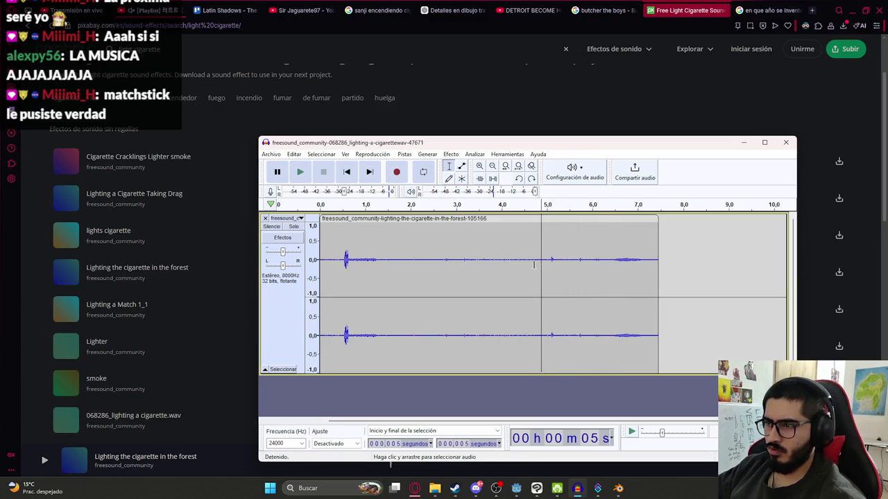
drag(533, 262, 553, 262)
key(Delete)
click(515, 269)
key(space)
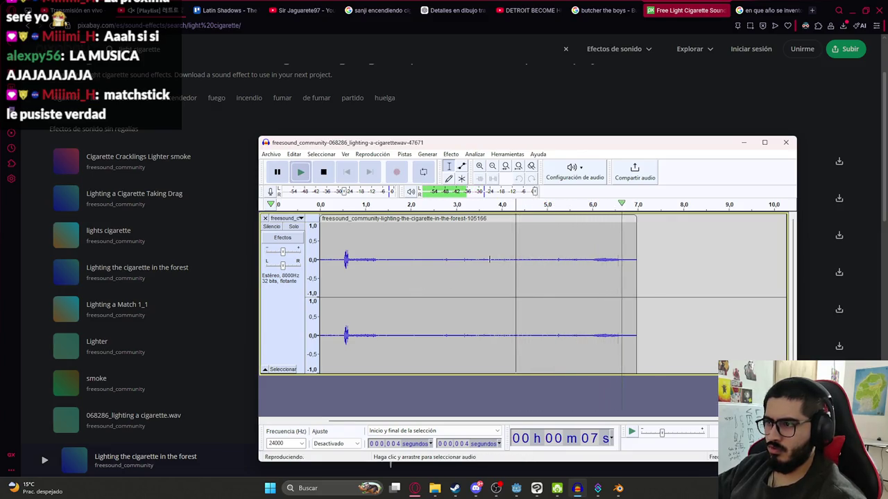
click(408, 260)
key(ctrl+a)
click(271, 154)
mouse_move(286, 224)
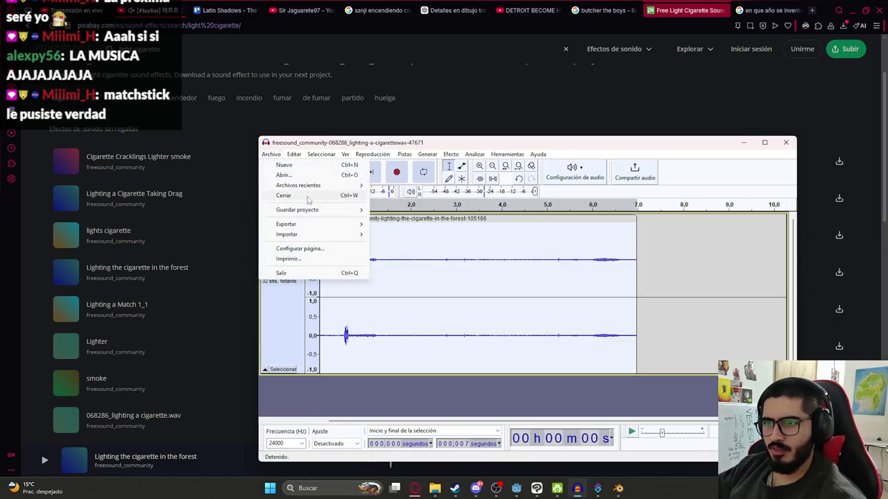
Step: Start the audio export and browse up to the Windows (D:) drive
click(436, 235)
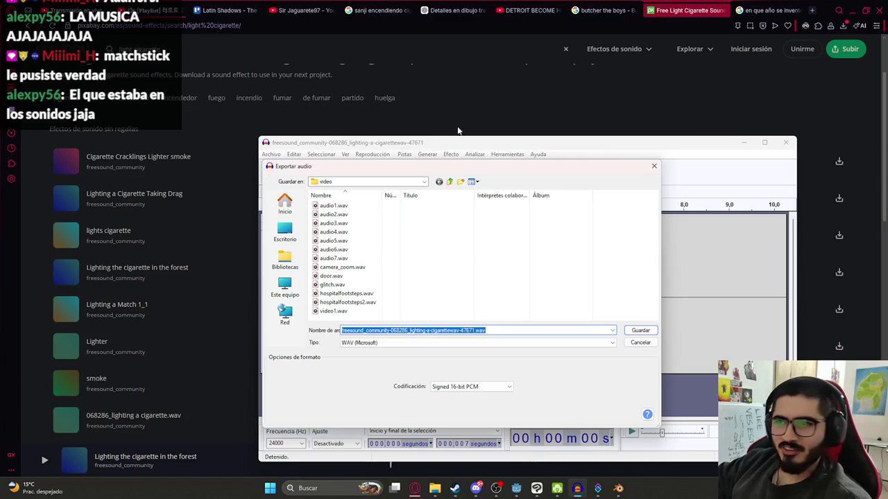
click(449, 181)
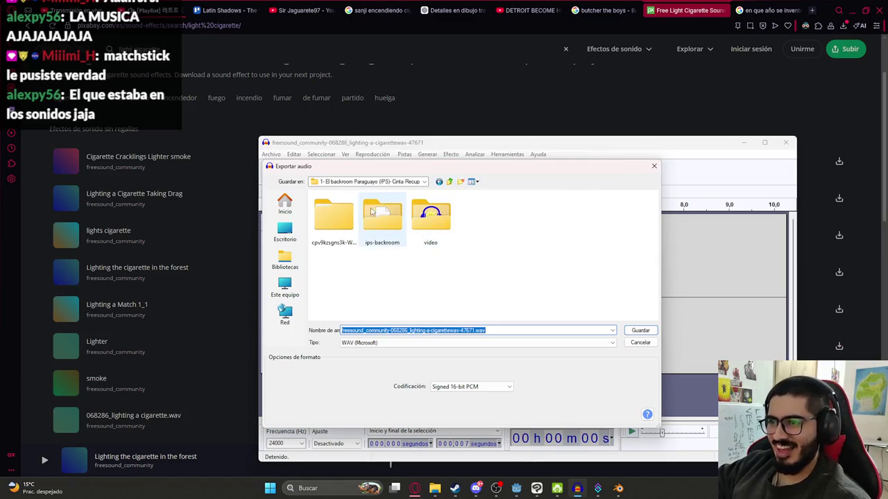
click(448, 181)
click(449, 181)
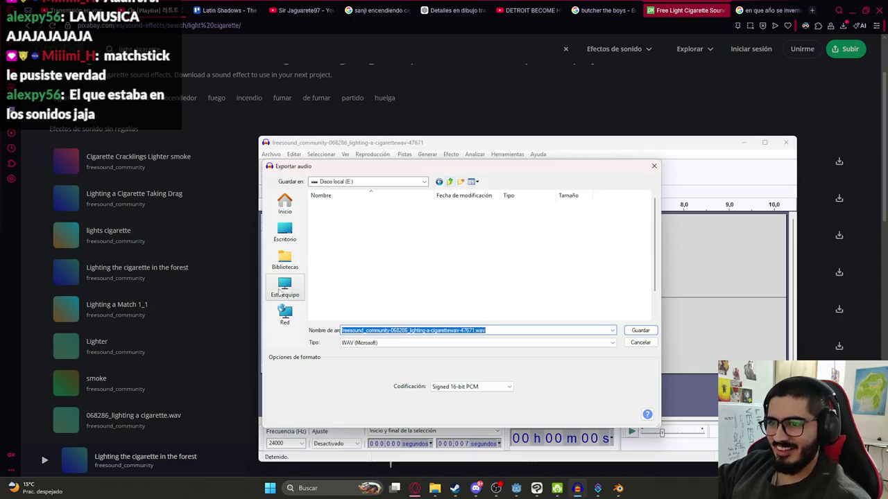
click(281, 300)
double_click(437, 222)
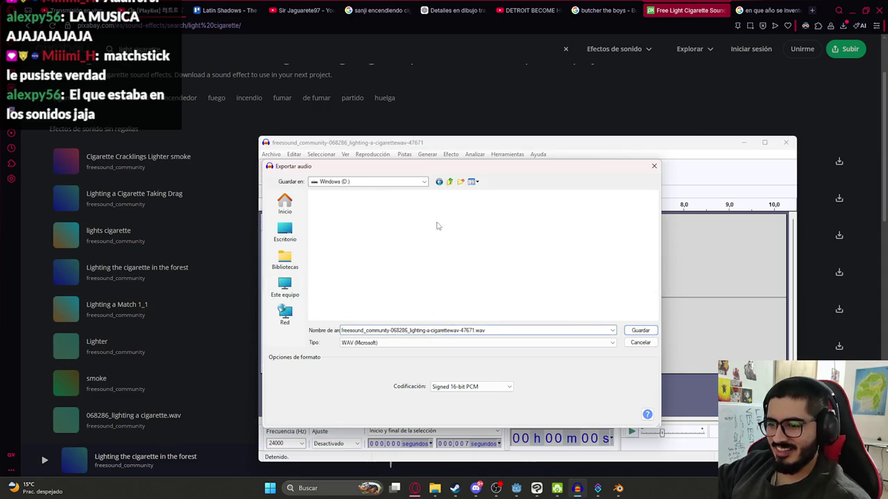
scroll(436, 231, down, 5)
click(436, 231)
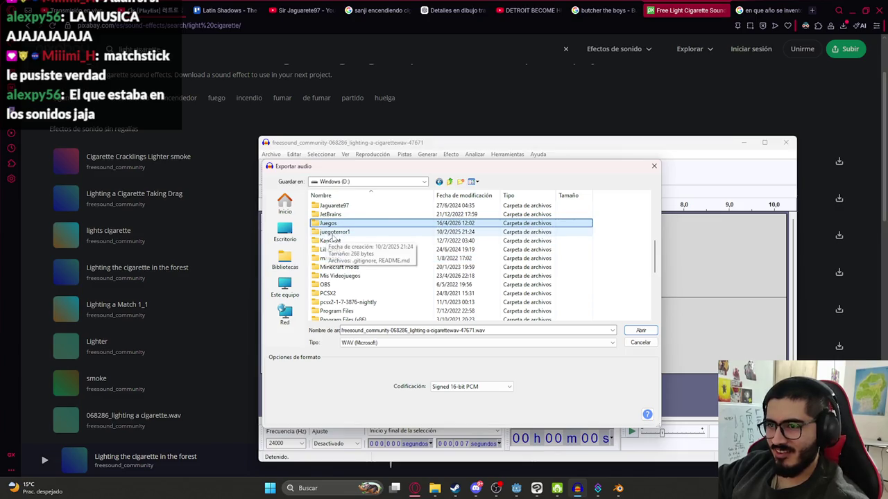
Step: Navigate to Mis Videojuegos/juegoterror1/assets/sounds/js2 as the export folder
double_click(334, 233)
click(449, 182)
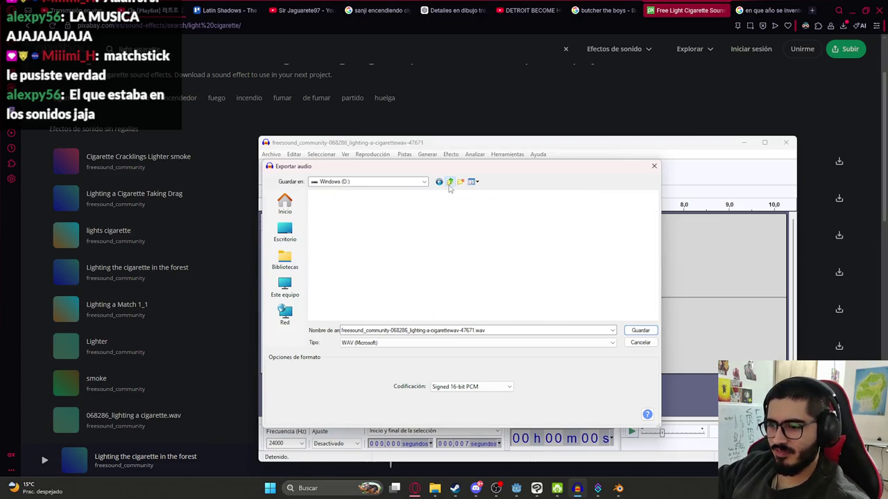
double_click(366, 224)
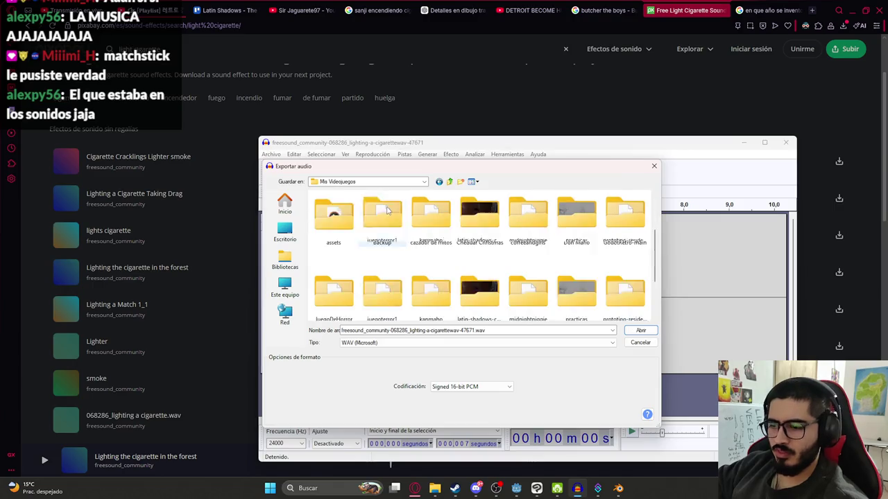
double_click(386, 216)
double_click(336, 249)
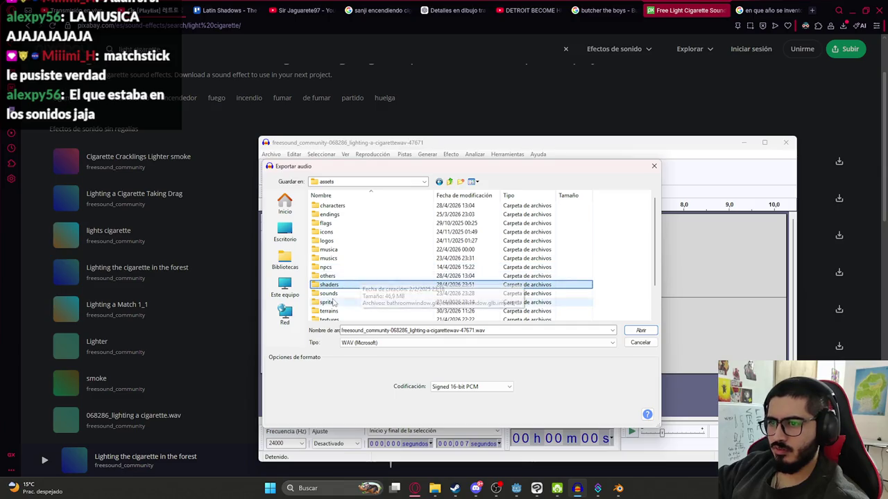
double_click(329, 293)
double_click(323, 224)
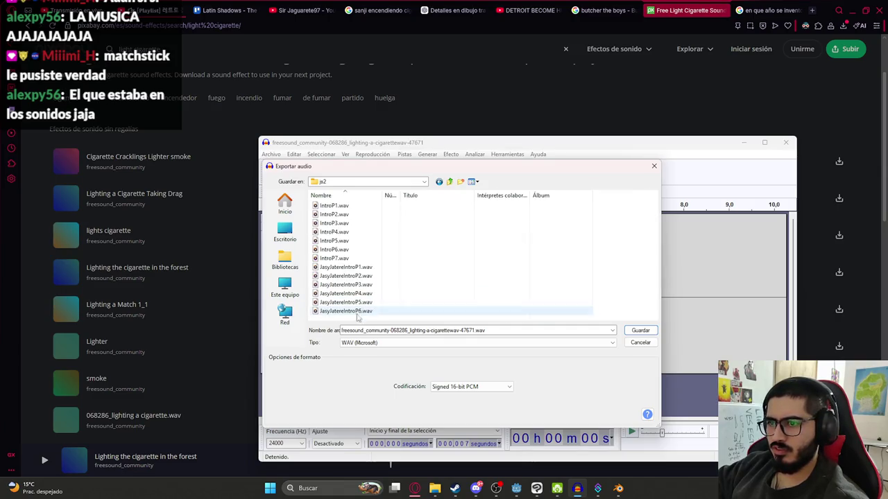
Step: Keep WAV as the format and save the file as light_cigarette
click(375, 343)
click(385, 348)
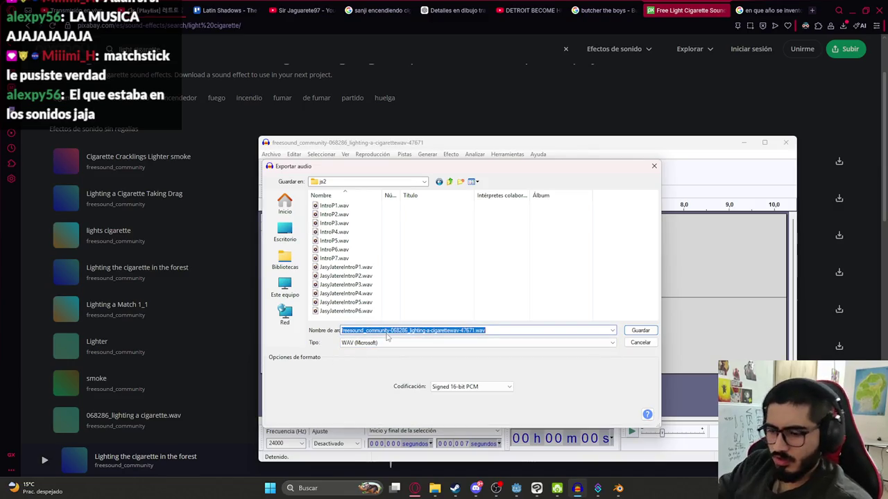
text(light_cigarrete)
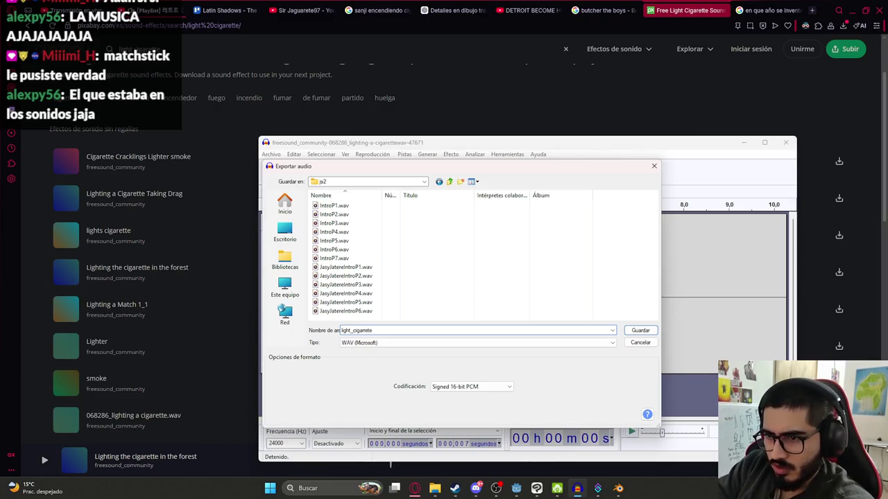
key(ctrl+a)
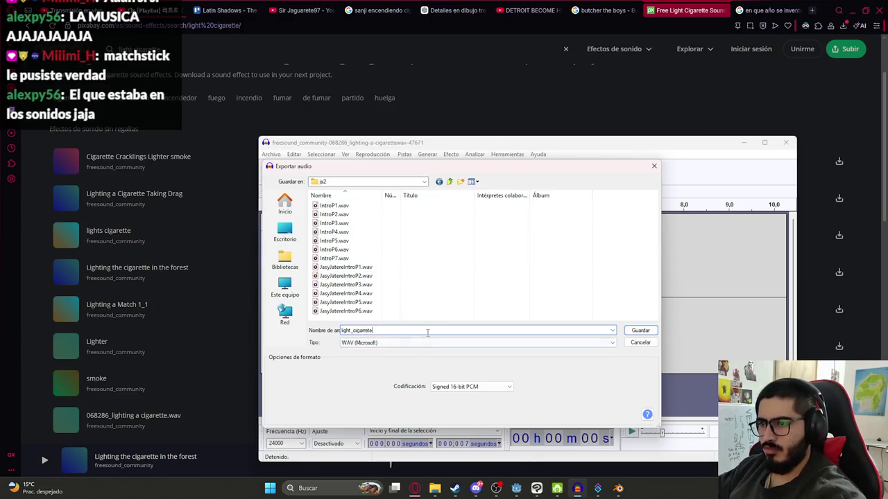
key(Return)
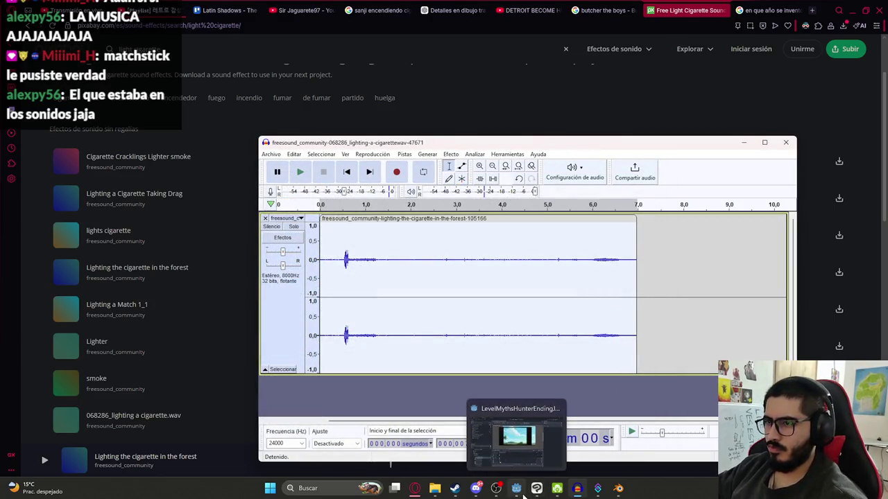
Step: Add an audio playback track bound to AudioStreamPlayer in the P1 animation
click(519, 490)
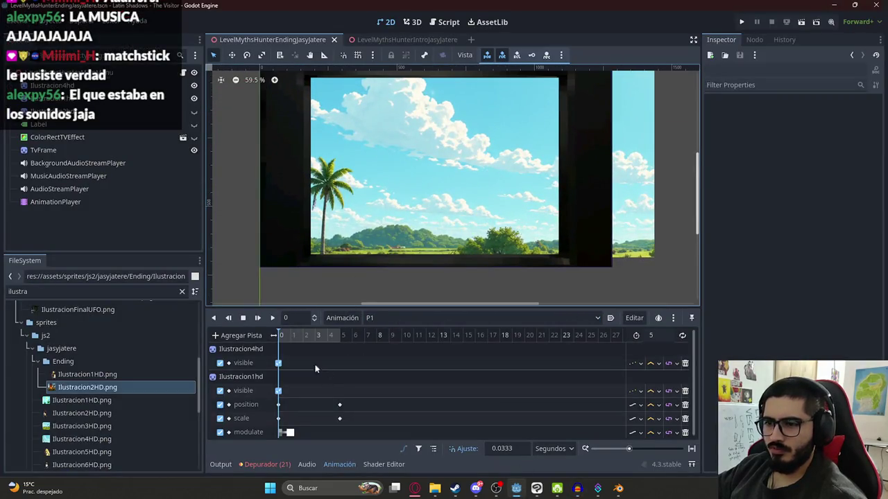
click(87, 189)
click(239, 335)
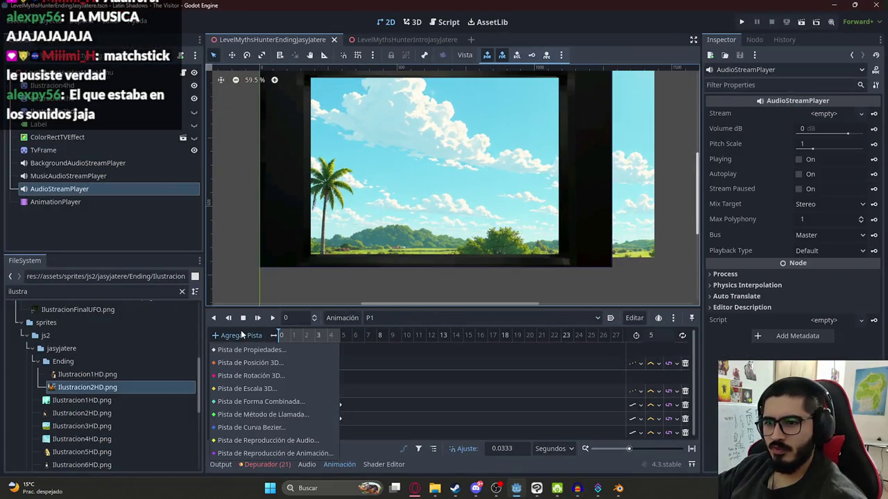
click(280, 440)
double_click(437, 233)
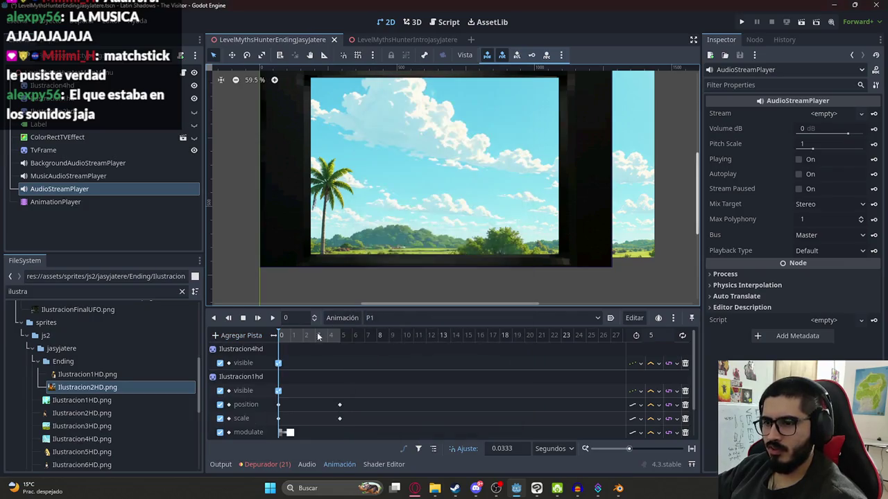
Step: Place light_cigarrete.wav at the start of the audio track and play the animation
click(97, 291)
key(ctrl+a)
text(ligt)
key(BackSpace)
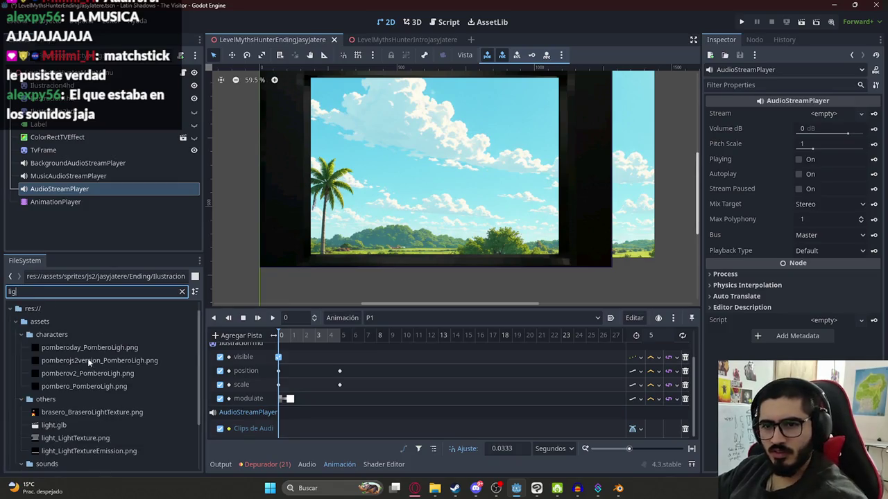
scroll(97, 371, down, 3)
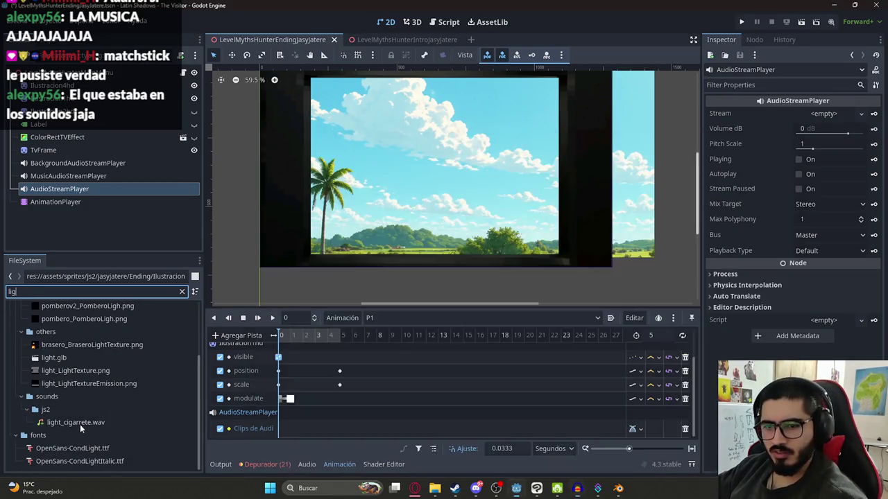
mouse_move(80, 422)
mouse_down()
mouse_move(303, 408)
mouse_move(298, 429)
mouse_up()
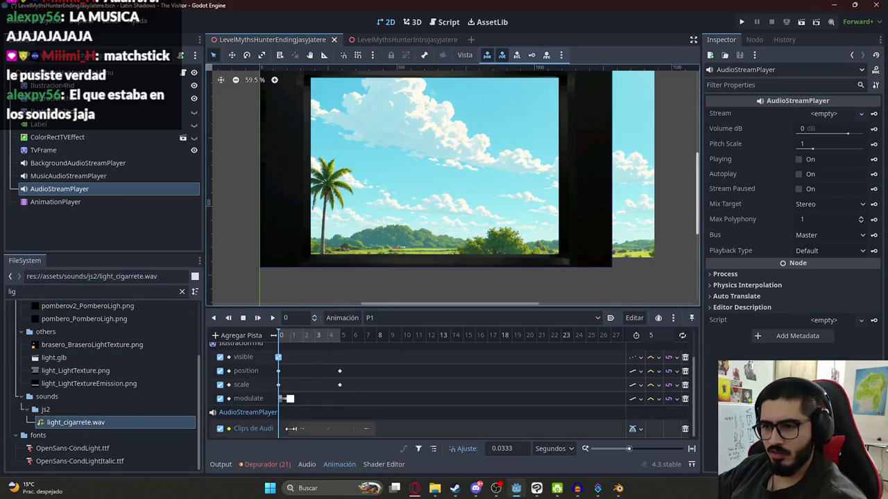
click(300, 430)
click(272, 318)
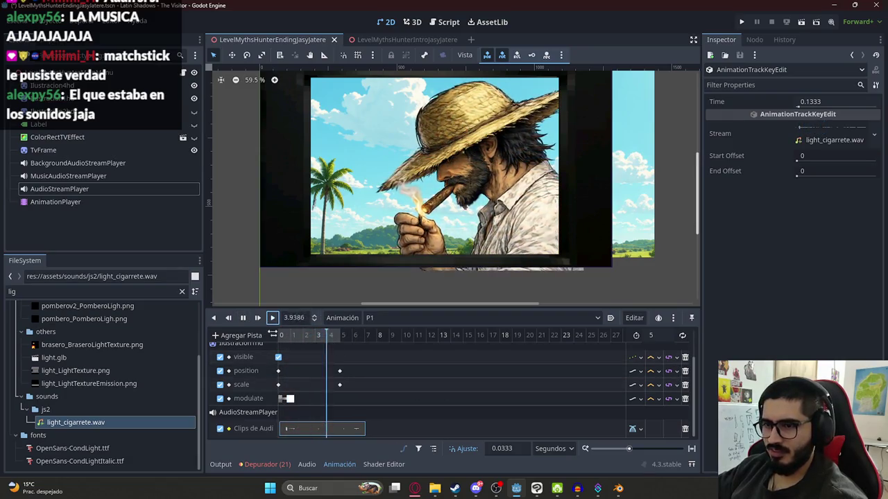
Step: Lengthen P1 to 9 seconds with the position and scale end keys at 9, and preview
key(s)
click(659, 336)
text(9)
key(Return)
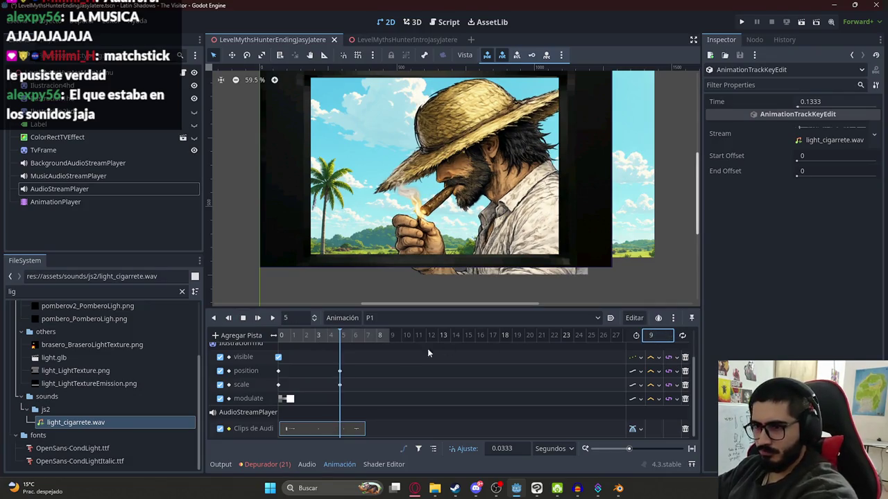
mouse_move(330, 344)
mouse_down()
mouse_move(349, 385)
mouse_move(389, 372)
mouse_up()
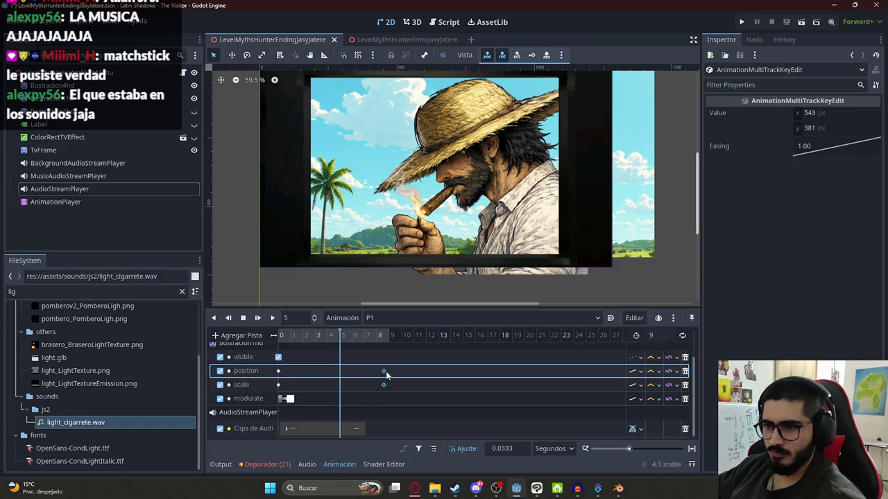
click(389, 335)
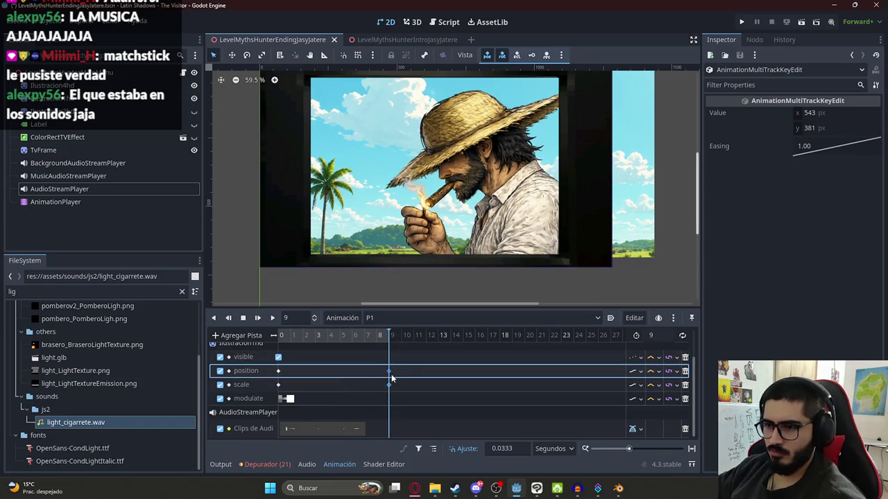
click(273, 318)
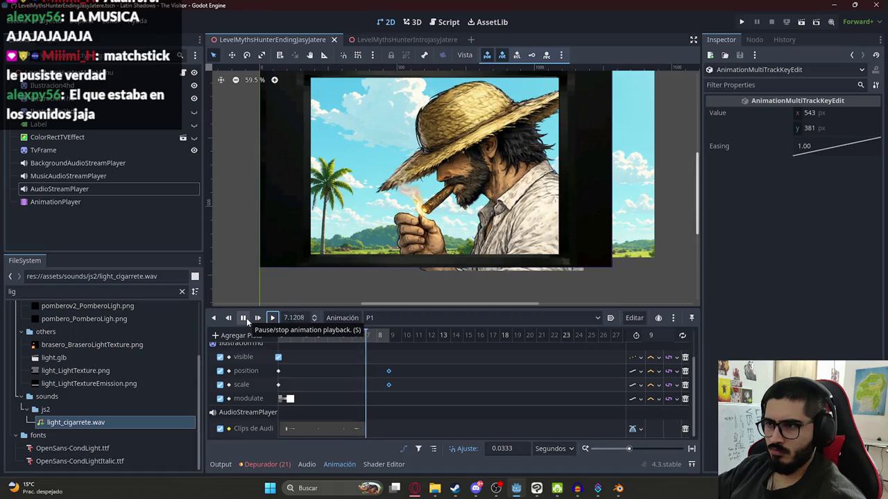
click(243, 319)
Step: Move the end keyframes back to about 7 seconds and set the animation length to 7
click(365, 342)
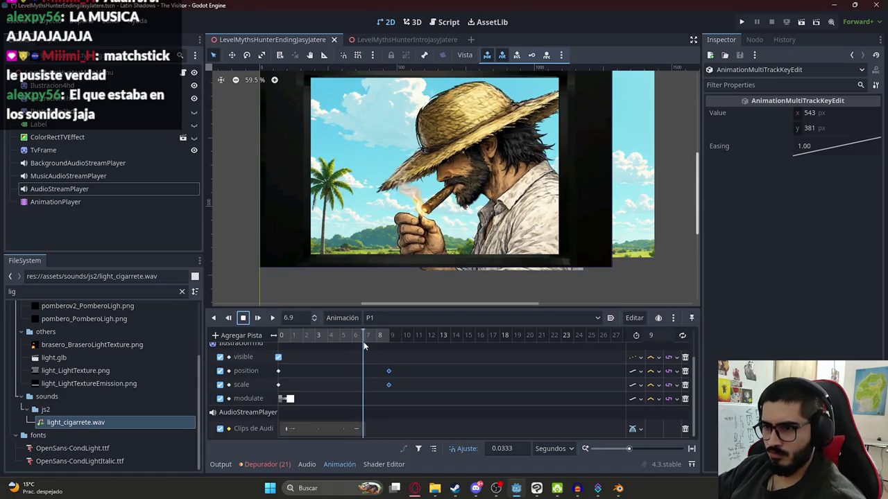
drag(389, 371, 365, 371)
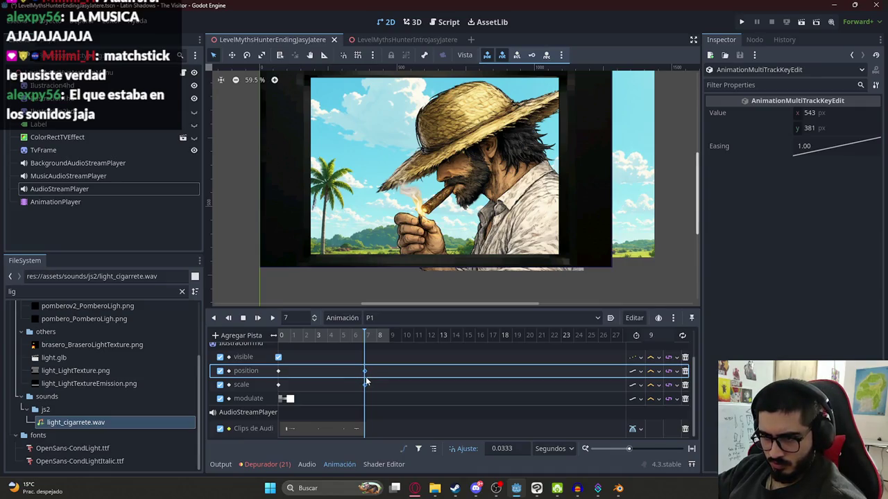
scroll(368, 380, up, 5)
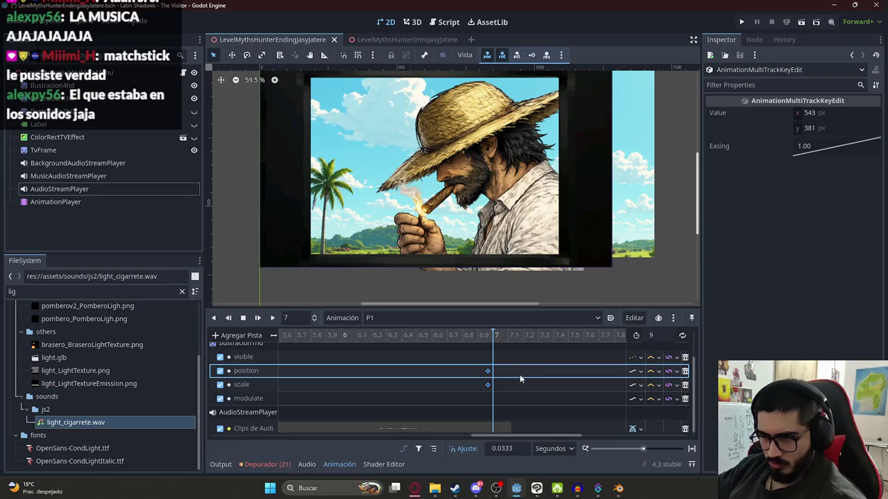
double_click(651, 335)
text(7)
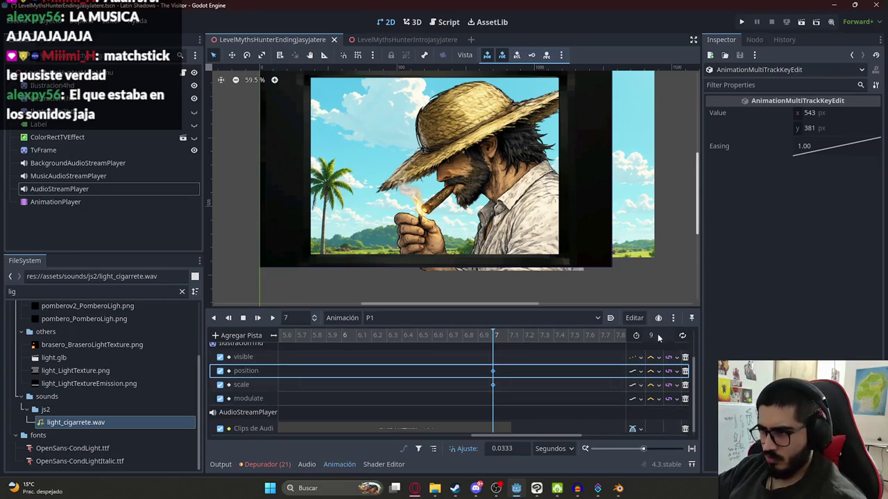
scroll(369, 374, down, 5)
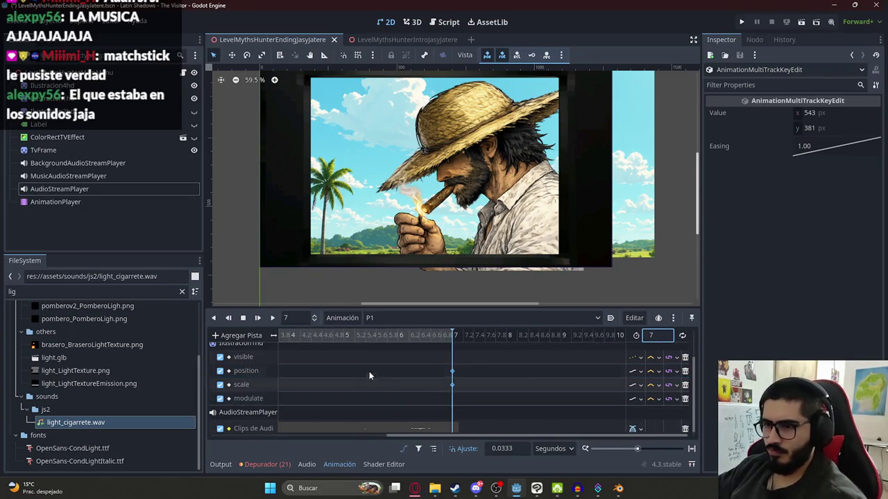
scroll(343, 364, up, 2)
Step: Save the scene, replay P1 from the start, and switch to the P2 animation
click(280, 336)
click(273, 318)
key(ctrl+s)
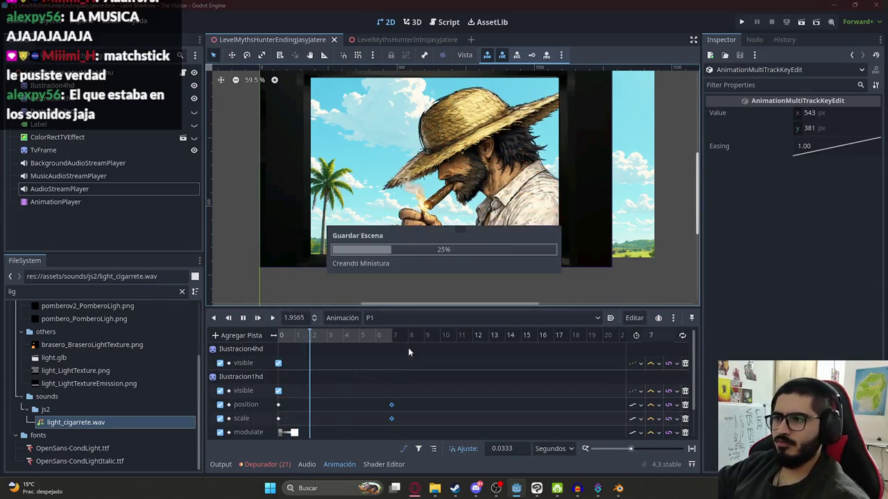
click(243, 318)
click(243, 318)
click(258, 318)
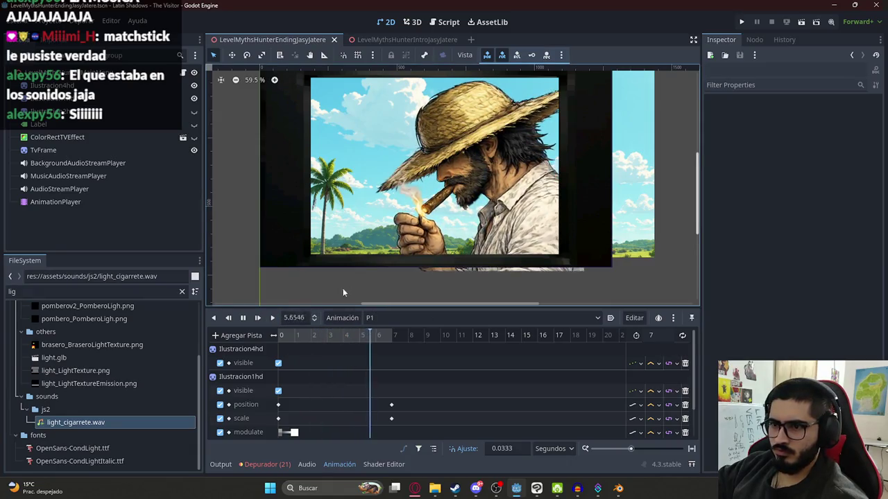
click(416, 318)
click(382, 345)
Step: Play the P2 fire animation, then search Pixabay for 'fire' sound effects
click(274, 319)
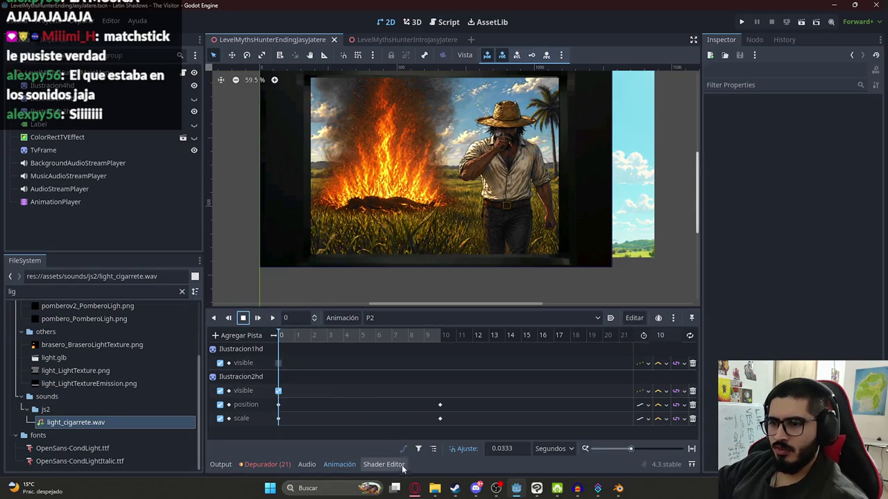
click(414, 488)
click(258, 74)
key(ctrl+a)
text(fire)
key(Return)
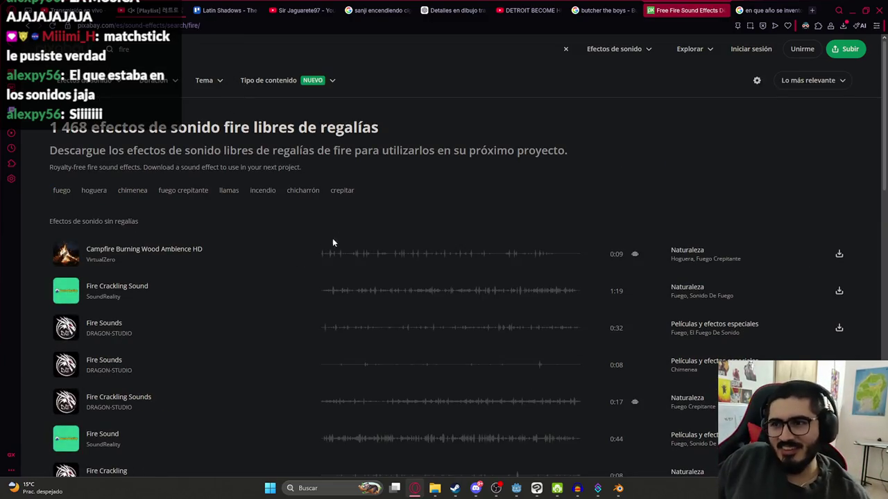
Step: Preview and download Fire Crackling Sound, then drag the mp3 toward Audacity
click(327, 292)
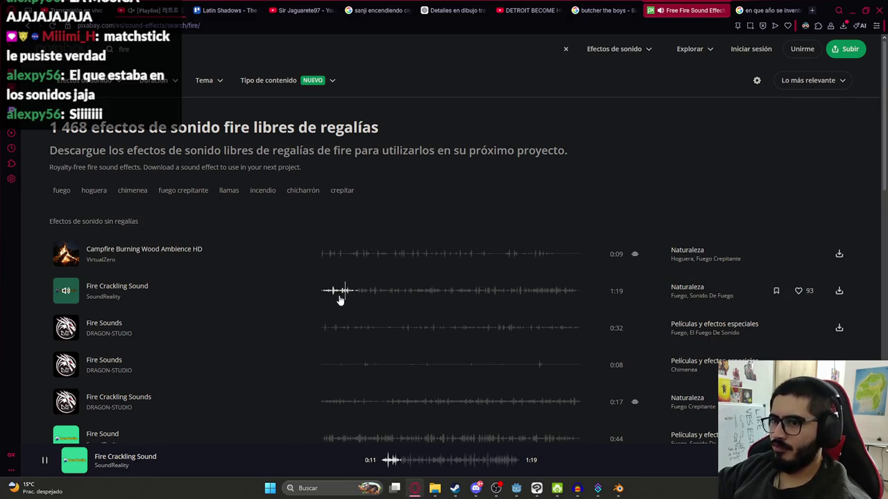
click(842, 295)
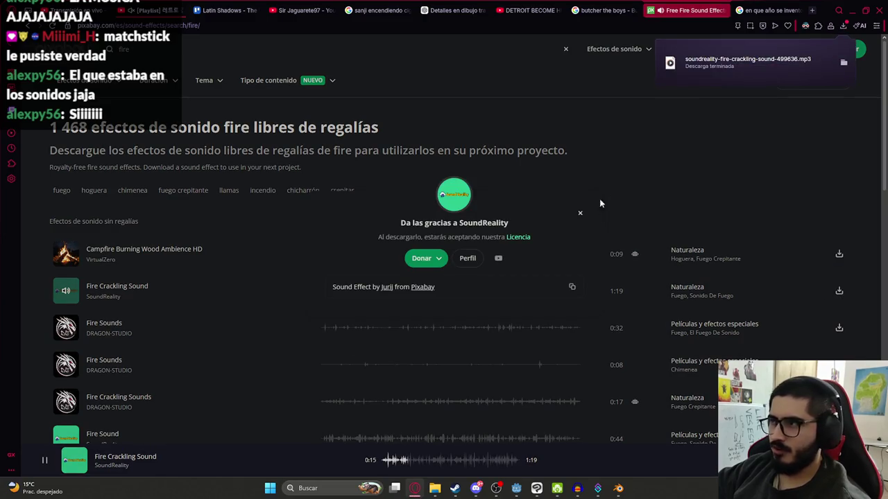
click(581, 211)
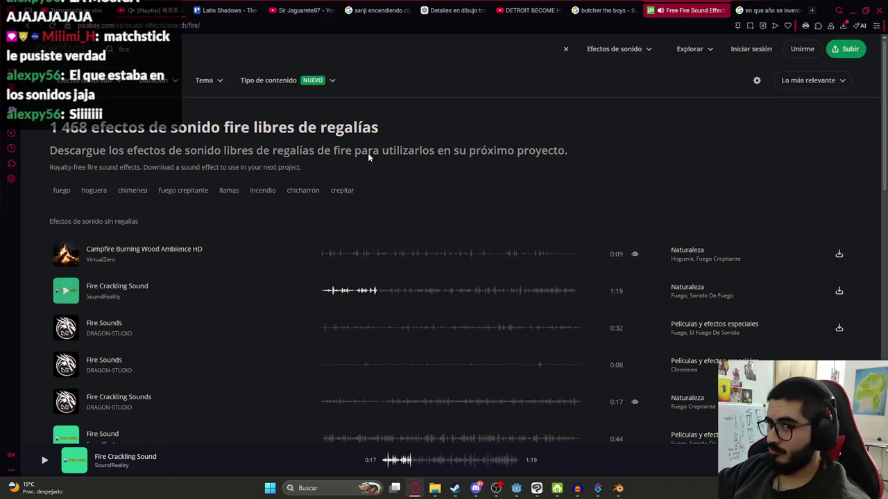
click(845, 26)
drag(720, 89, 545, 316)
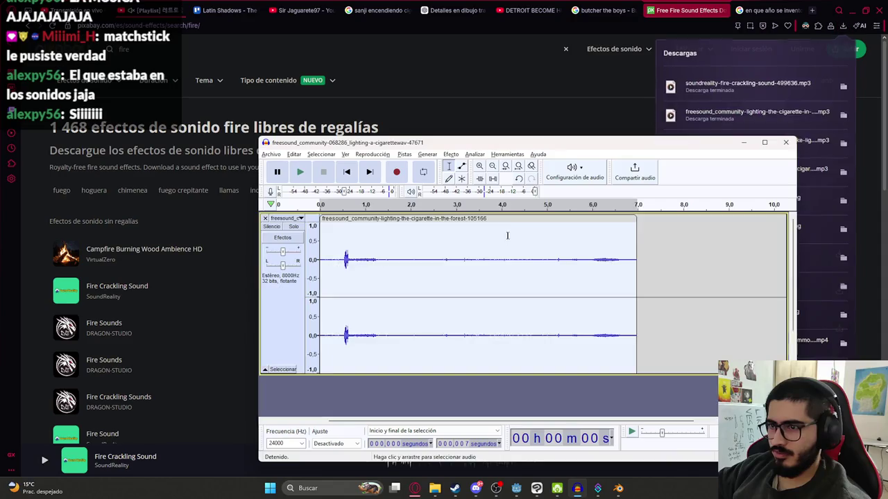
Step: Load the fire crackling mp3 in place of the cigarette track and resample it to 8000 Hz
drag(575, 489, 332, 237)
click(264, 219)
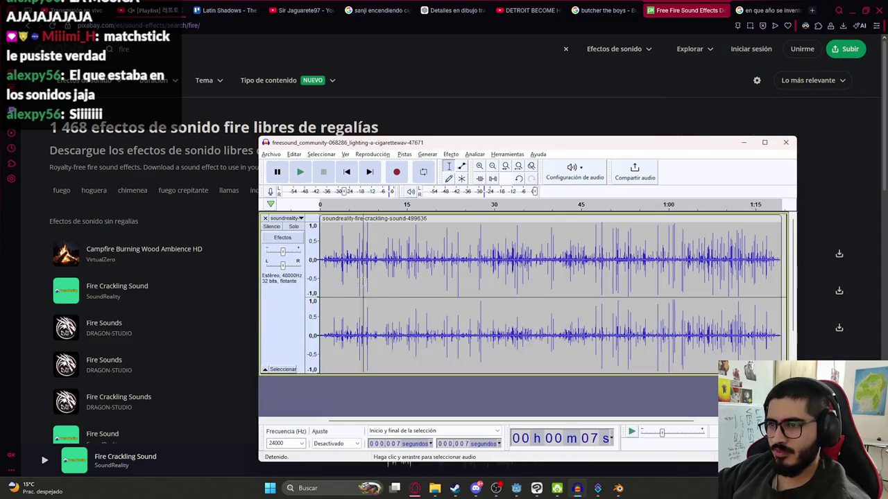
click(403, 155)
click(441, 199)
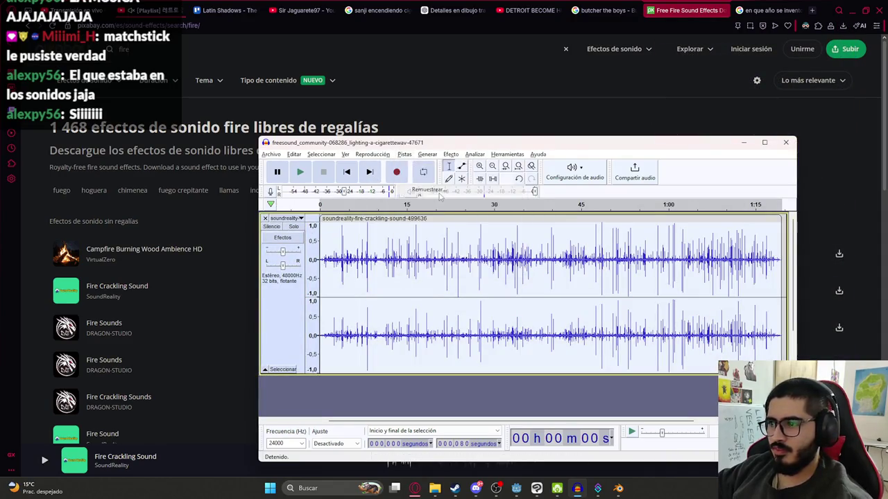
text(8000)
key(Return)
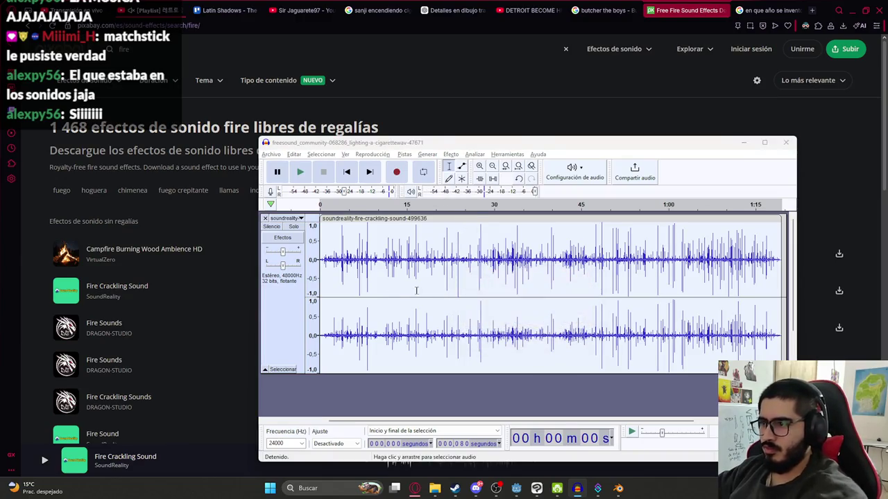
key(space)
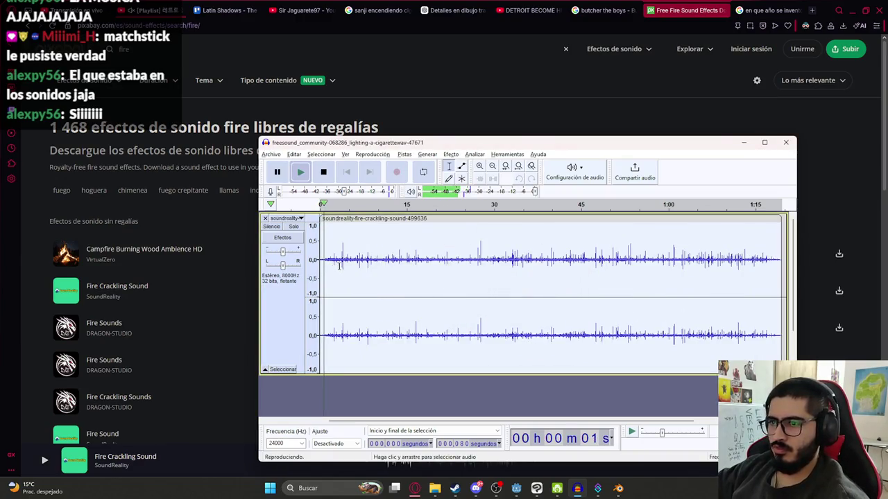
click(341, 266)
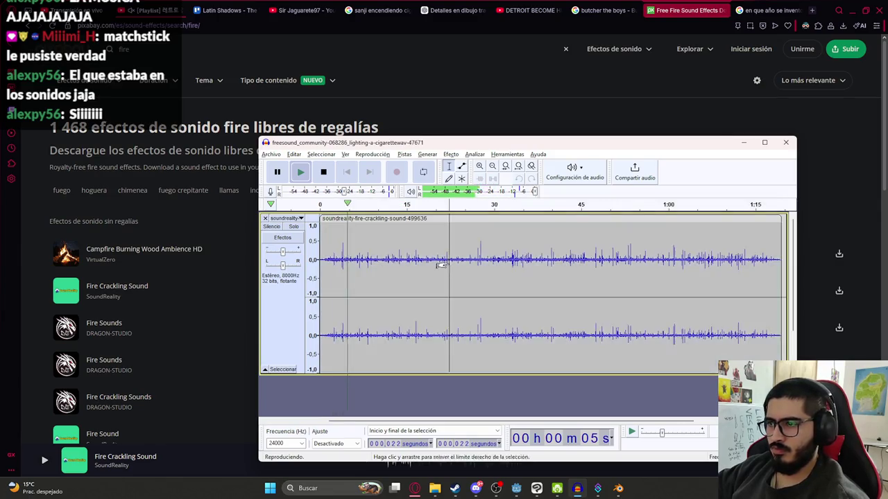
Step: Export the audio as a WAV file named fosforo and return to Godot
click(272, 154)
mouse_move(298, 224)
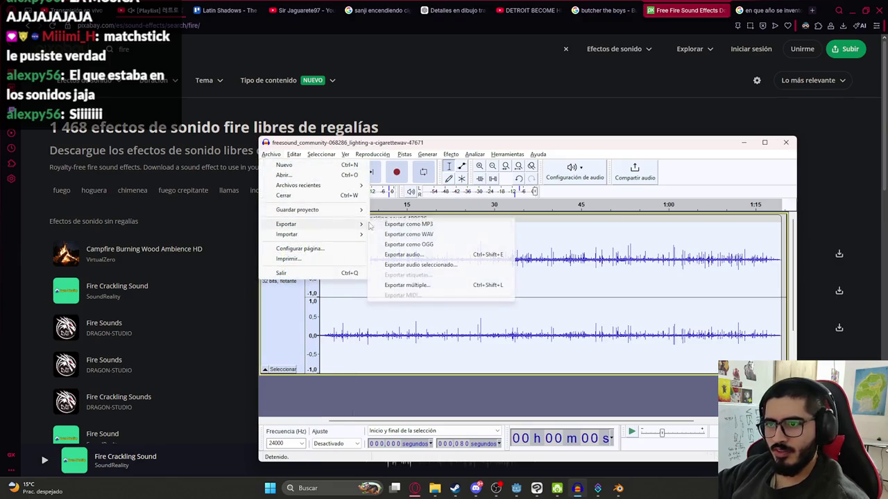
click(461, 234)
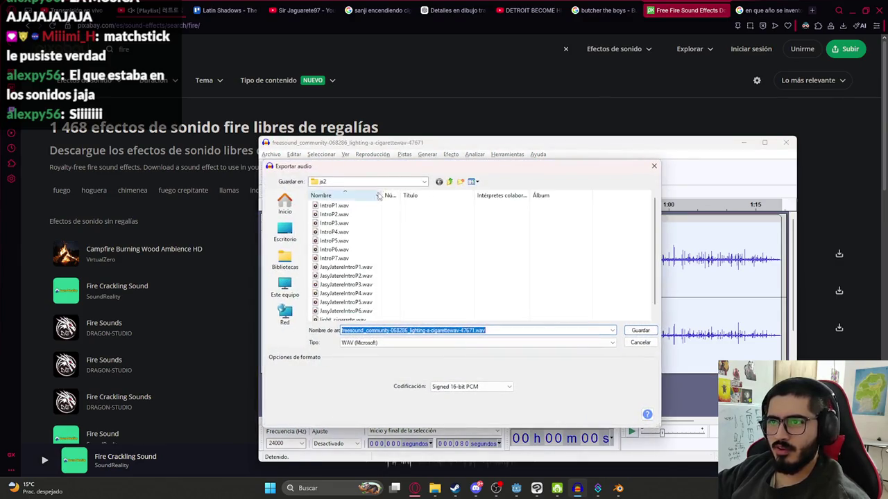
text(fosforo)
key(Return)
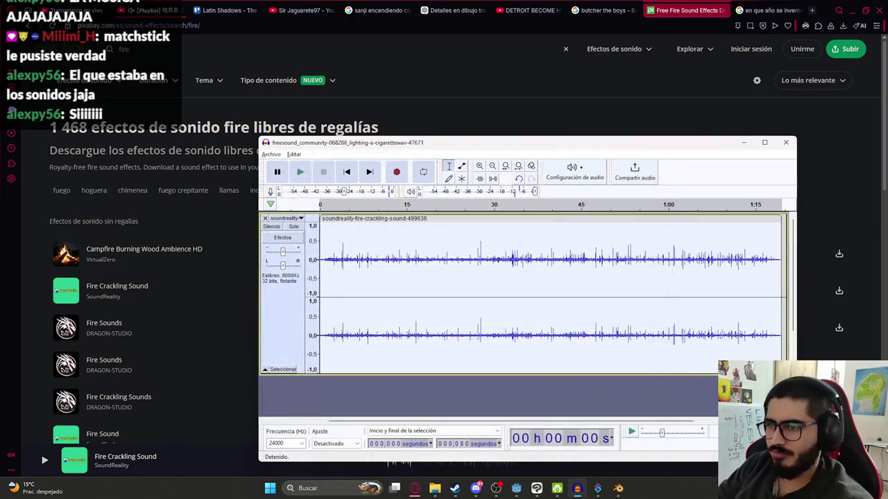
click(516, 489)
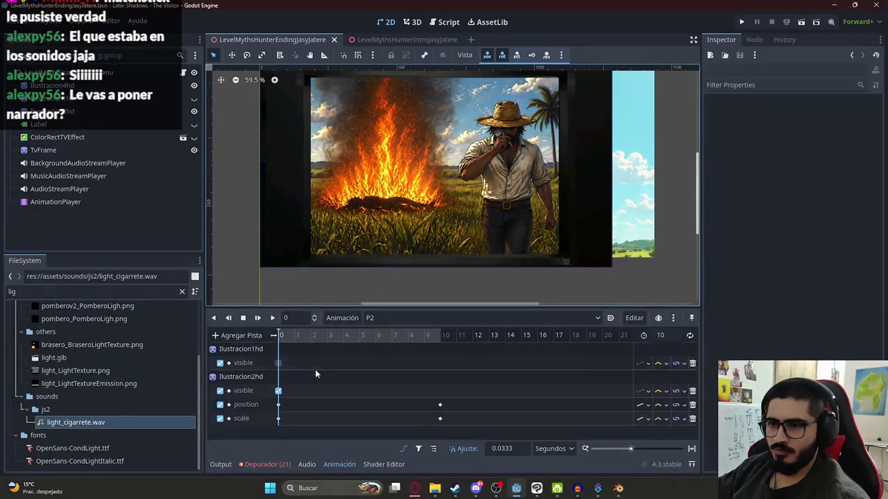
Step: Add an audio playback track for AudioStreamPlayer to the P2 animation
click(263, 340)
click(286, 434)
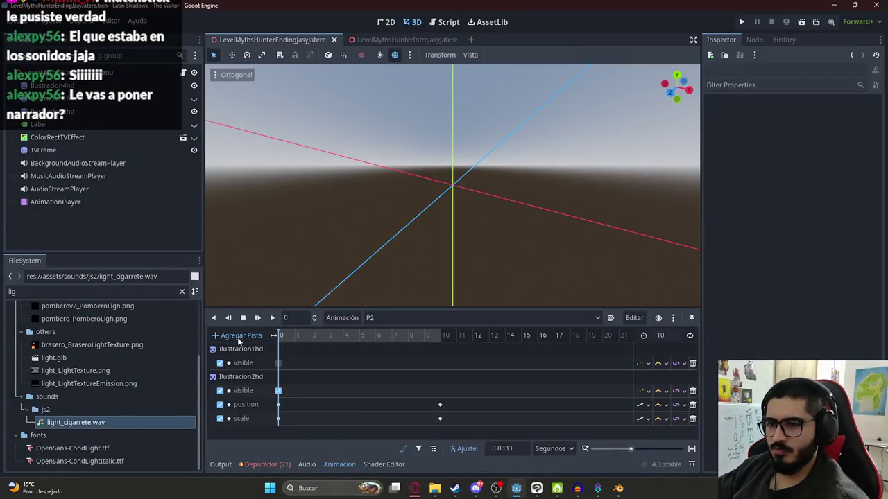
click(251, 335)
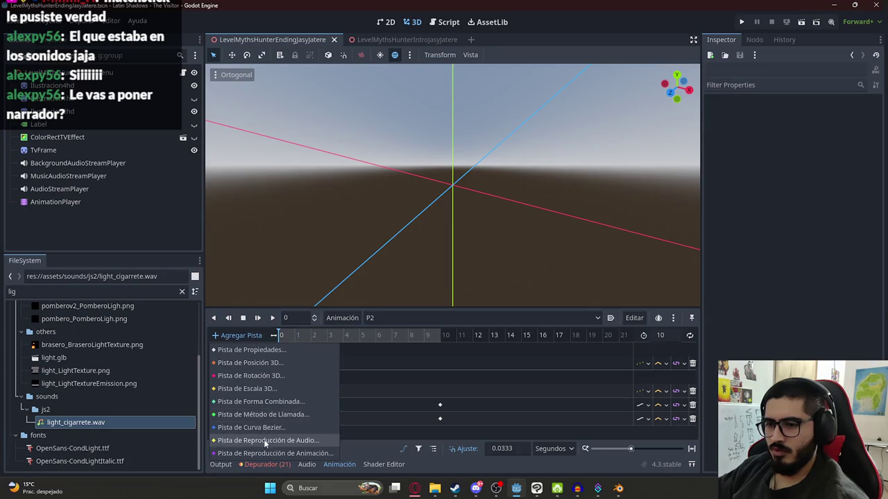
click(260, 438)
double_click(421, 232)
click(385, 21)
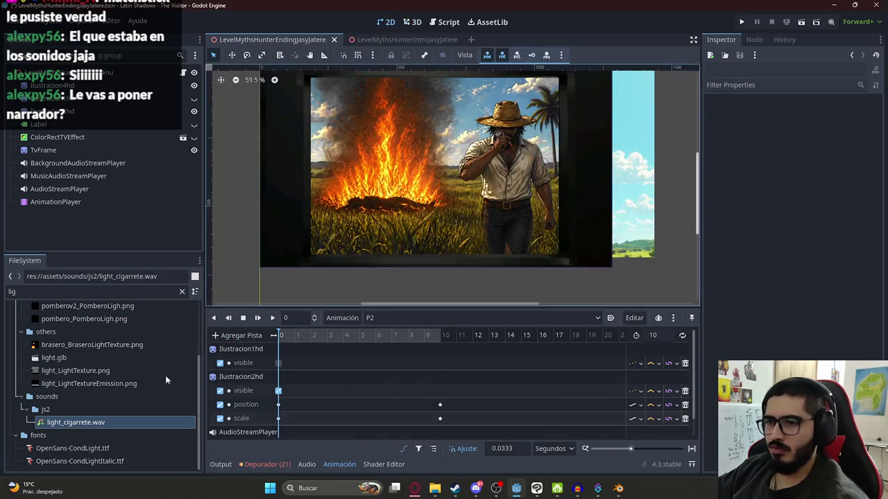
Step: Filter files for 'fire', place fire.wav at the track start, and preview the animation
double_click(71, 290)
text(fire)
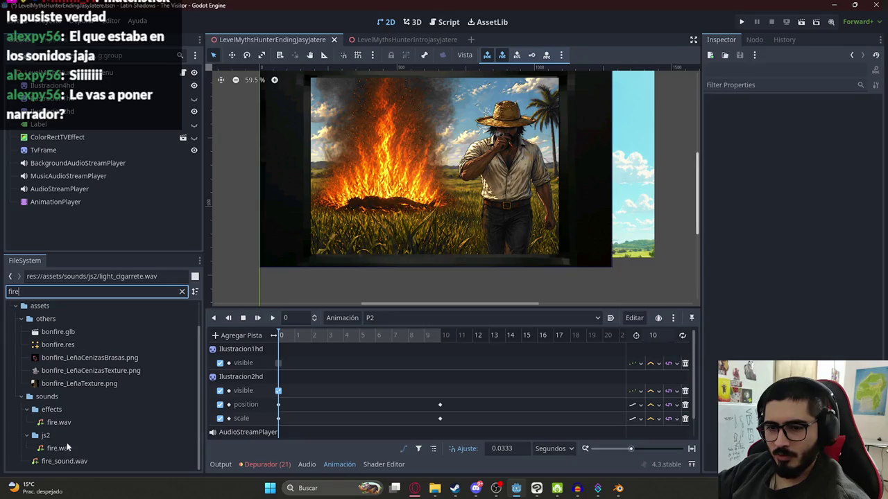
mouse_move(58, 422)
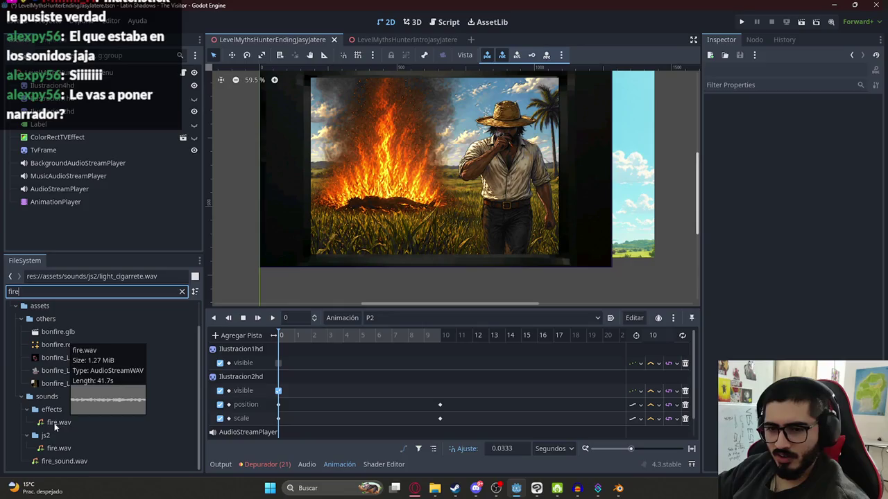
mouse_move(61, 448)
mouse_down()
mouse_move(291, 425)
mouse_move(291, 434)
mouse_up()
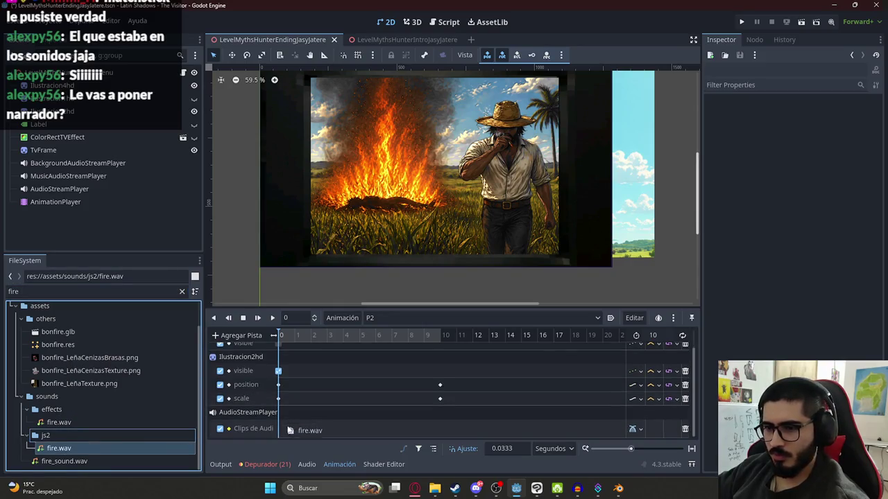
click(291, 430)
click(272, 318)
click(349, 384)
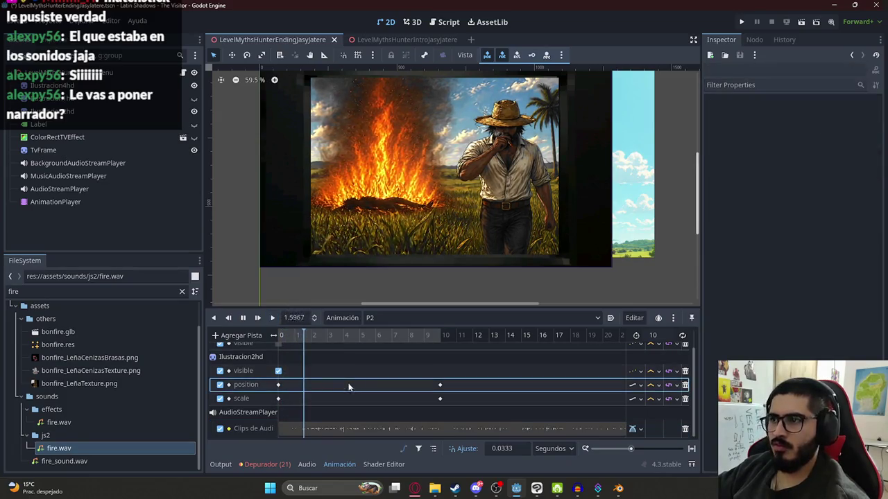
click(243, 317)
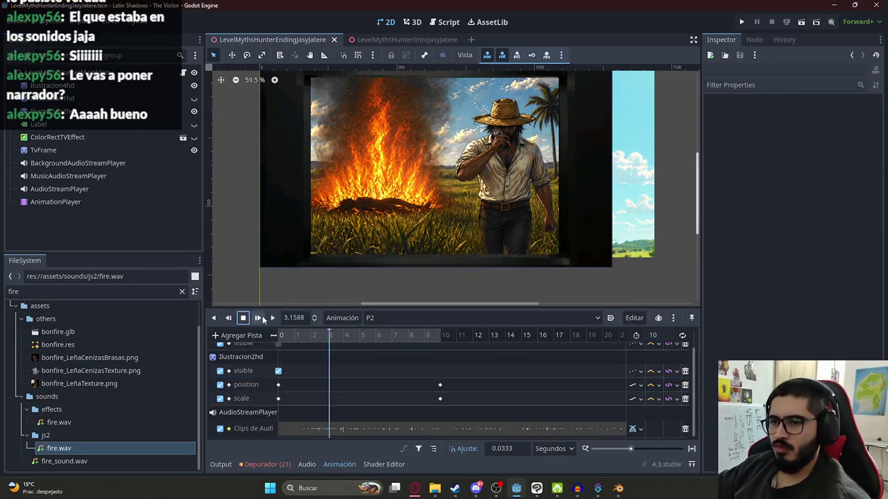
click(272, 318)
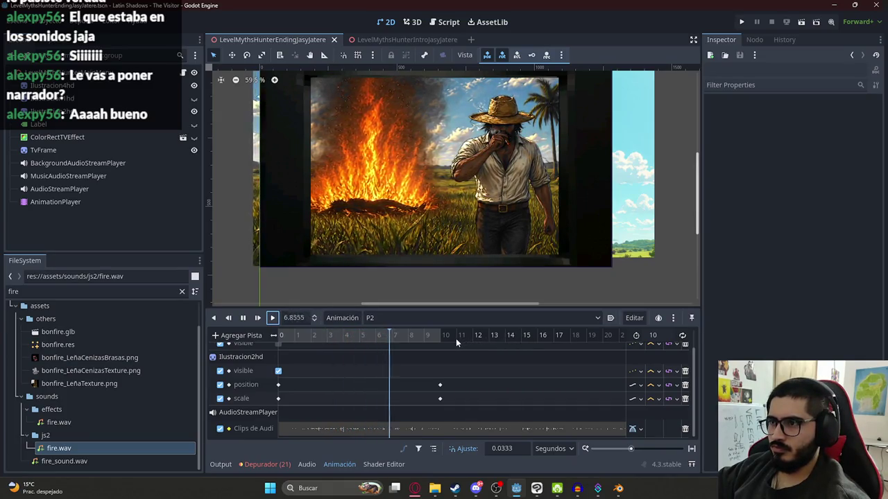
click(338, 335)
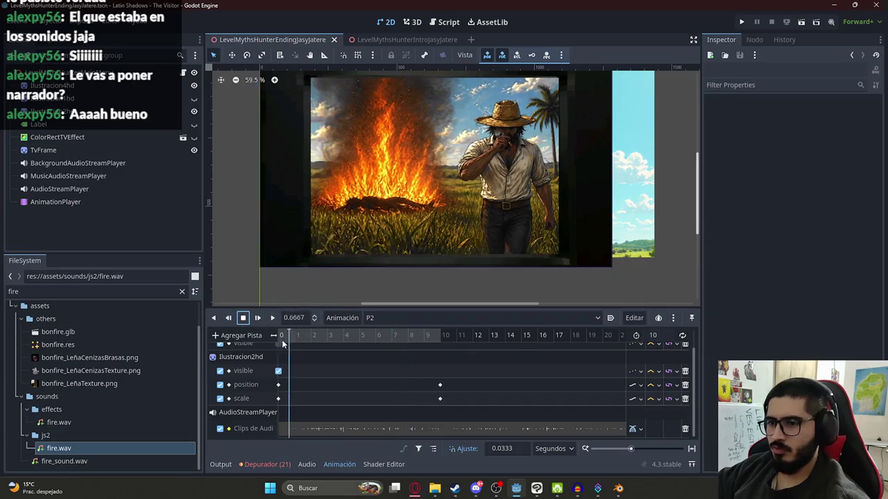
Step: Shift Ilustracion2hd 92 px right at the end frame 10 and save the scene
click(440, 335)
drag(447, 190, 475, 190)
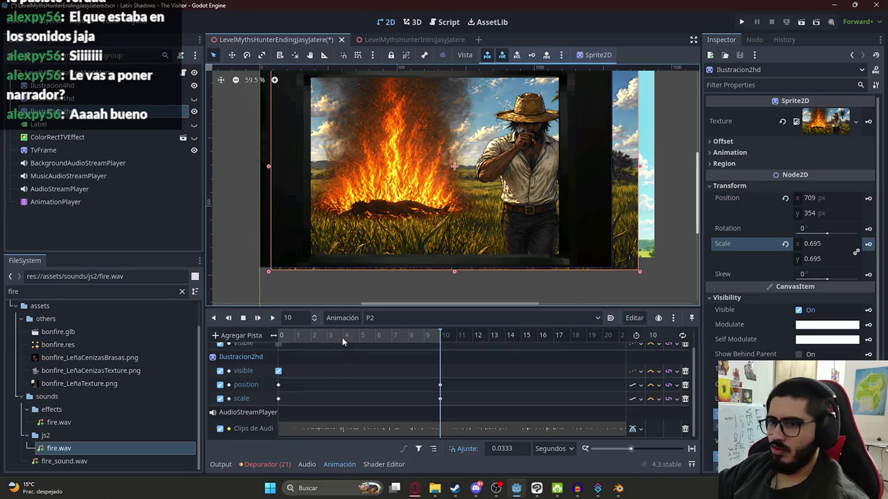
drag(342, 337, 281, 337)
key(ctrl+s)
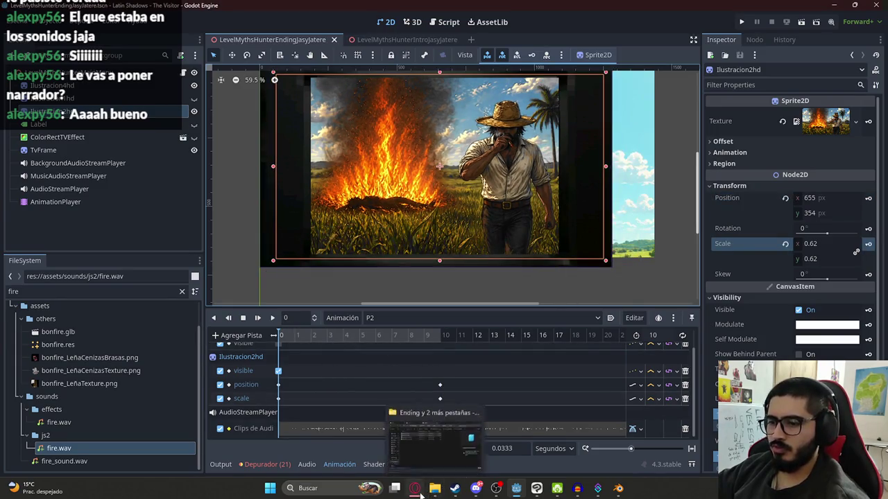
click(416, 489)
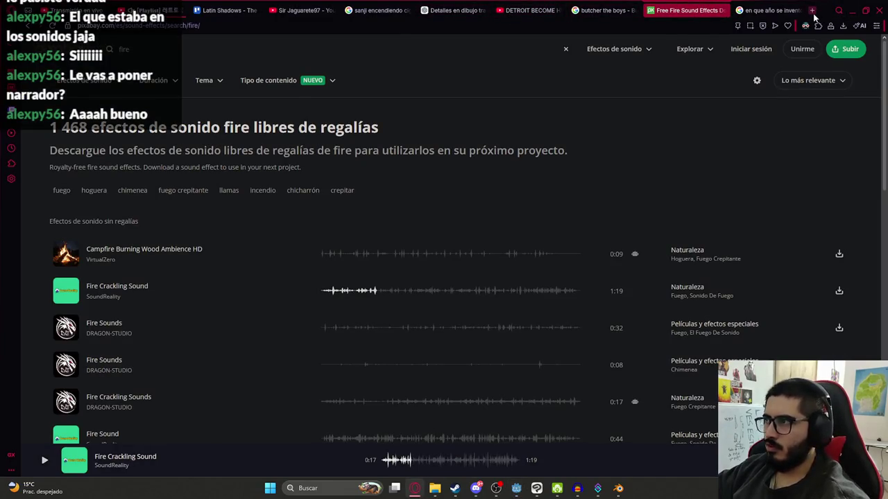
Step: Open the script document in a new browser tab and scroll to its end
click(812, 10)
text(gui)
key(Return)
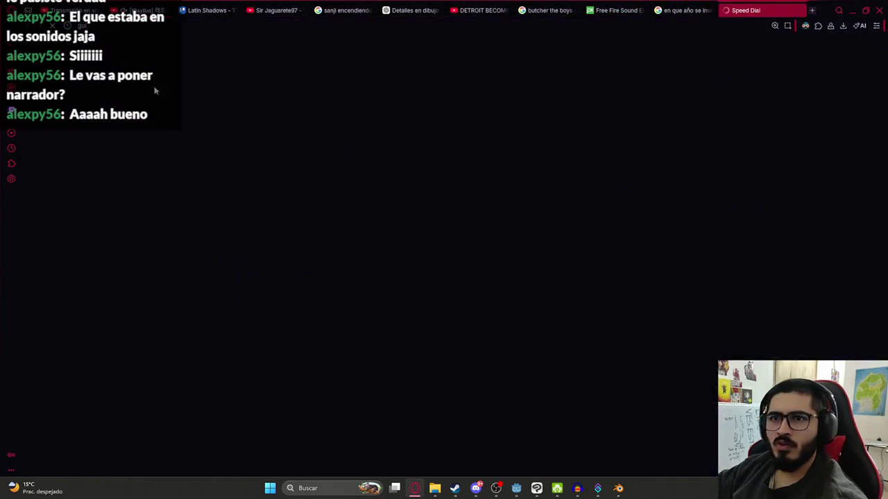
scroll(488, 362, down, 5)
scroll(488, 360, down, 5)
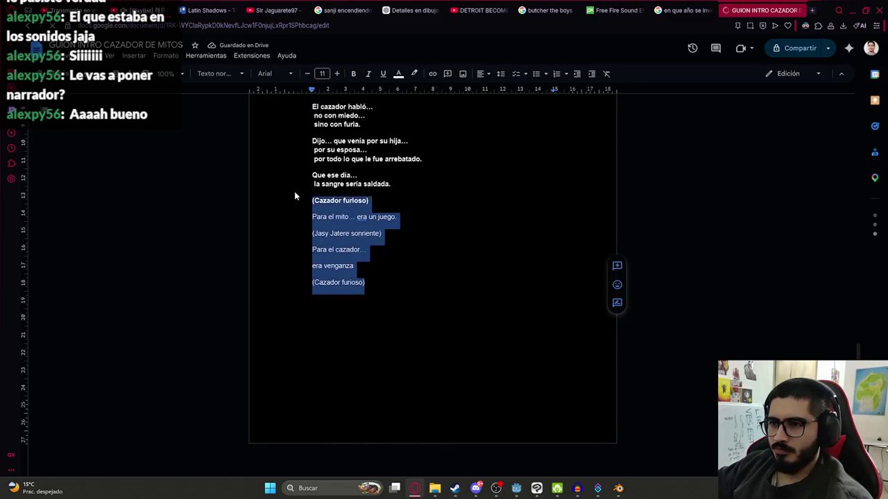
Step: Bold the script's final lines, then start a new indented, non-bold line below them
drag(368, 287, 295, 190)
key(ctrl+b)
click(420, 299)
key(Return)
key(Return)
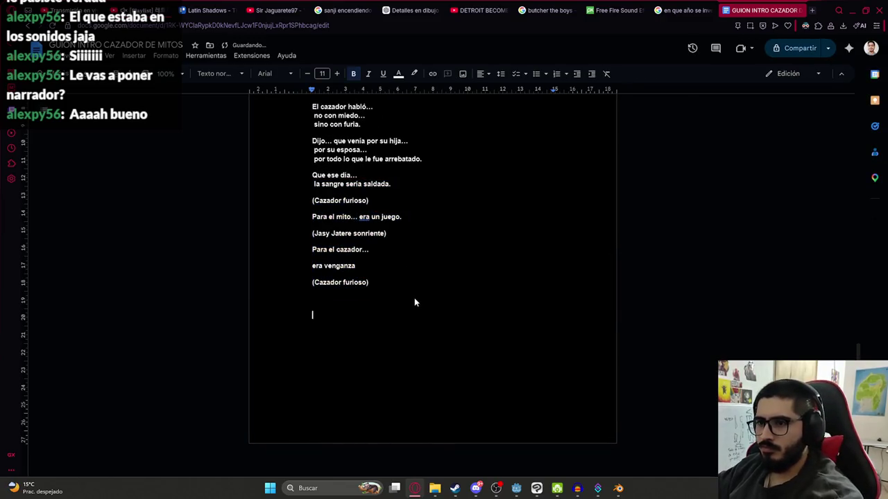
key(ctrl+b)
key(BackSpace)
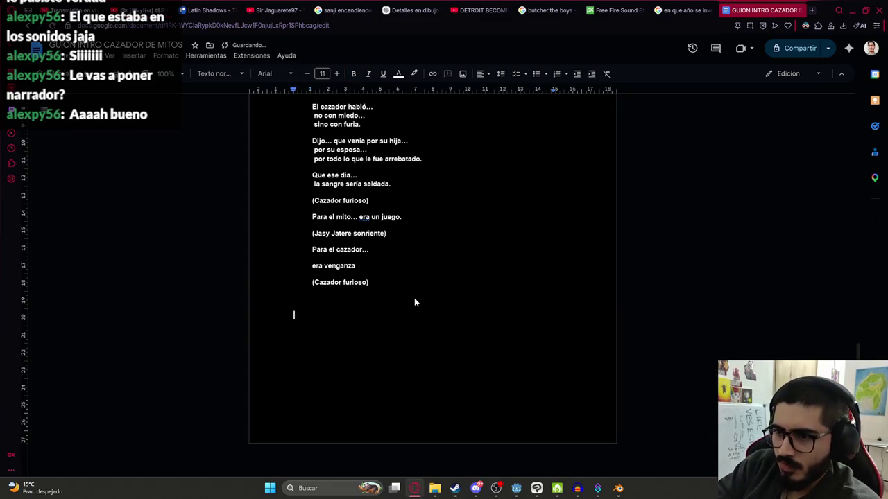
key(Tab)
Step: Write the closing line 'La cacería no había hecho más que empezar...'
text(a cacería n)
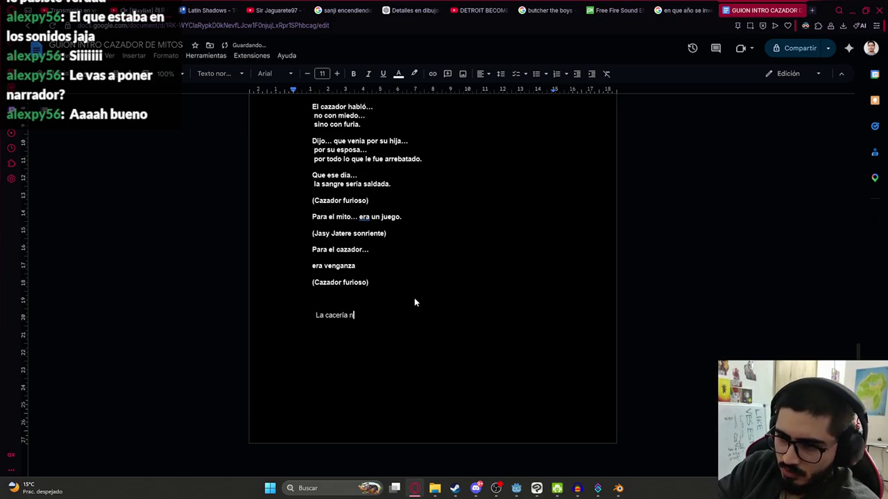
text(o habla hech)
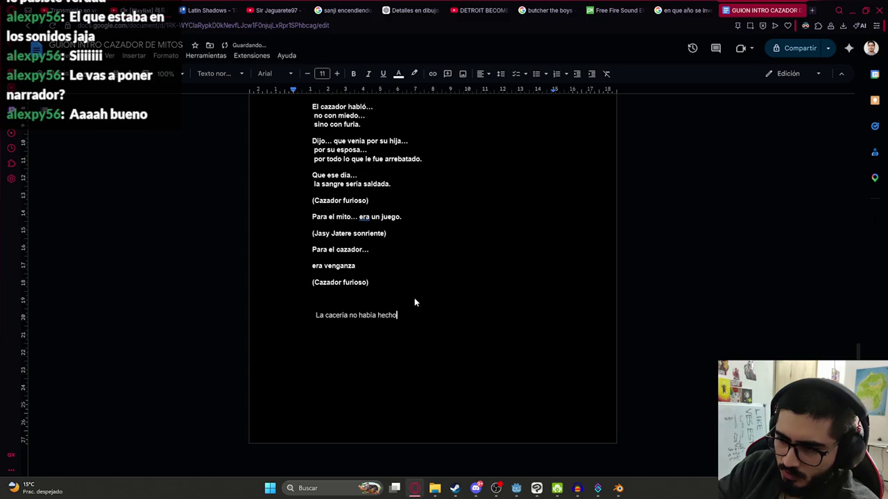
text(o)
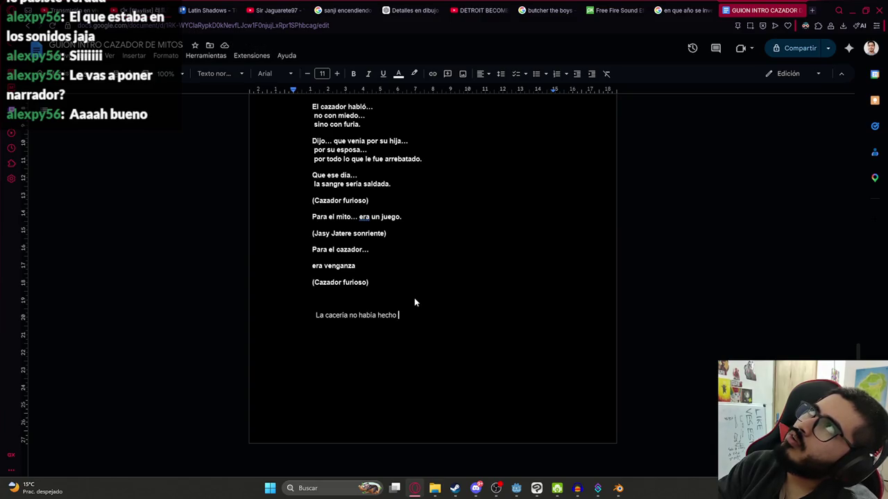
text(más que empezar...)
key(Return)
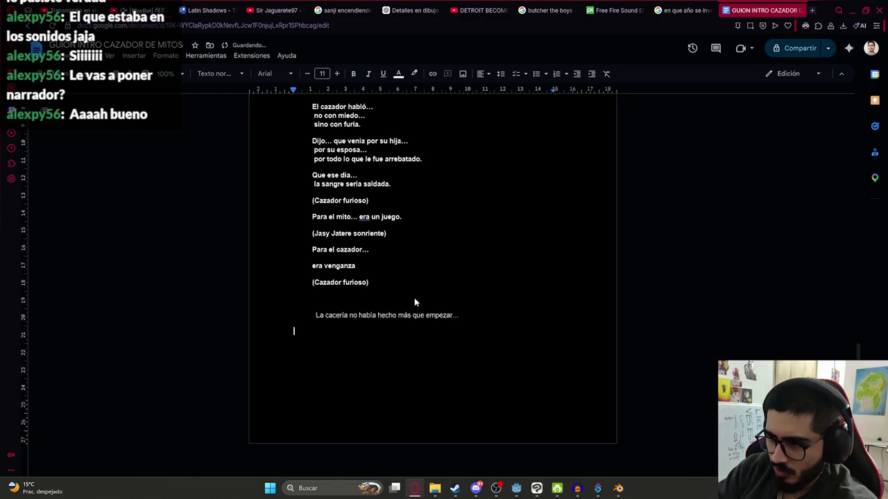
Step: Add a next-myth line ending 'ya estaba en la mira...', select both new lines, and return to ChatGPT
key(Tab)
text(Ahora)
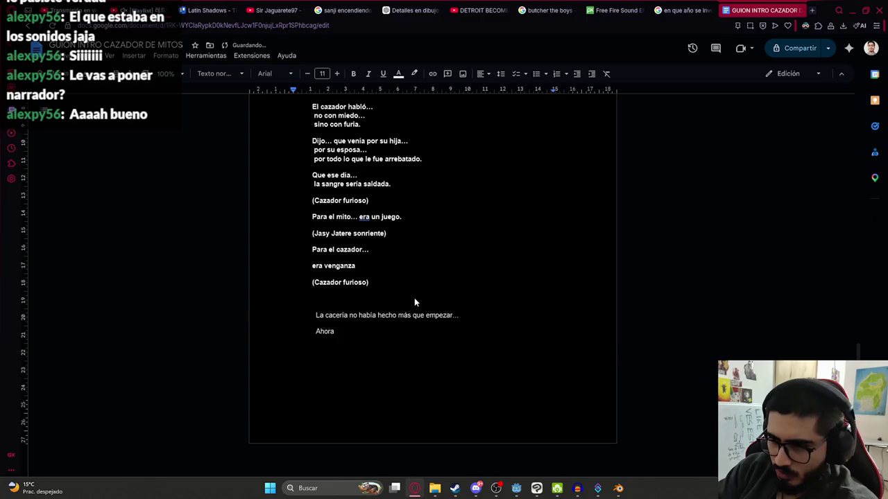
text( su siguiente )
text(mito estaba en camin)
key(BackSpace)
key(BackSpace)
key(BackSpace)
key(BackSpace)
key(BackSpace)
key(BackSpace)
key(BackSpace)
key(BackSpace)
key(BackSpace)
key(BackSpace)
key(BackSpace)
text(ya estaba en la mira...)
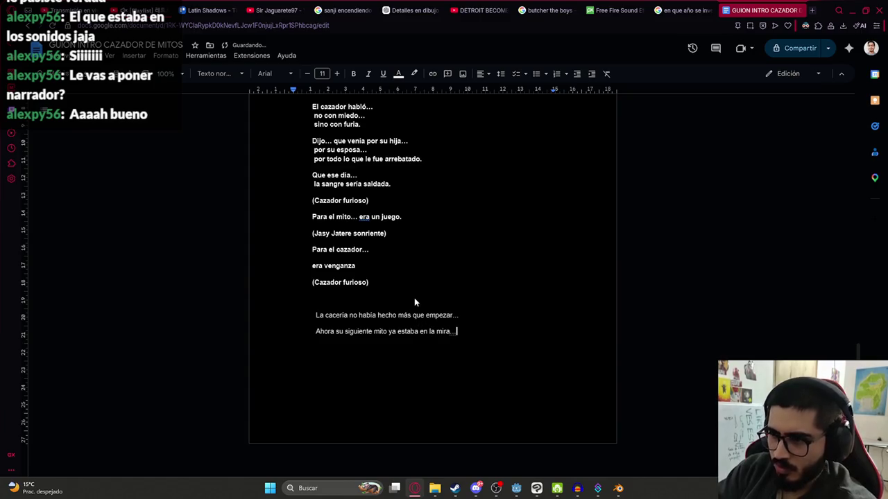
drag(441, 323, 280, 321)
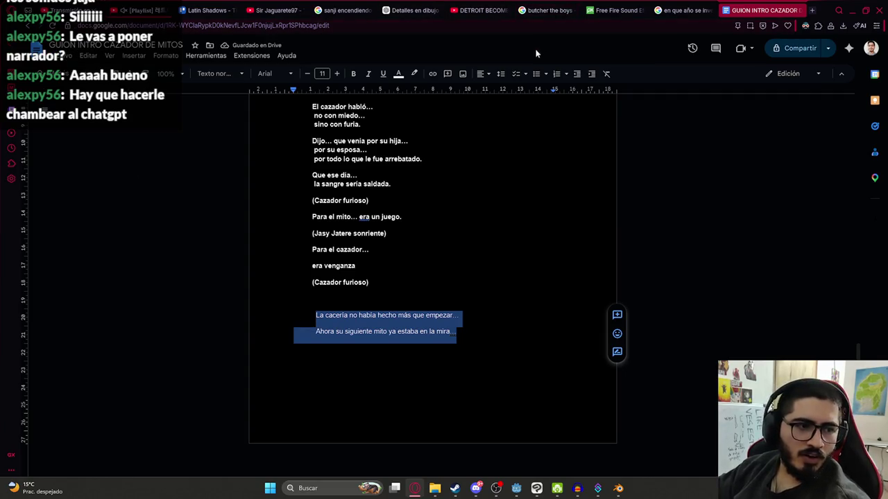
mouse_move(761, 11)
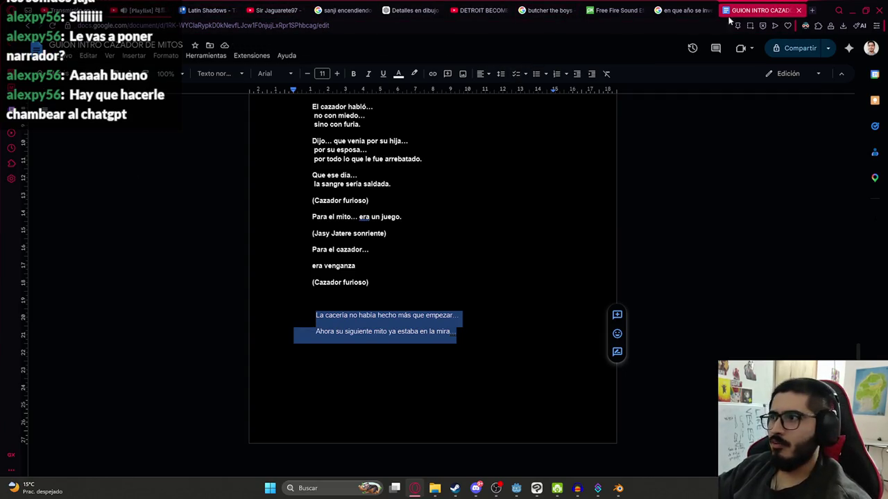
click(421, 10)
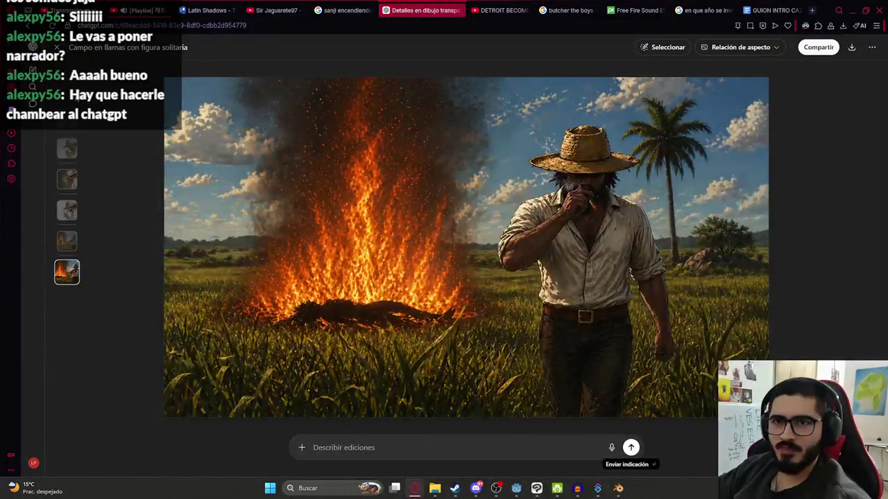
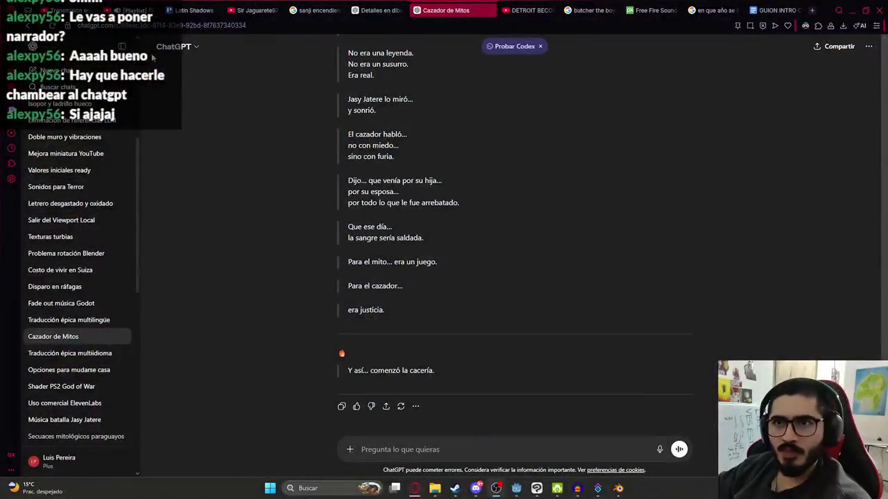
Step: Ask ChatGPT to improve ('mejoralo') the two closing script lines, noting the hunter just killed and burned the Jasy Jatere
click(428, 438)
key(ctrl+v)
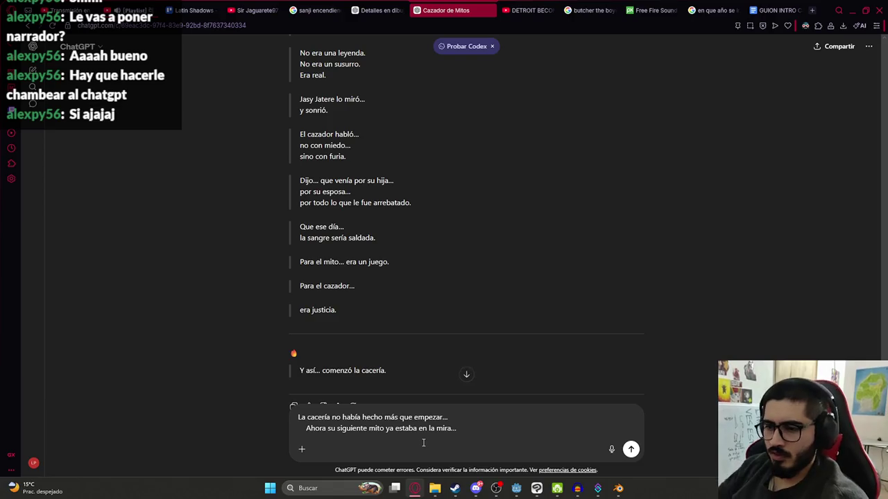
key(ctrl+z)
text(En )
text(l conteto)
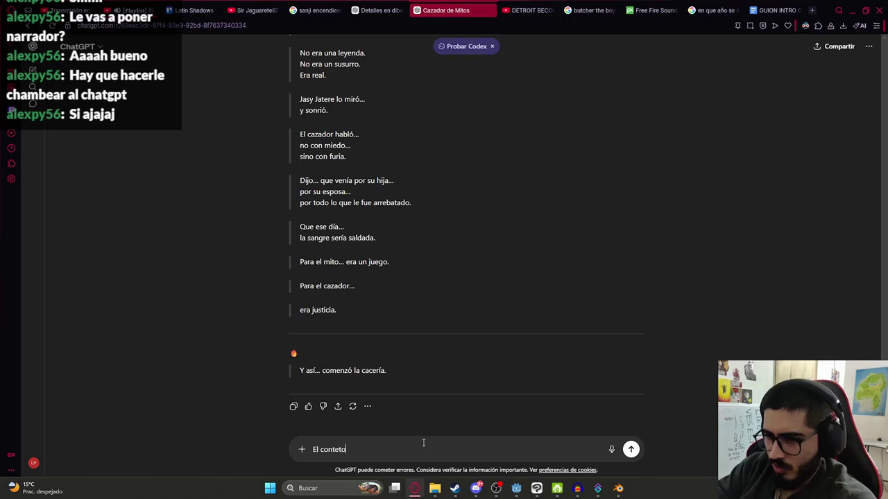
text(l personaje ac)
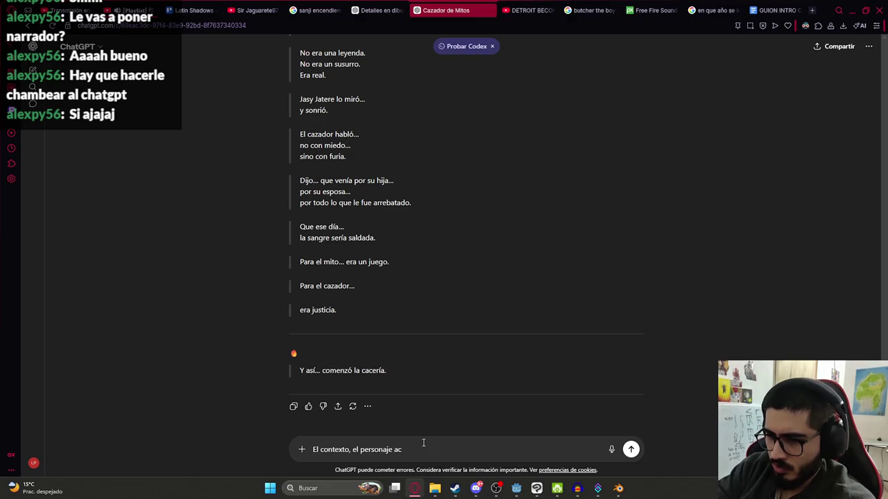
text(e matar a)
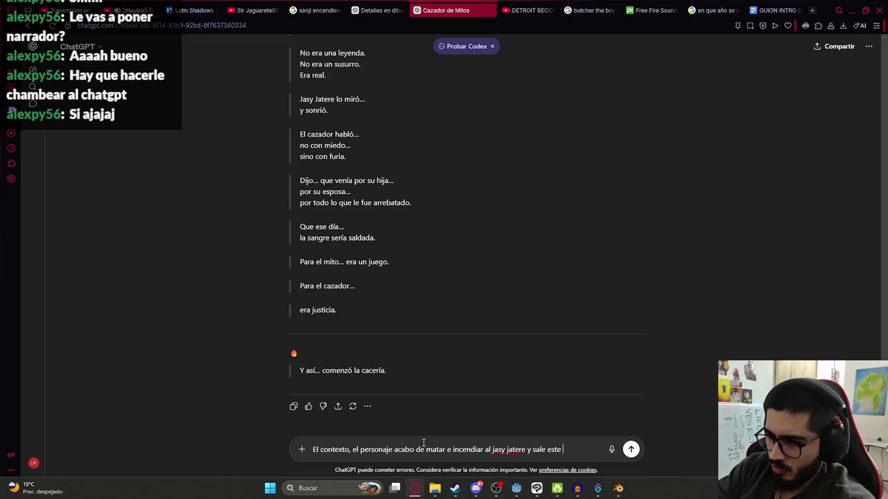
key(ctrl+v)
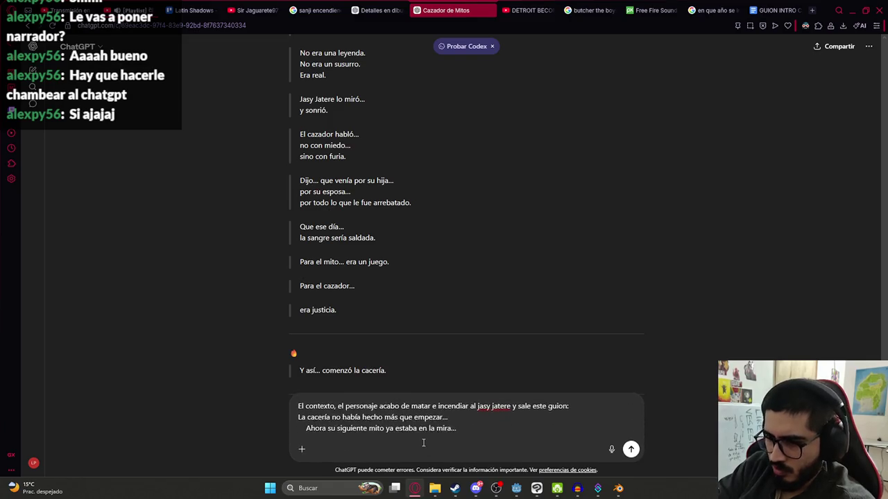
key(shift+Return)
key(shift+Return)
text(mej)
key(Return)
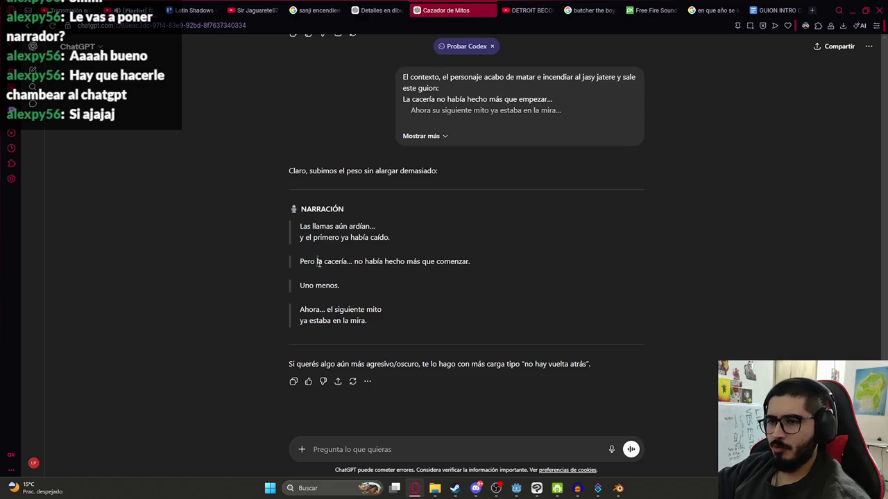
Step: Reply 'sí' to ChatGPT to request a darker, heavier version of the narration
mouse_move(318, 262)
mouse_down()
mouse_move(461, 260)
mouse_move(366, 280)
mouse_move(460, 263)
mouse_move(370, 309)
mouse_move(333, 290)
mouse_move(355, 293)
mouse_move(358, 310)
mouse_move(393, 327)
mouse_up()
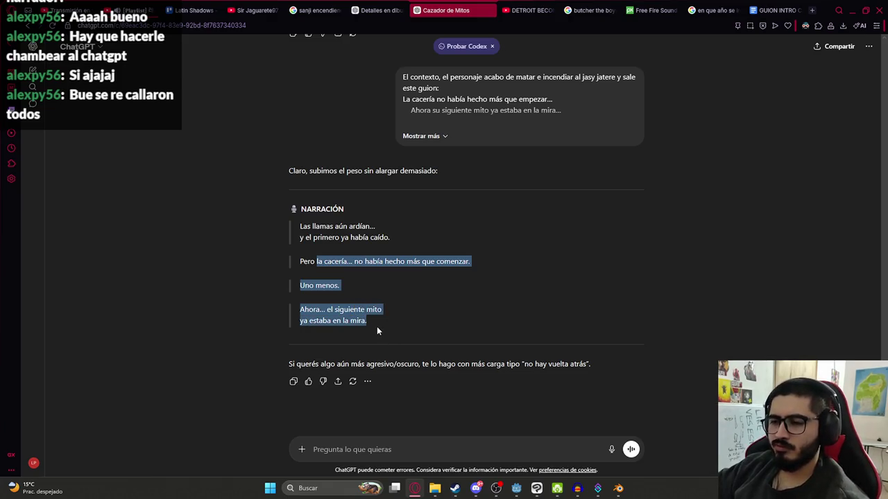
click(403, 452)
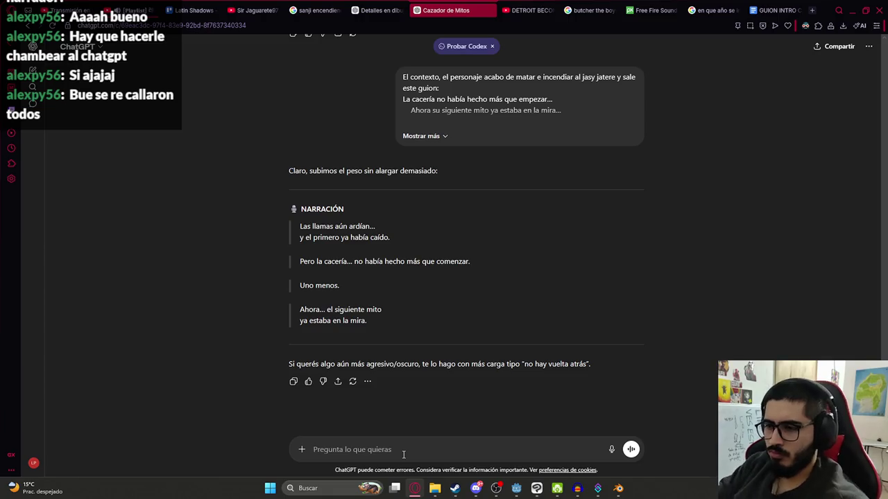
text(si)
key(Return)
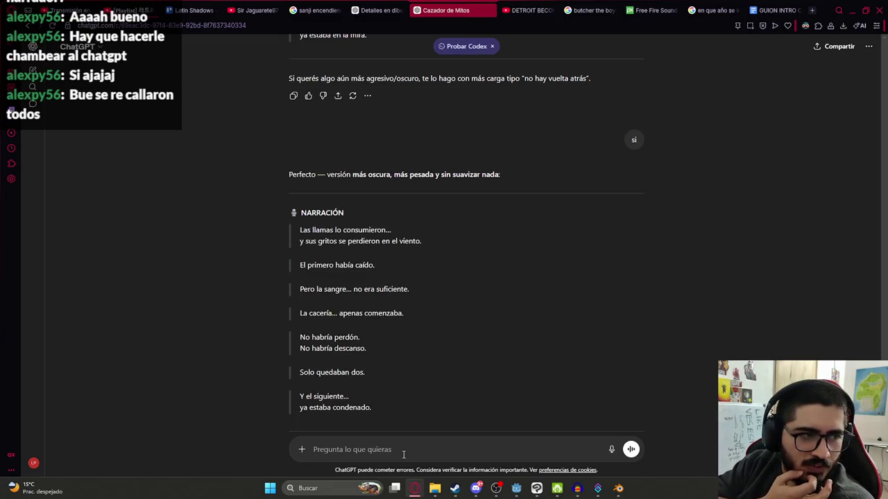
scroll(486, 291, down, 1)
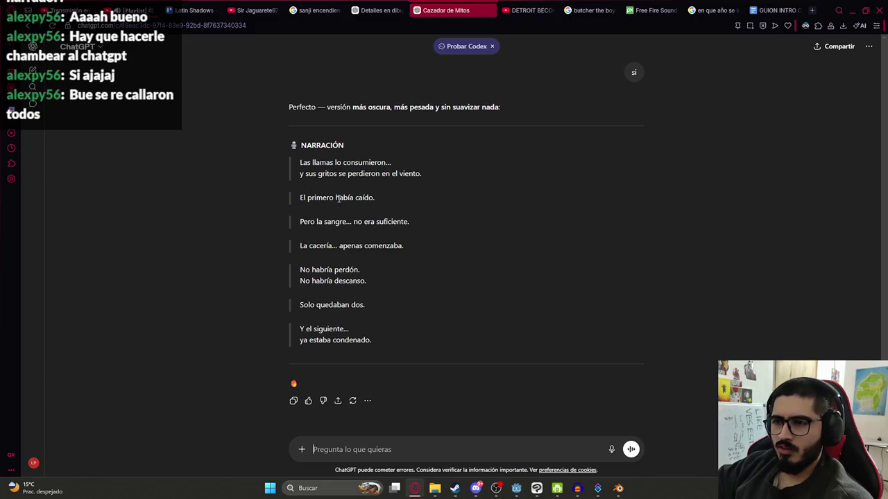
Step: Copy the darker narration from 'El primero había caído' through 'ya estaba condenado'
mouse_move(301, 201)
mouse_down()
mouse_move(326, 232)
mouse_move(445, 252)
mouse_up()
click(369, 269)
mouse_move(294, 271)
mouse_down()
mouse_move(378, 293)
mouse_move(277, 290)
mouse_up()
drag(367, 310, 300, 307)
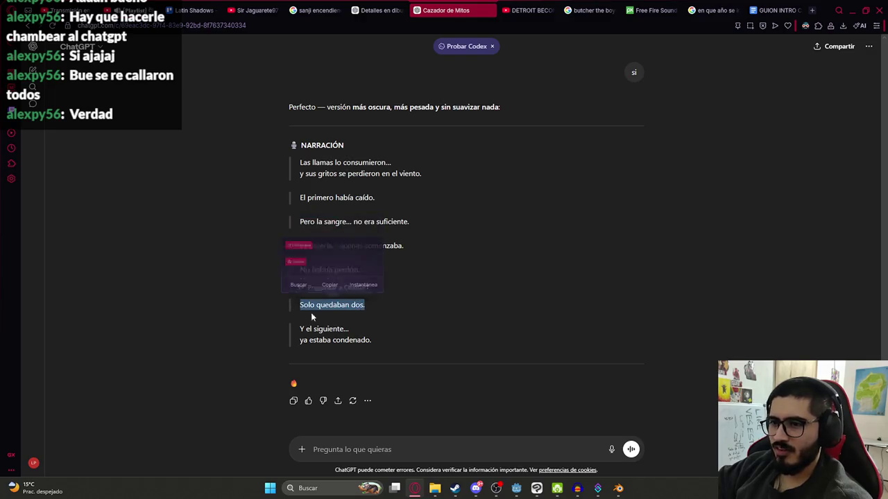
drag(378, 343, 298, 328)
click(374, 340)
drag(377, 340, 281, 197)
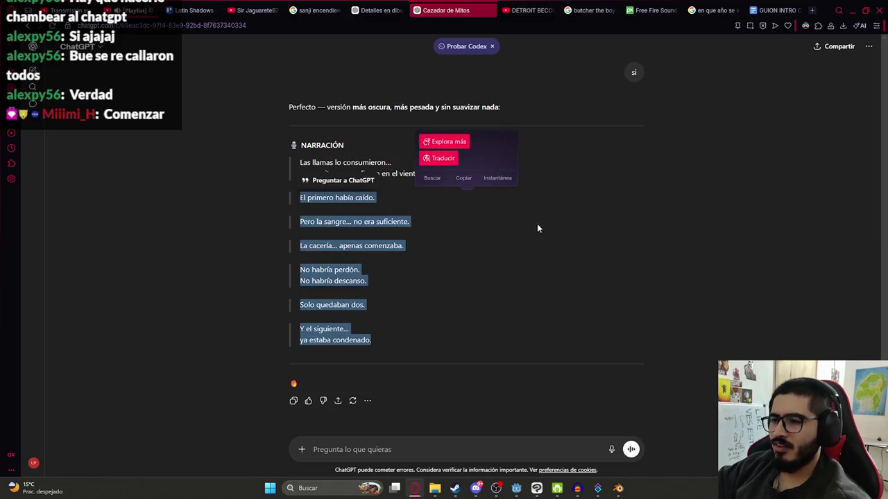
key(ctrl+c)
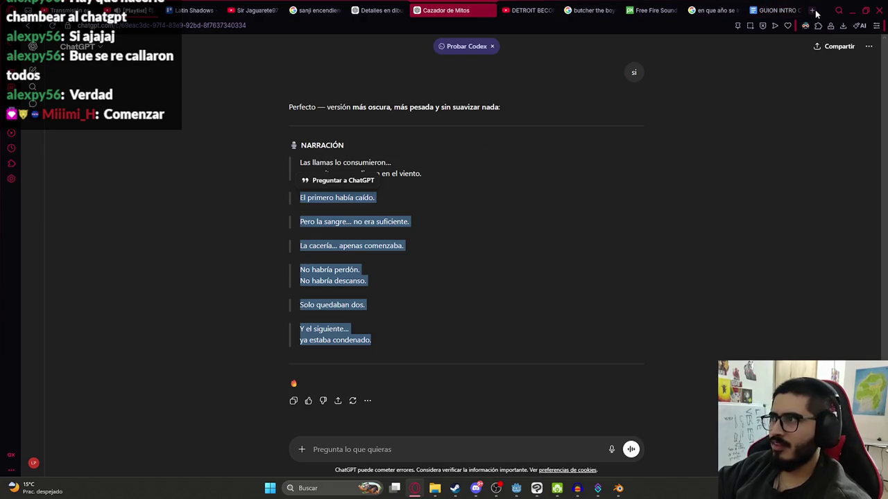
click(811, 11)
Step: Paste the darker narration over the script's last two lines in the GUION document
click(697, 11)
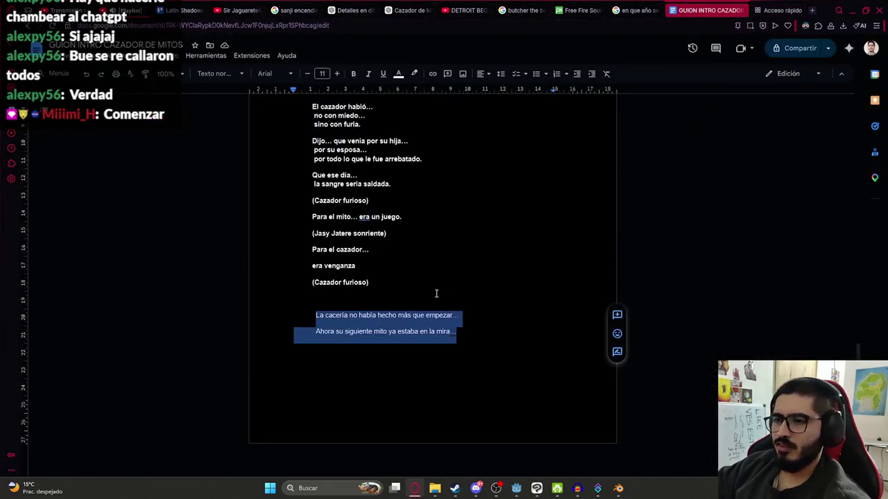
key(ctrl+v)
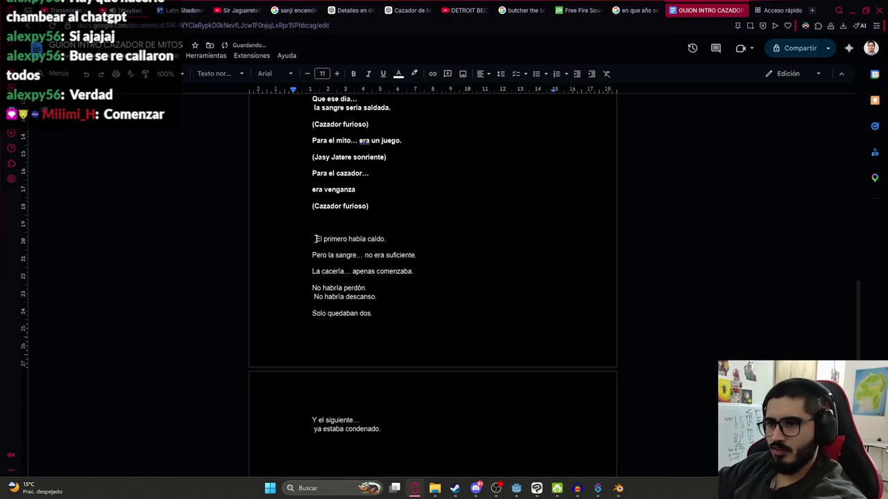
drag(409, 424, 311, 254)
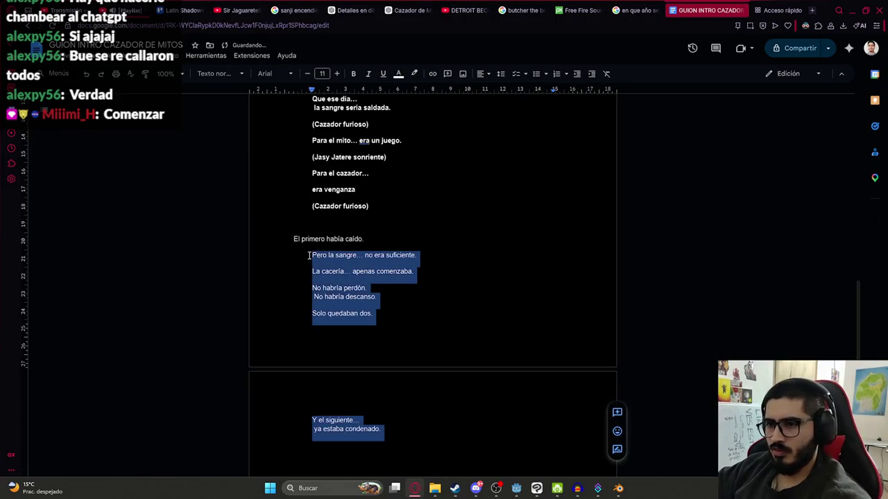
click(309, 255)
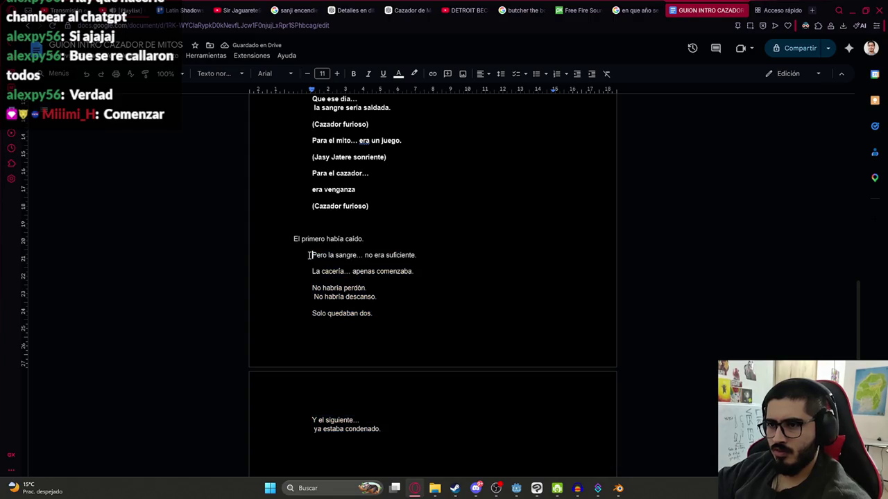
Step: Remove the indents so every narration line, through 'Y el siguiente...', sits flush left
click(294, 241)
key(Tab)
key(BackSpace)
click(310, 255)
key(BackSpace)
click(312, 271)
key(BackSpace)
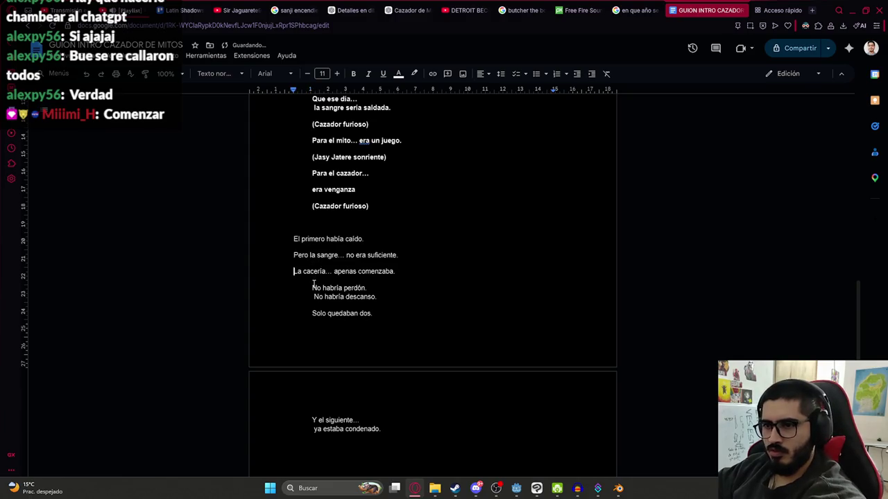
click(312, 288)
key(BackSpace)
click(312, 313)
key(BackSpace)
click(312, 420)
key(BackSpace)
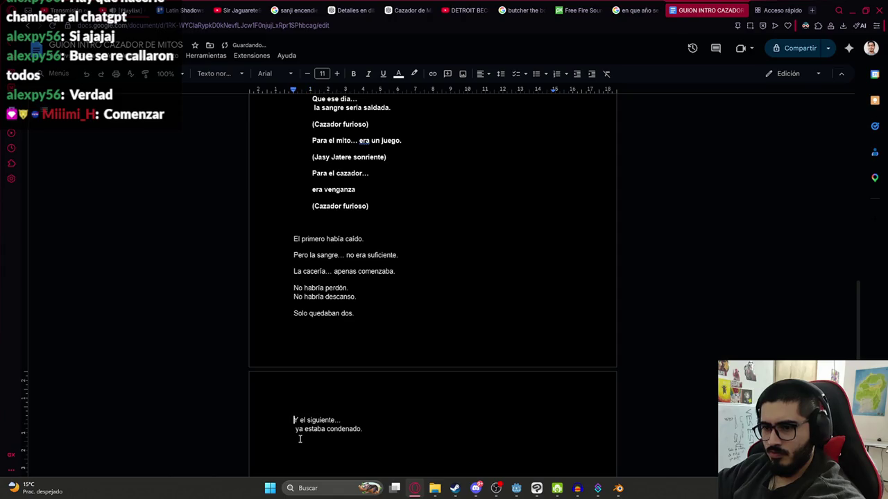
drag(383, 432, 278, 227)
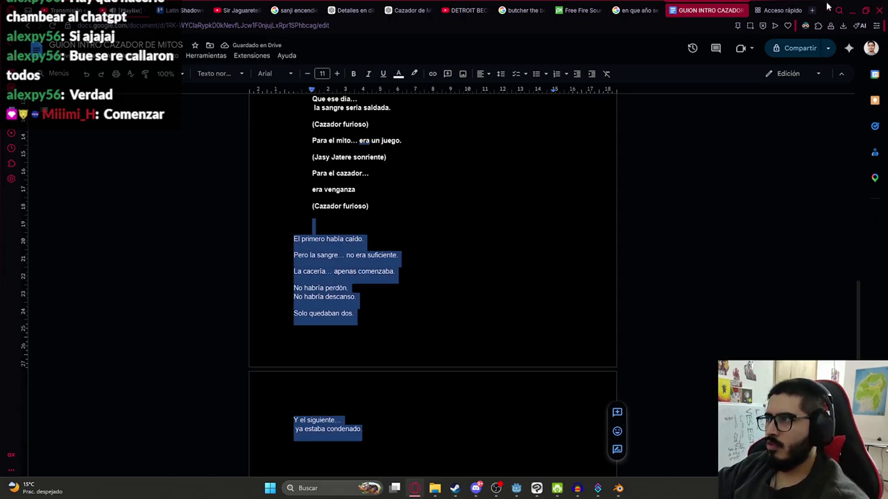
click(789, 10)
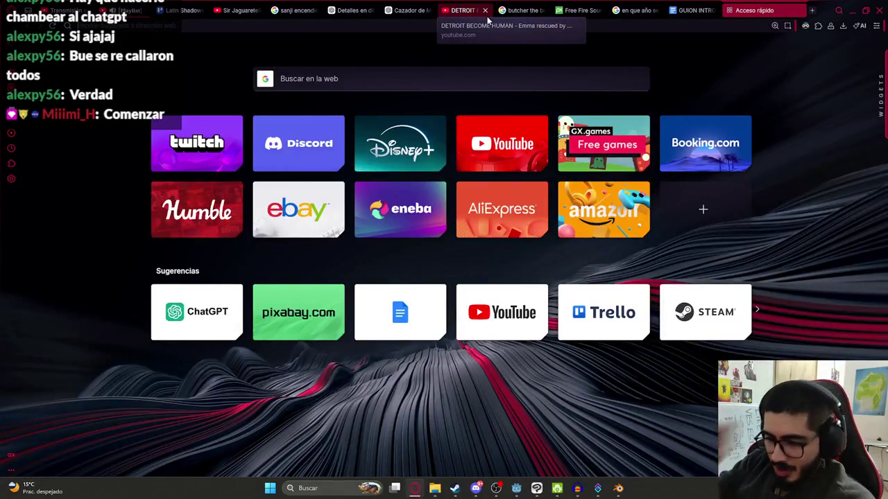
Step: On ElevenLabs Spanish text-to-speech, choose the Gentle and Layered voice and paste in the narration
text(elev)
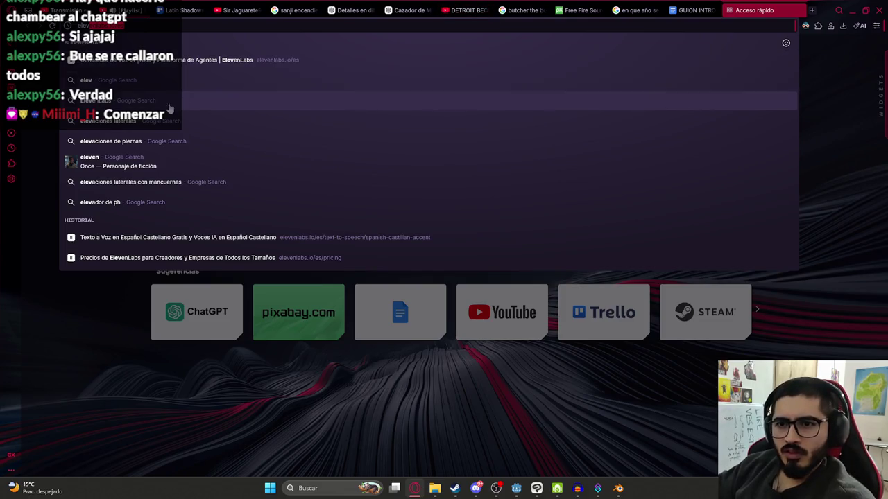
click(141, 238)
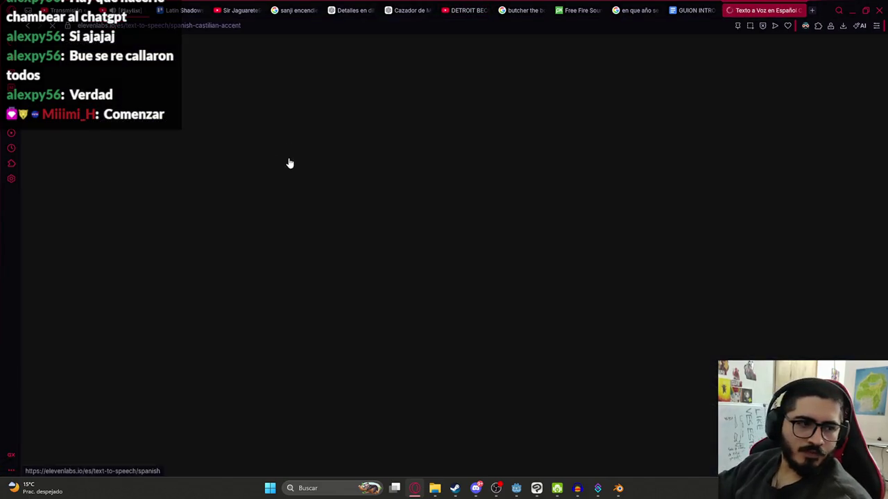
scroll(421, 269, down, 3)
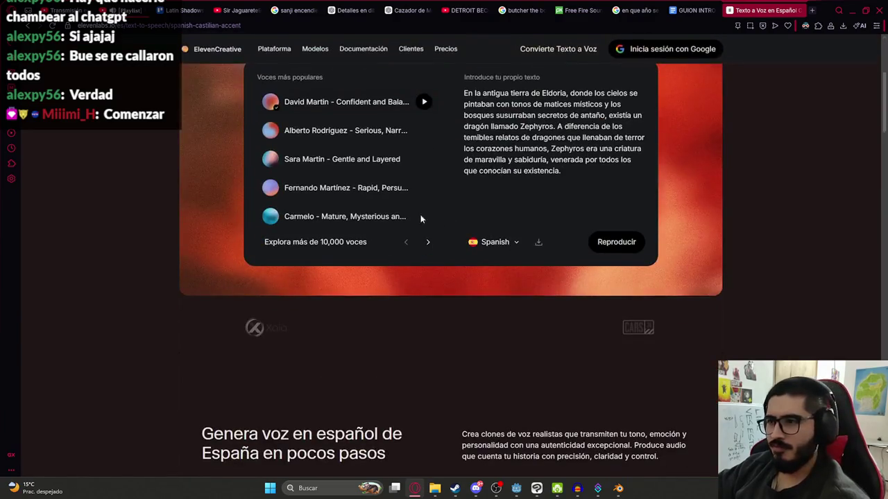
click(333, 168)
click(561, 155)
key(ctrl+a)
key(ctrl+v)
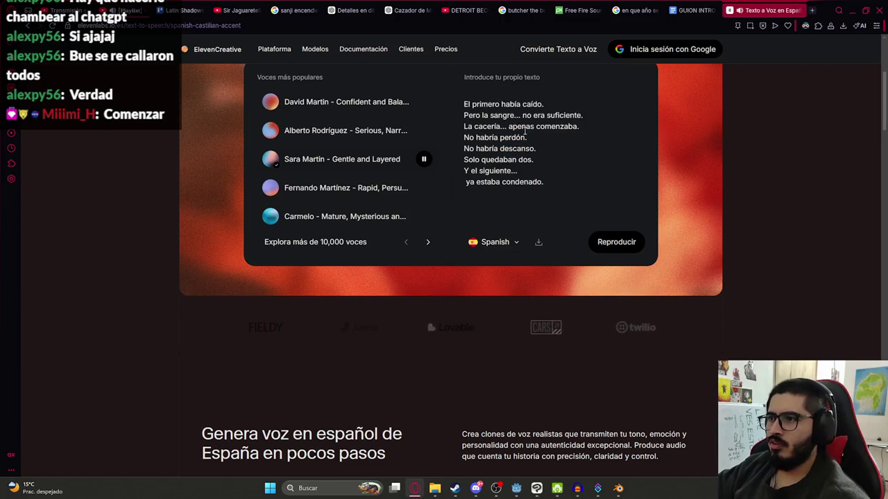
Step: Generate the narration audio and download it as an mp3
scroll(549, 192, up, 1)
click(593, 291)
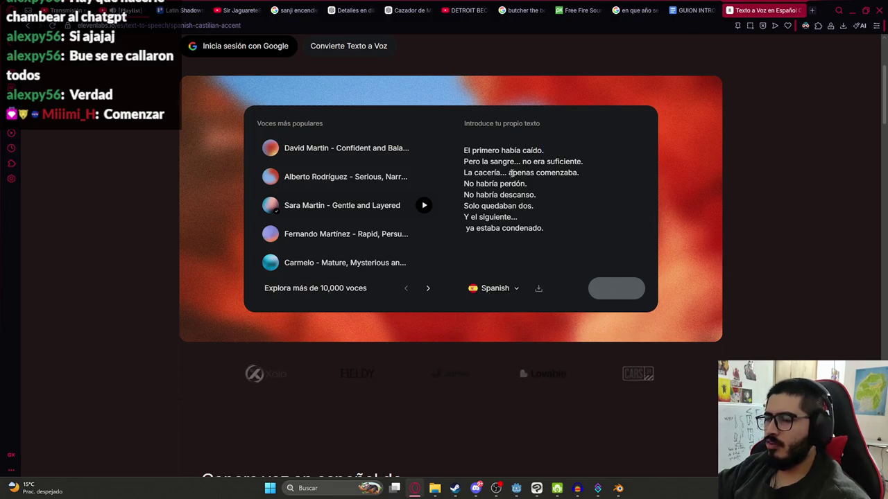
click(544, 191)
scroll(528, 241, up, 1)
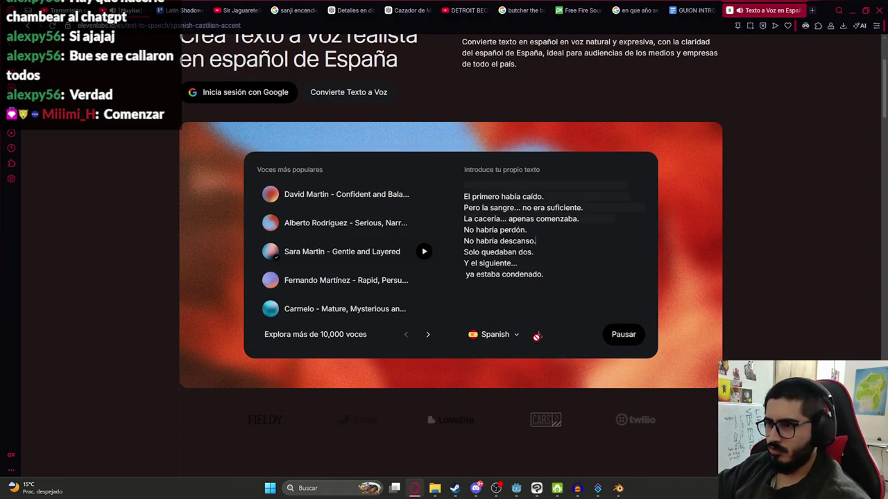
click(538, 334)
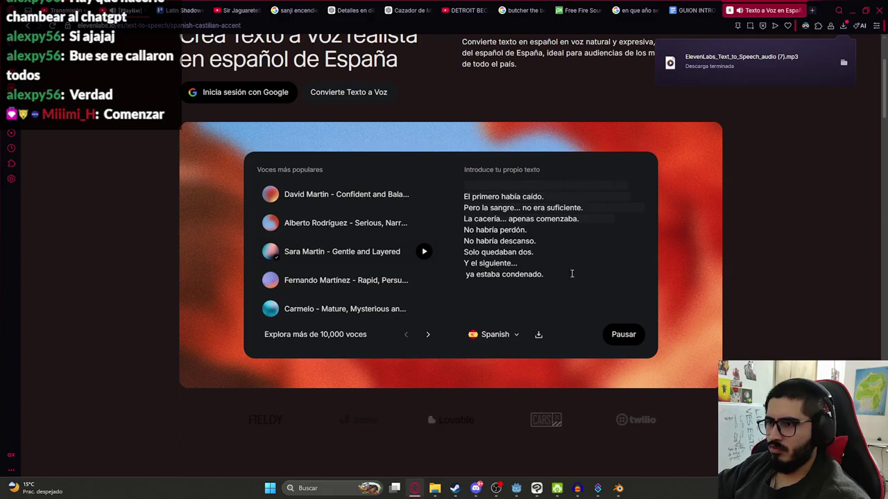
Step: Import the downloaded narration into Audacity and remove the fire-crackling track
mouse_move(844, 64)
mouse_down()
mouse_move(437, 299)
mouse_move(417, 326)
mouse_up()
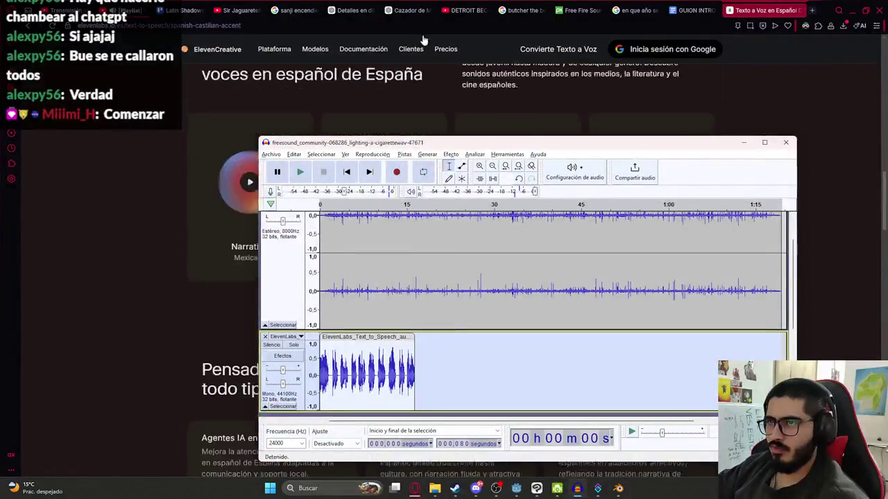
click(759, 5)
click(577, 488)
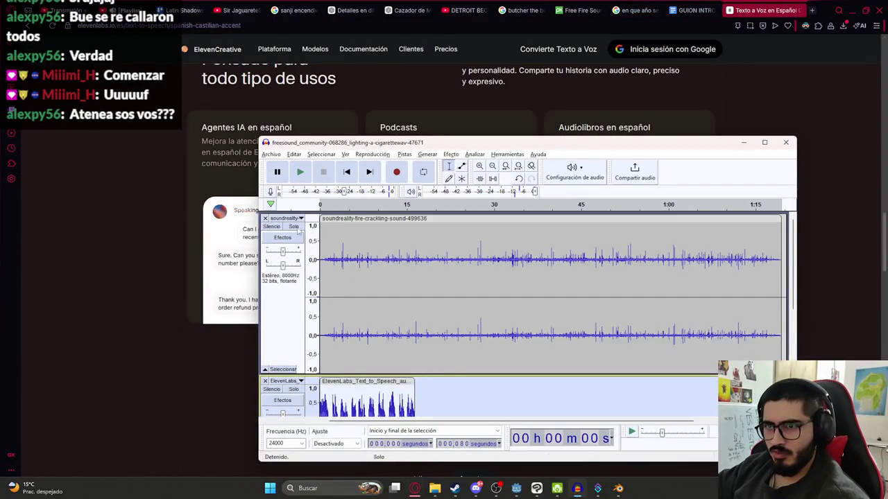
click(264, 219)
Step: Resample the narration track to 8000 Hz and play it back to check
click(403, 154)
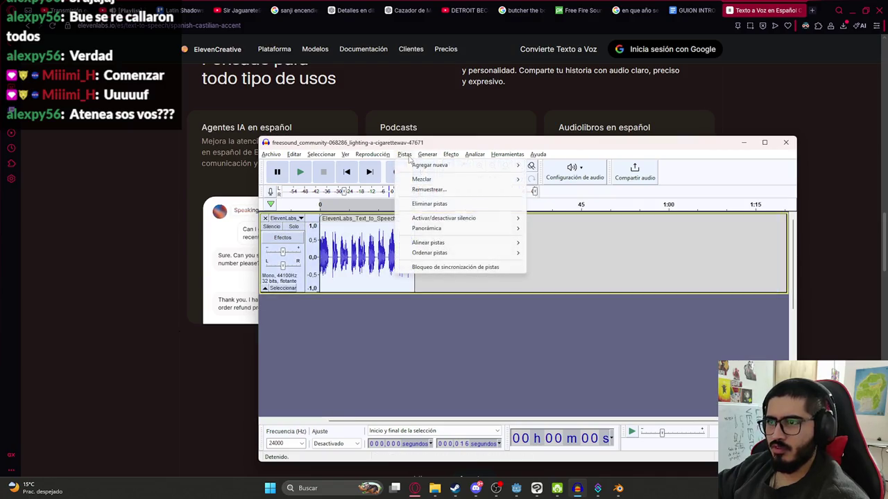
click(436, 190)
text(8000)
key(Return)
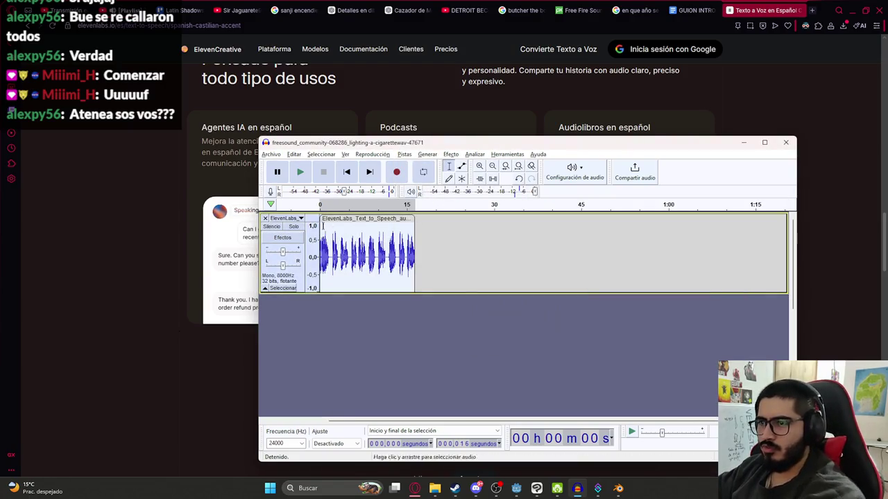
key(space)
key(ctrl+1)
key(ctrl+1)
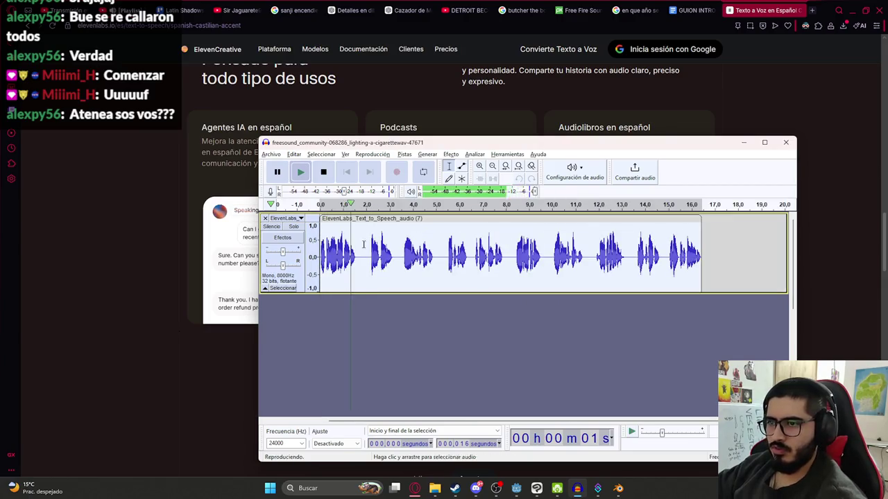
Step: Export the narration as WAV file JasyJatereEndingP1.wav into the js2 sounds folder
click(272, 154)
mouse_move(286, 224)
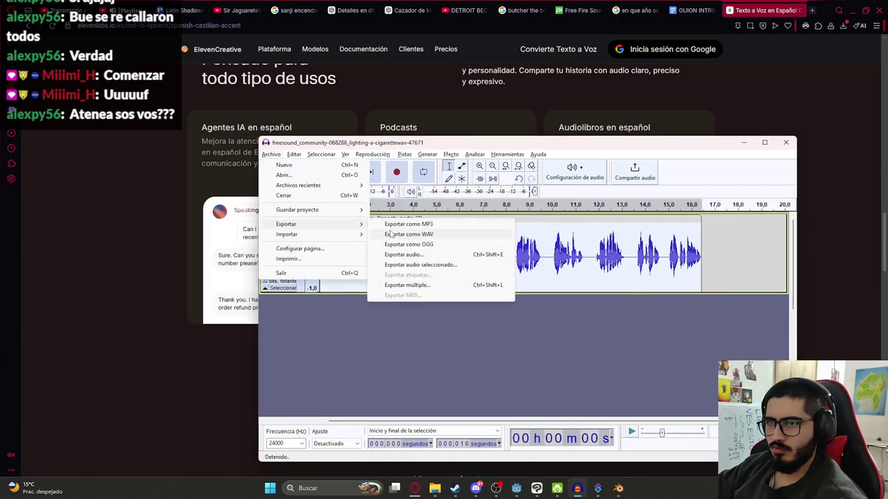
click(381, 234)
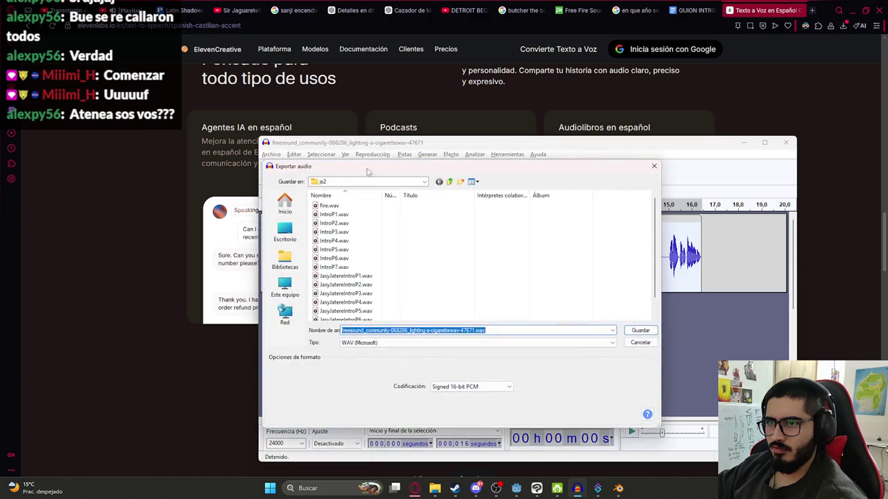
click(449, 181)
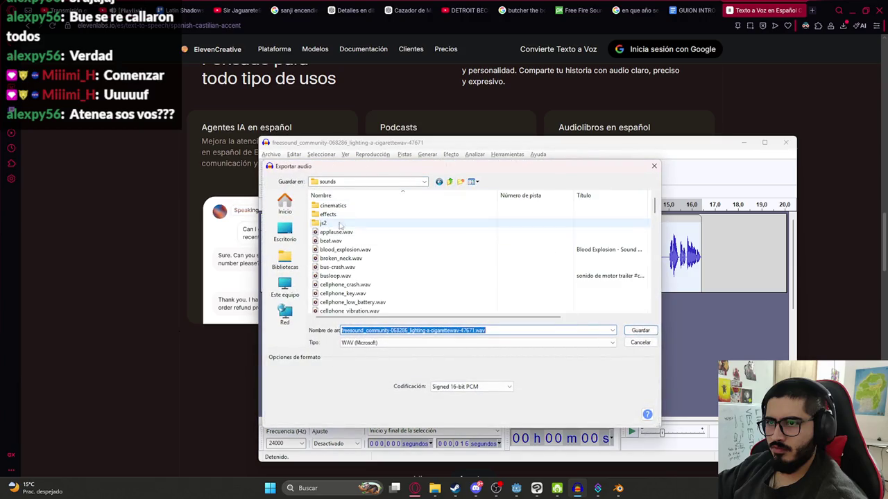
double_click(355, 223)
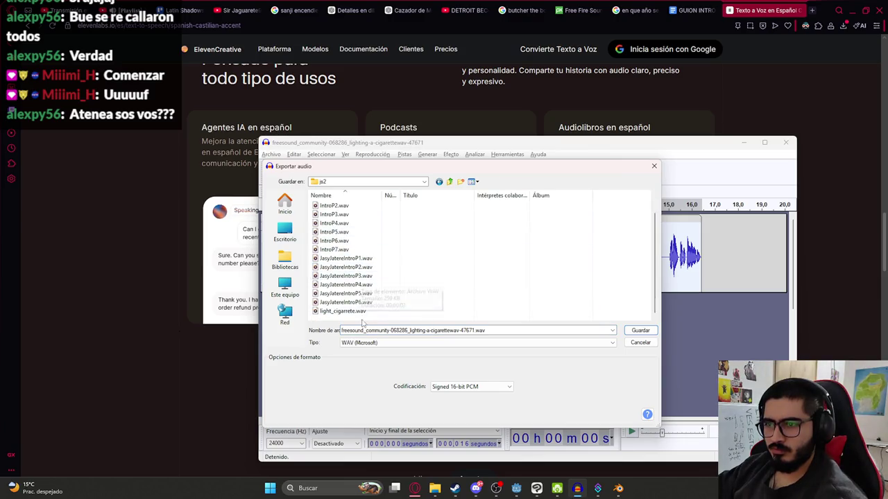
click(349, 303)
double_click(366, 330)
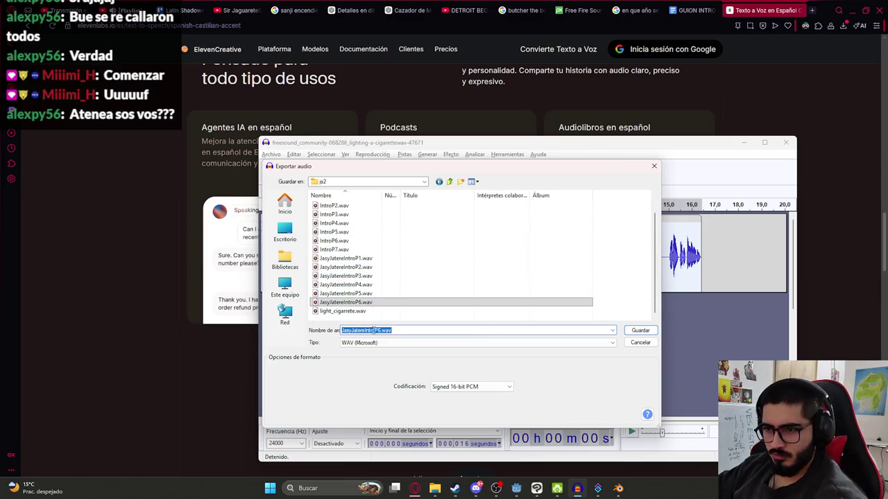
click(340, 259)
double_click(370, 330)
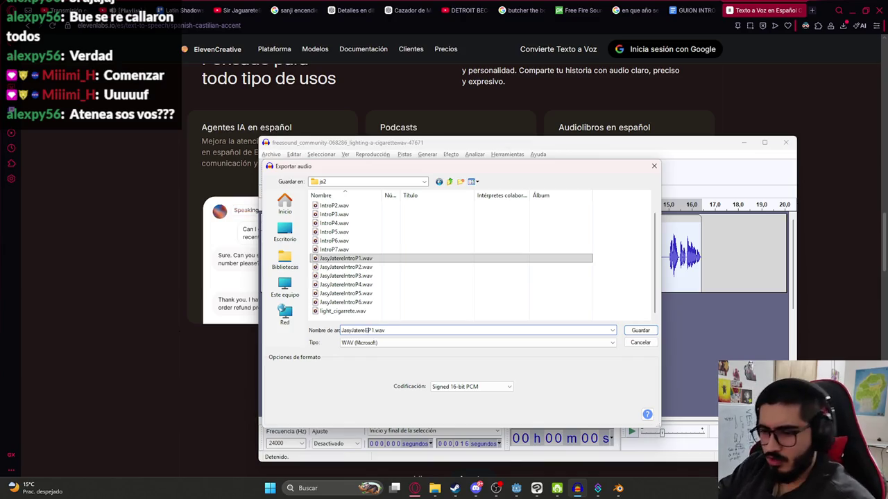
key(Return)
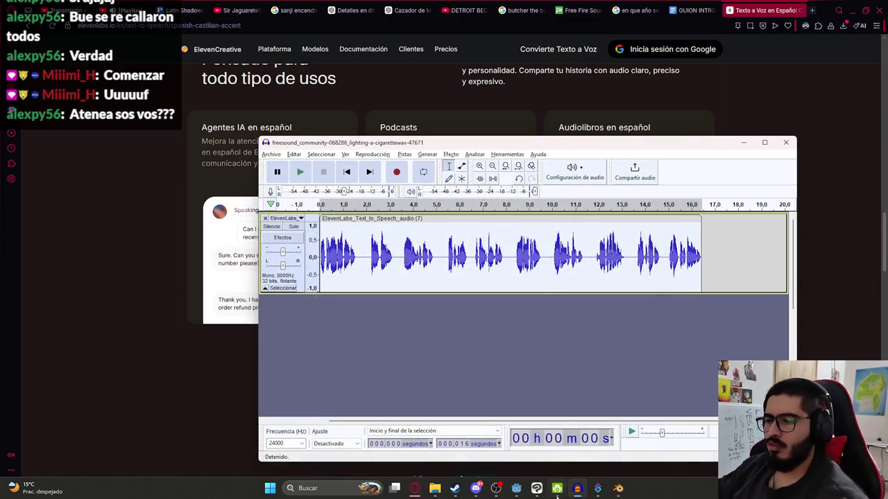
click(517, 489)
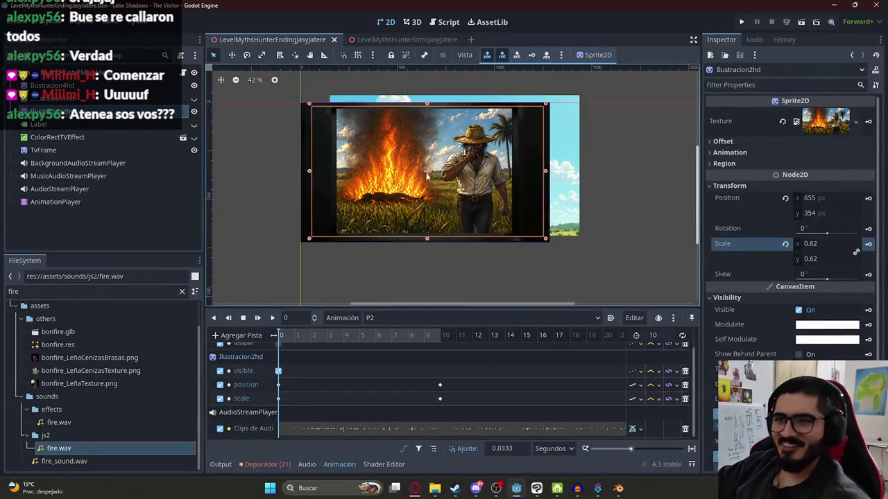
Step: Duplicate AudioStreamPlayer into AudioStreamPlayer2 and delete MusicAudioStreamPlayer
scroll(258, 208, down, 1)
click(104, 188)
key(ctrl+d)
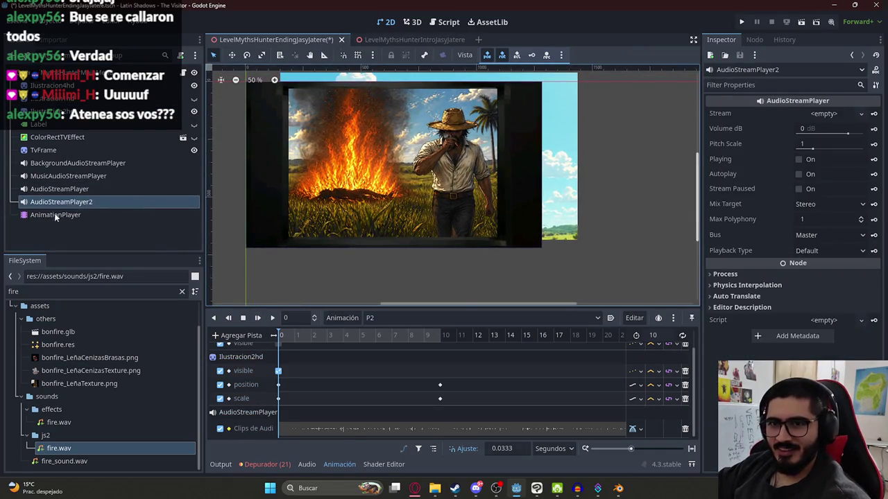
right_click(67, 175)
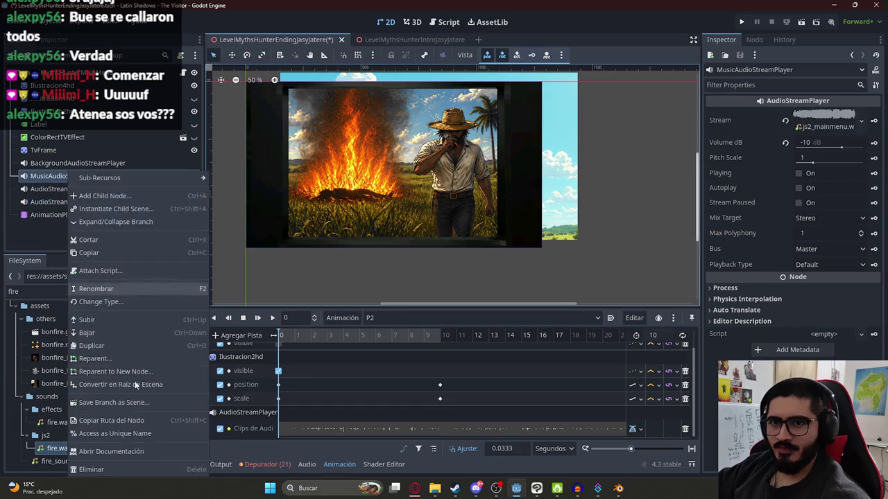
click(127, 471)
key(Return)
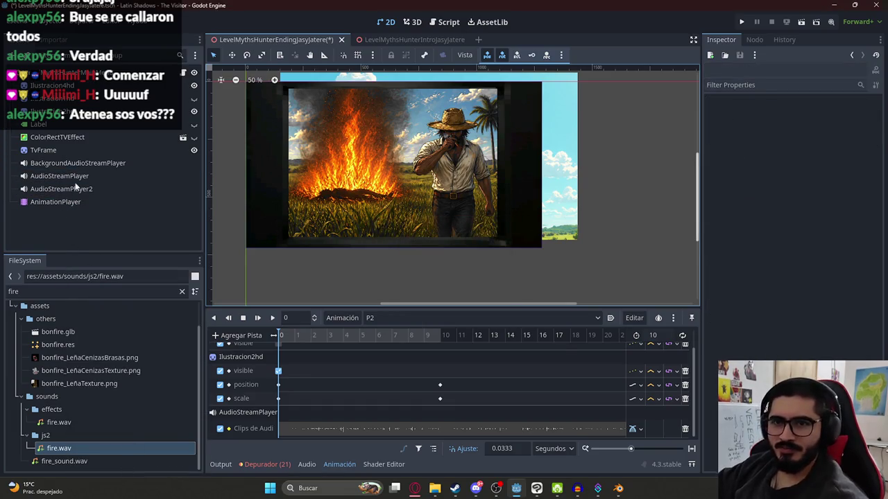
Step: Add an Audio Playback track to animation P2 driving AudioStreamPlayer2
click(74, 190)
click(126, 166)
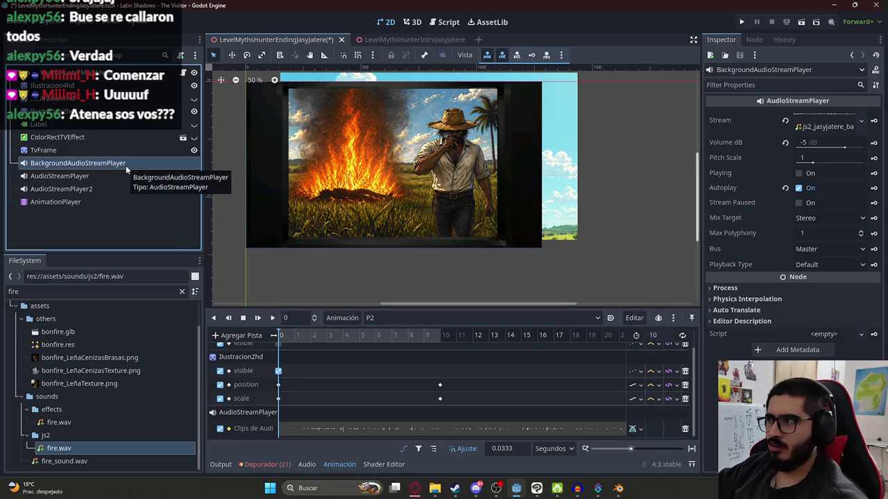
click(93, 190)
click(254, 335)
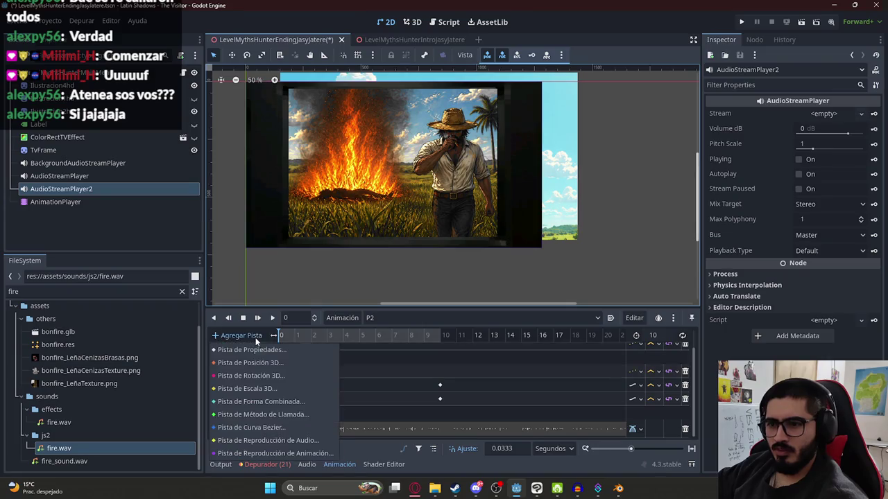
click(277, 441)
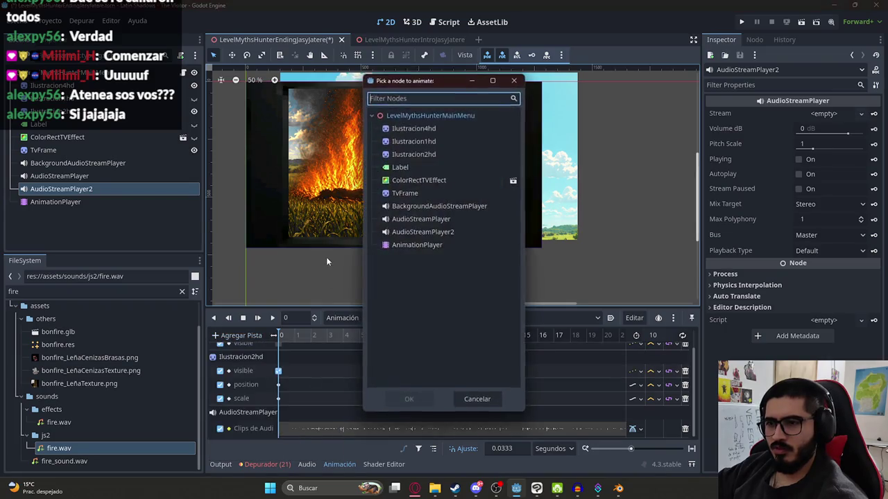
double_click(423, 232)
drag(426, 305, 425, 261)
Step: Place JasyJatereEndingP1.wav on the new audio track, aligned to time 0
double_click(78, 294)
text(jasy)
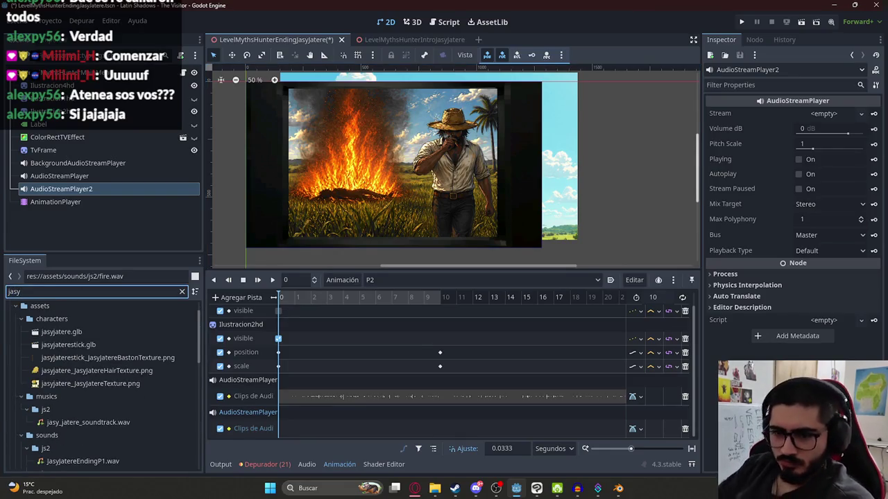
scroll(99, 365, down, 3)
scroll(99, 366, down, 2)
scroll(108, 368, down, 1)
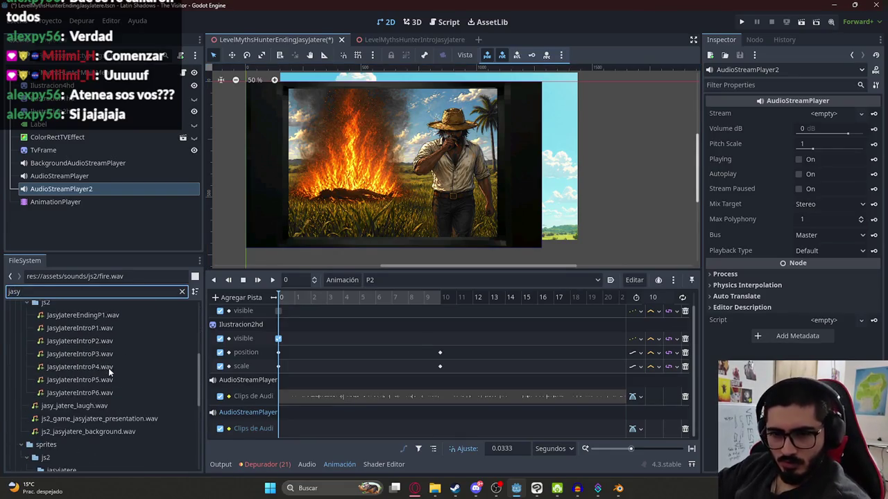
drag(83, 315, 295, 428)
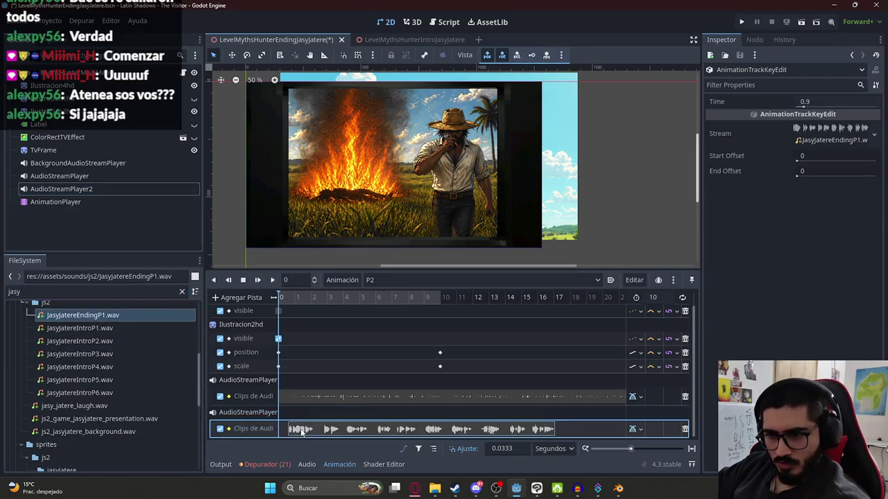
ctrl+scroll(295, 429, up, 5)
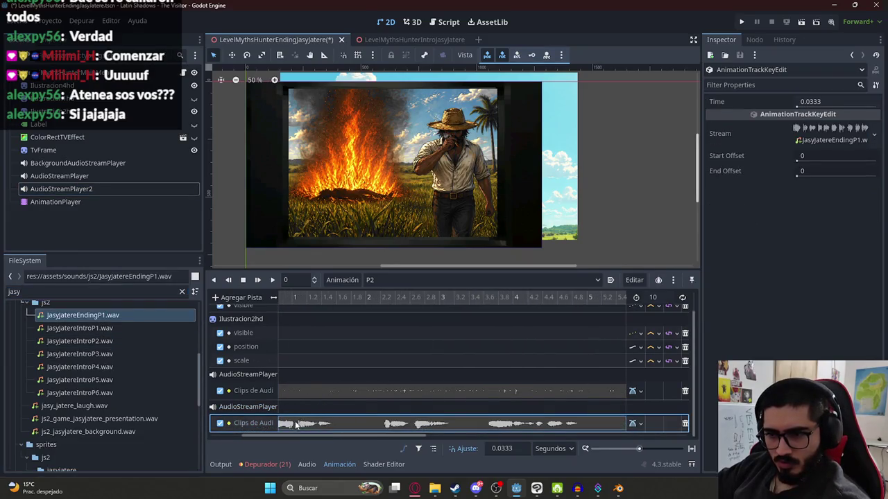
drag(308, 426, 305, 429)
Step: Preview animation P2 and set its length to 18 seconds
ctrl+scroll(312, 357, down, 3)
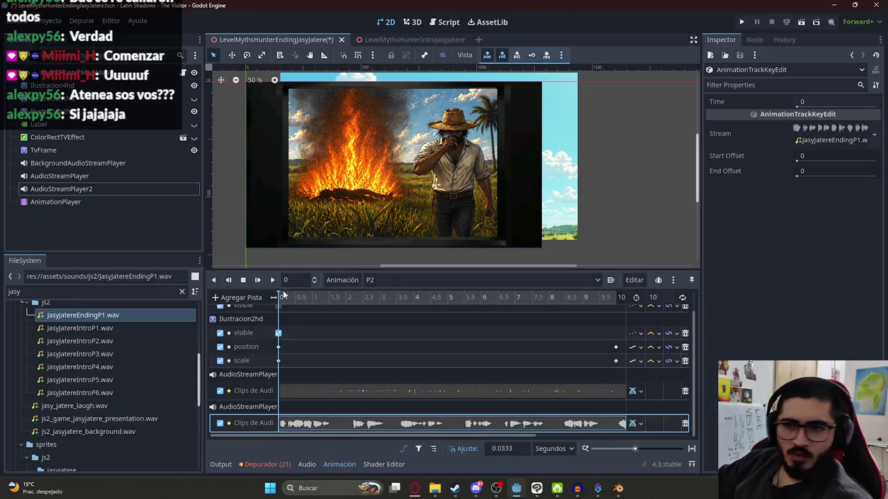
click(273, 280)
ctrl+scroll(353, 340, down, 2)
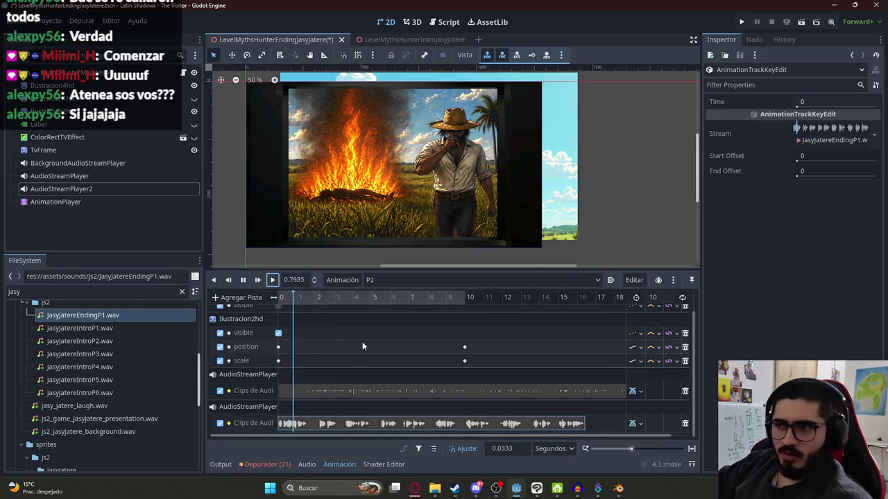
scroll(371, 197, up, 1)
scroll(371, 198, up, 1)
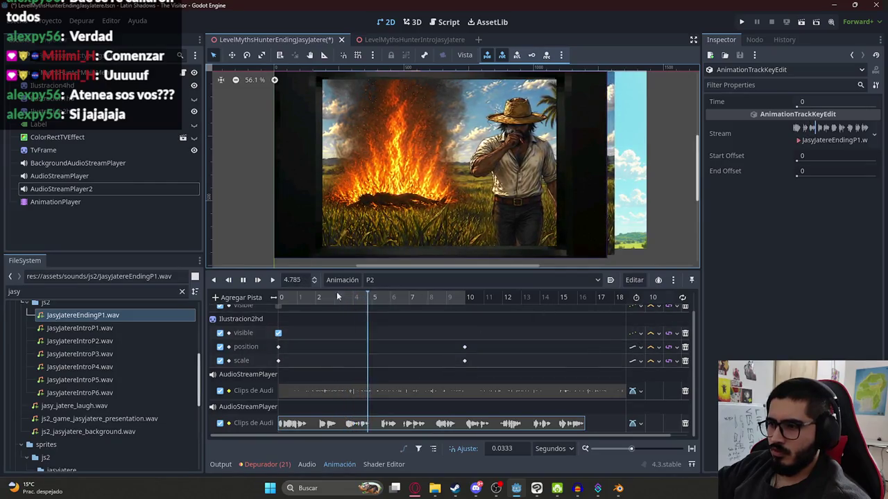
click(243, 280)
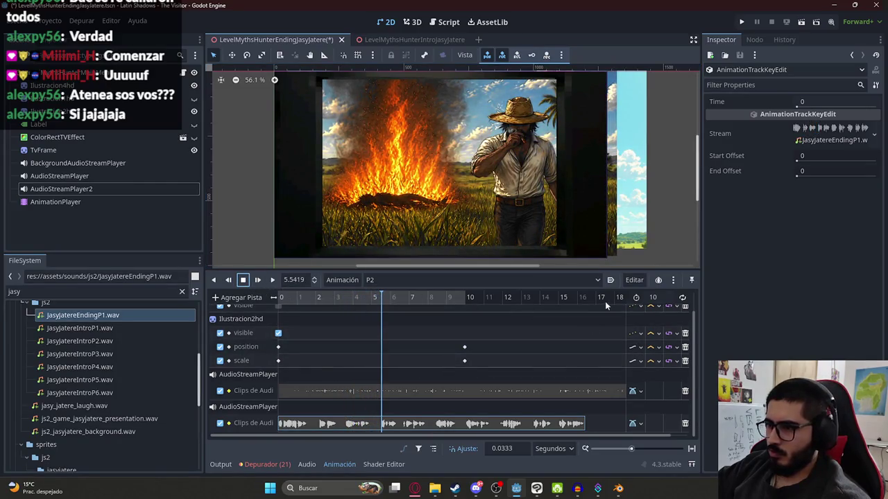
text(18)
key(Return)
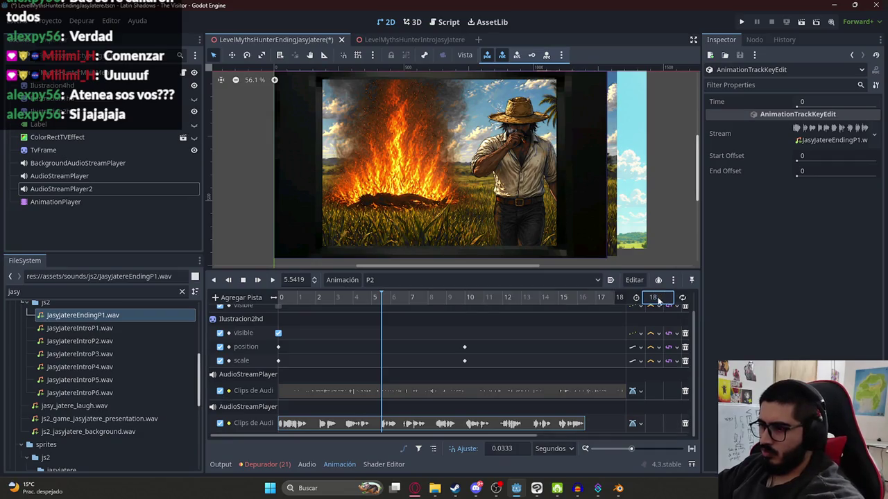
Step: Select the final position and scale keys in the P2 timeline
scroll(439, 317, down, 2)
mouse_move(406, 326)
mouse_down()
mouse_move(439, 364)
mouse_move(525, 347)
mouse_up()
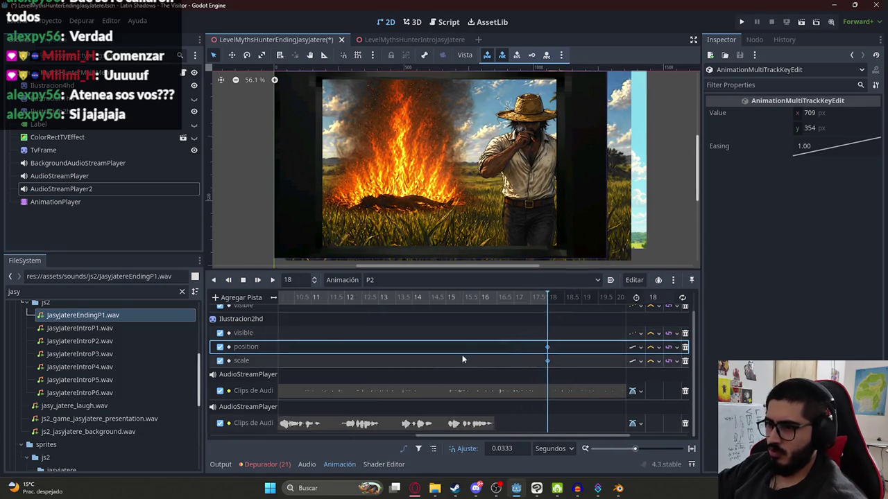
scroll(534, 374, up, 3)
drag(540, 436, 628, 440)
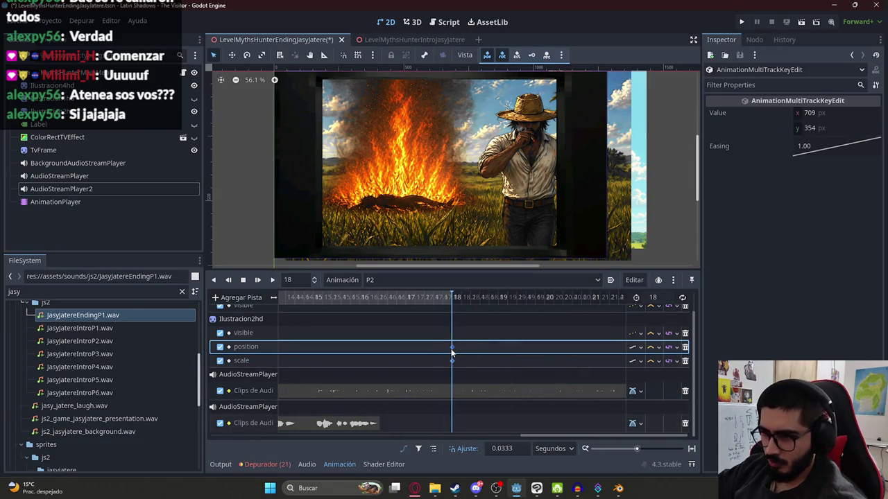
scroll(452, 352, down, 2)
scroll(437, 357, down, 1)
Step: At 17 s, key Ilustracion2hd's Modulate at opaque white
click(439, 297)
click(302, 280)
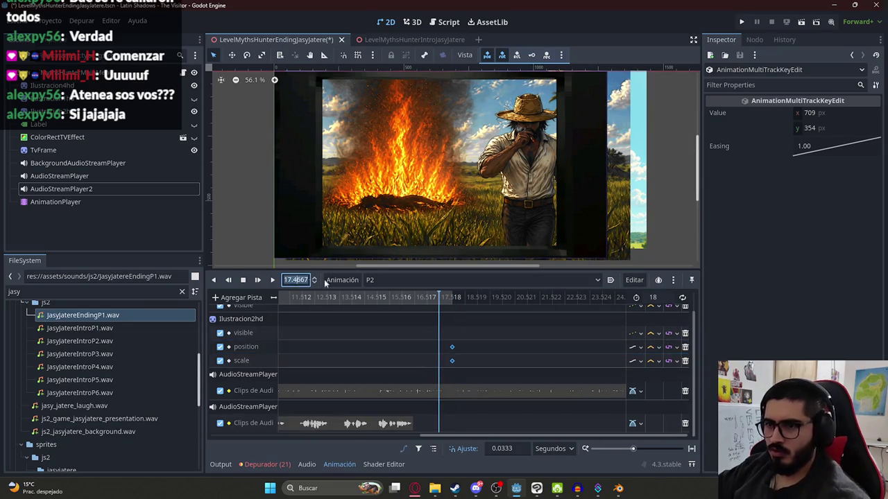
text(17)
key(Return)
click(397, 176)
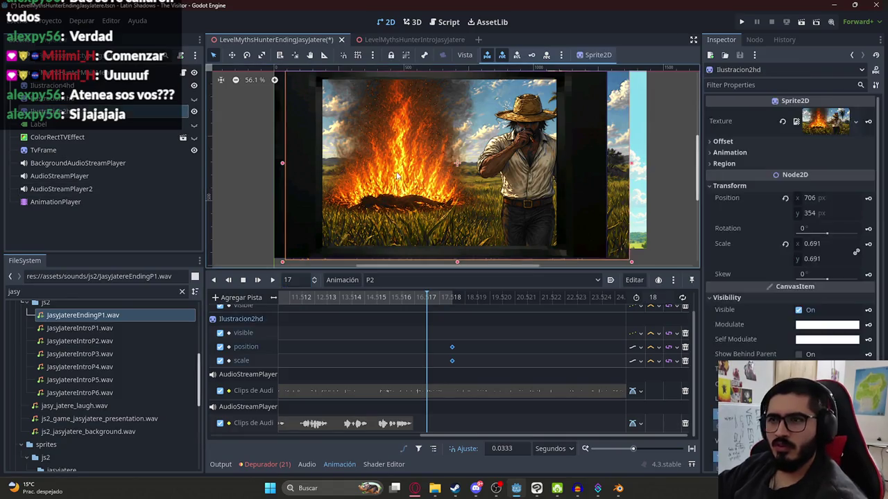
click(868, 324)
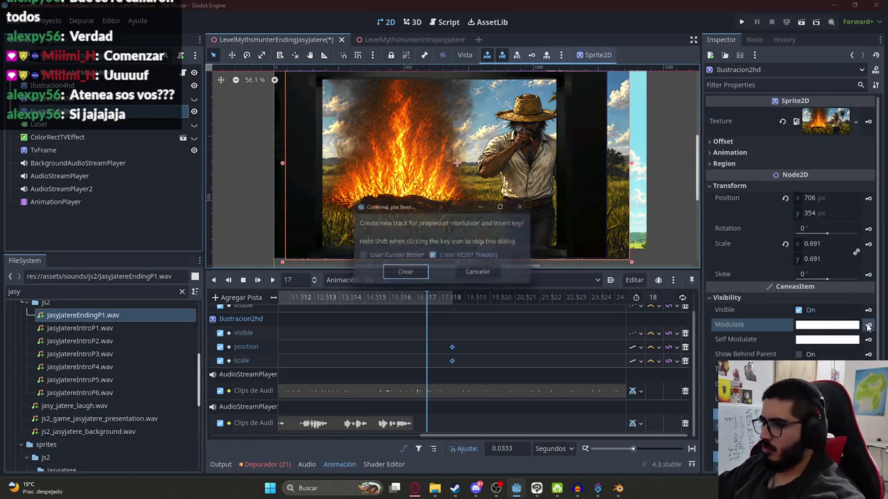
click(404, 274)
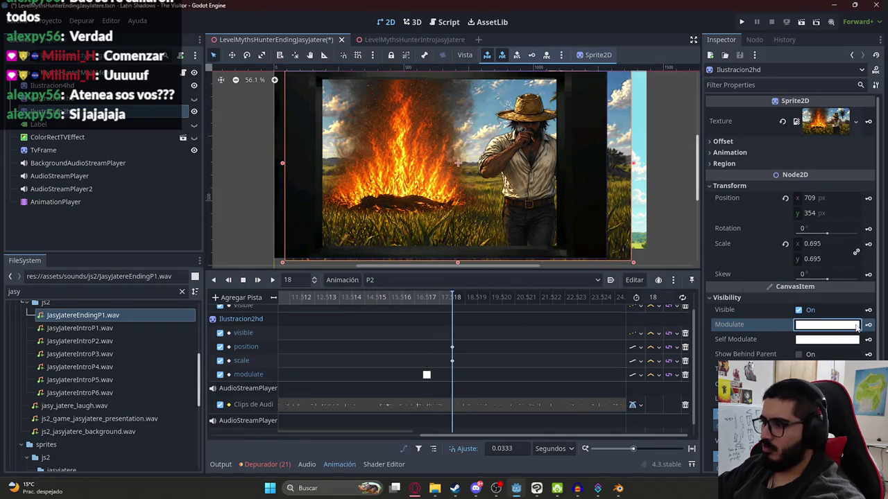
Step: Set Ilustracion2hd's Modulate to black and key it at 18 s
click(828, 325)
drag(842, 257, 645, 252)
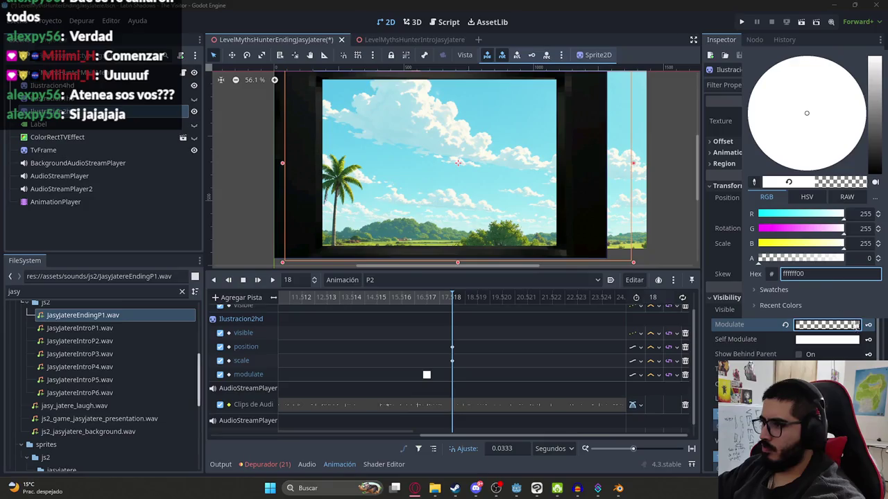
key(BackSpace)
key(BackSpace)
key(Return)
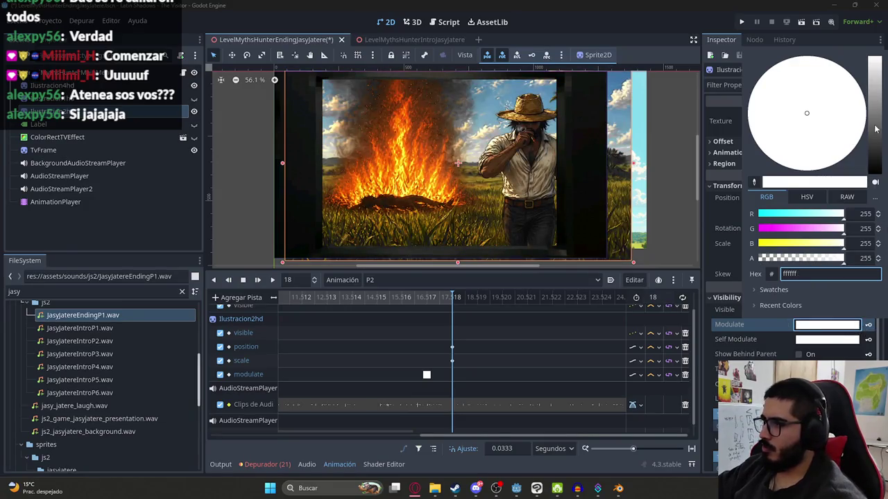
drag(876, 129, 886, 335)
click(868, 325)
click(868, 325)
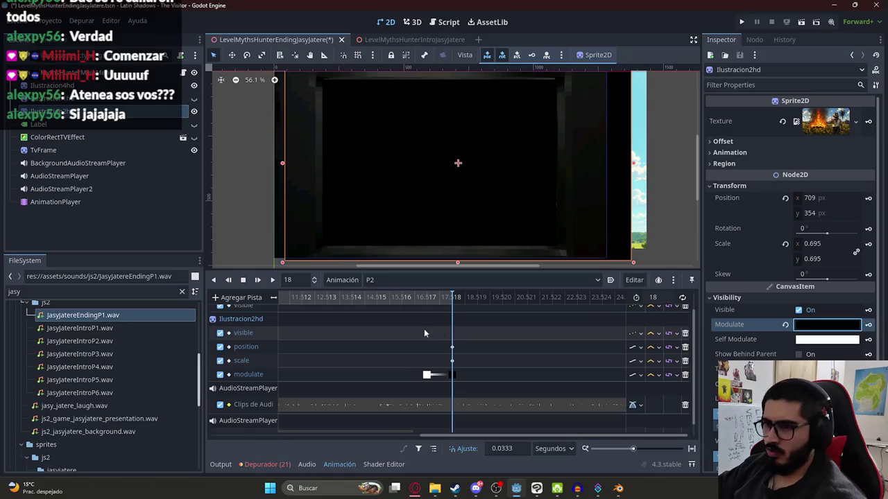
Step: Preview the fade-to-black in animation P2 and save the scene
scroll(419, 351, down, 5)
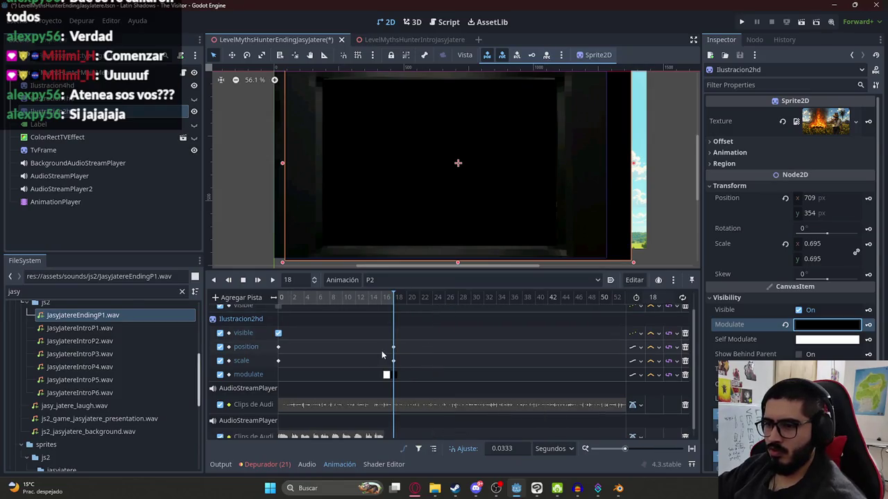
click(243, 279)
click(272, 279)
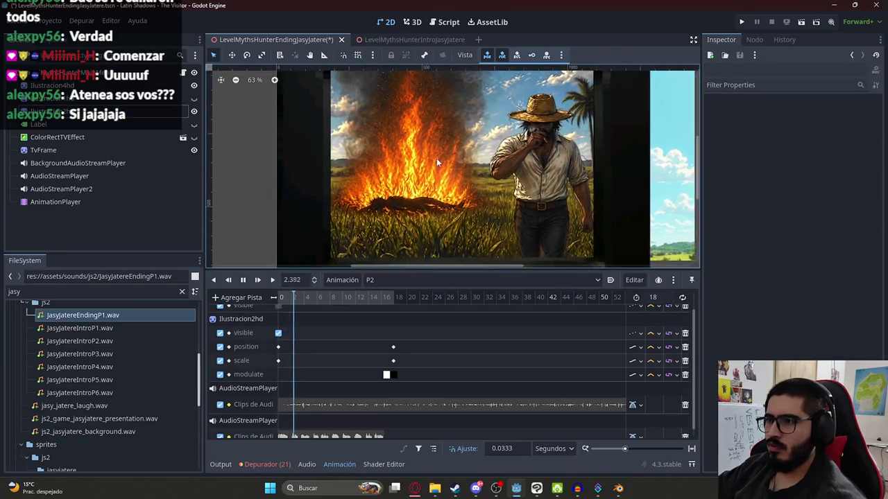
key(ctrl+s)
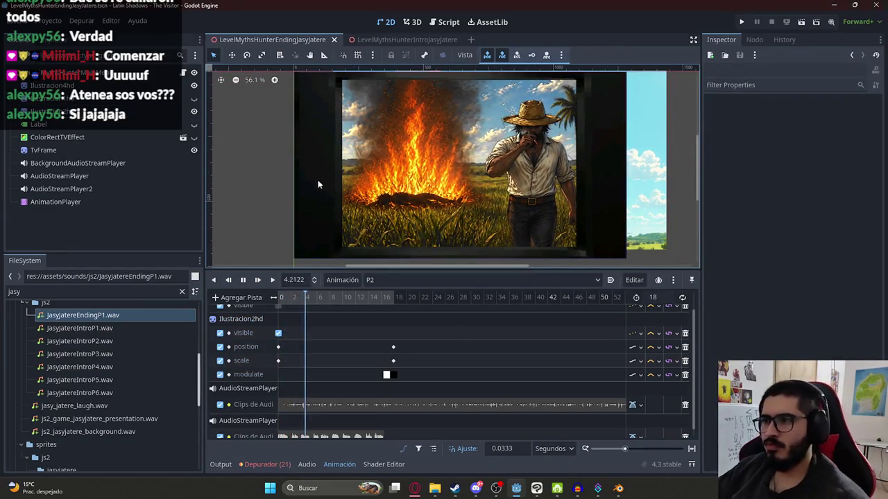
click(242, 284)
click(183, 73)
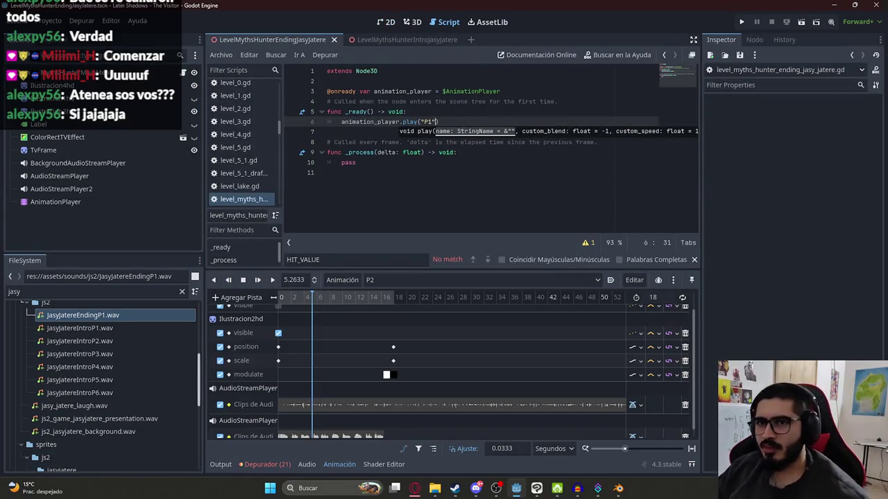
Step: Connect the AnimationPlayer's animation_finished signal to the level script
click(122, 201)
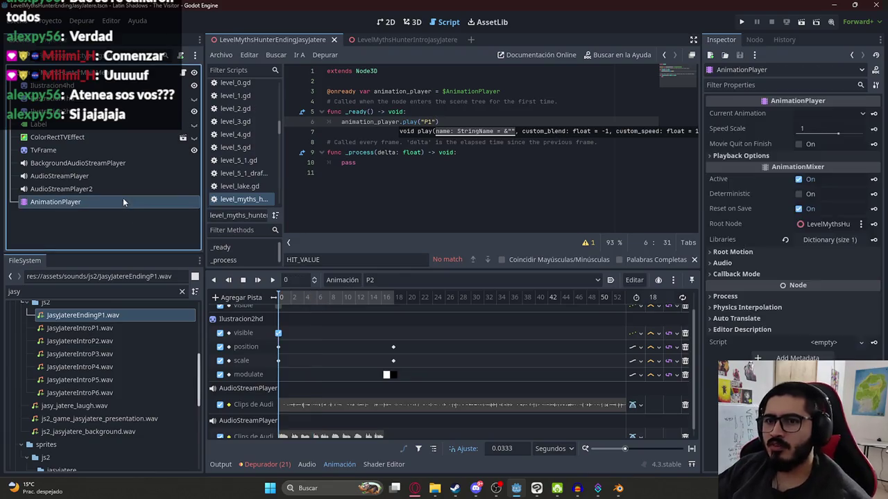
click(755, 40)
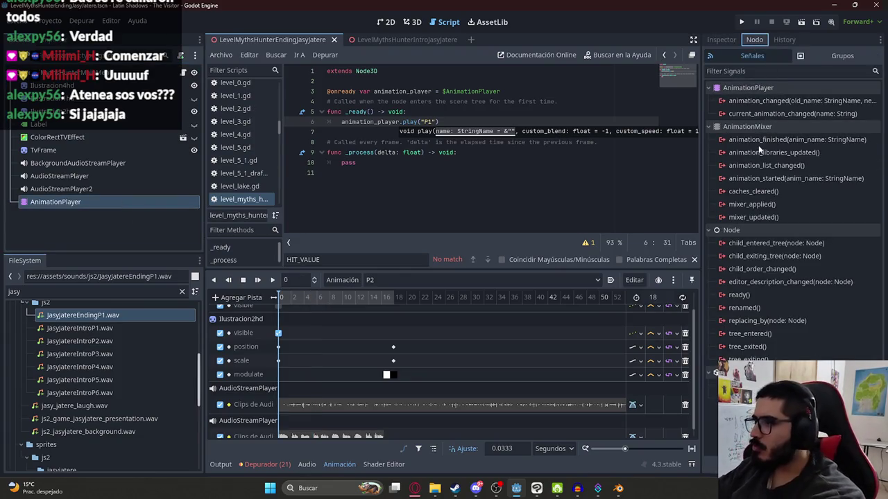
double_click(758, 141)
click(403, 353)
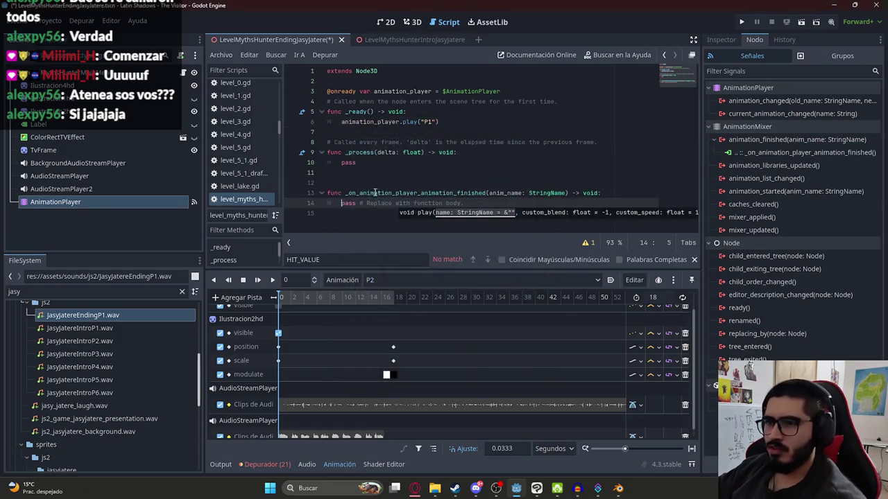
Step: Replace pass with 'if anim_name == "P1": animation_player.play("P2")', then return to 2D and save
drag(463, 204, 338, 205)
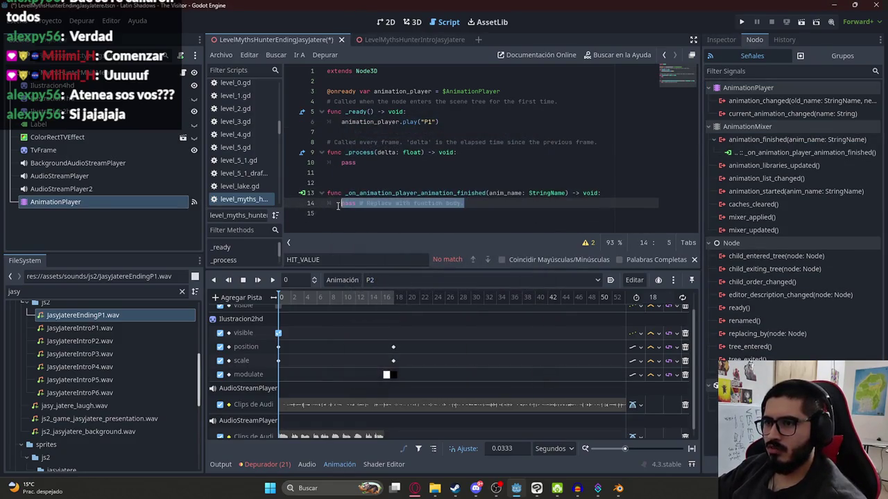
text(if anim_name ==)
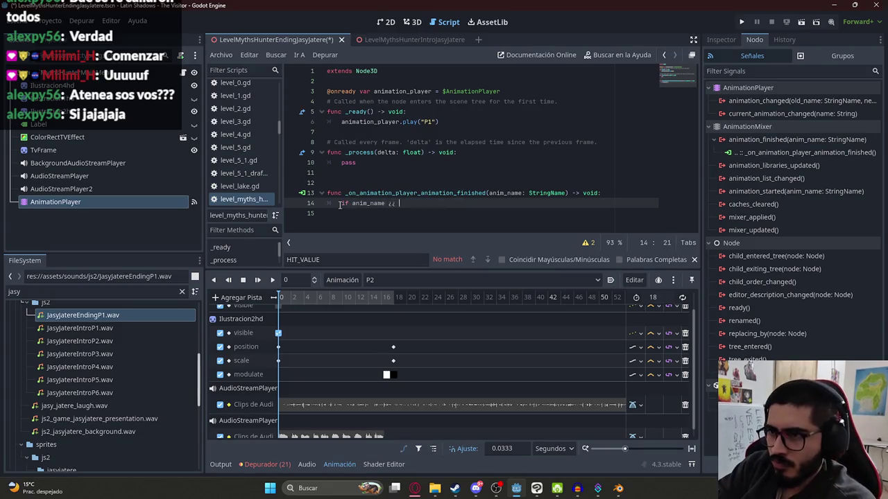
text( ")
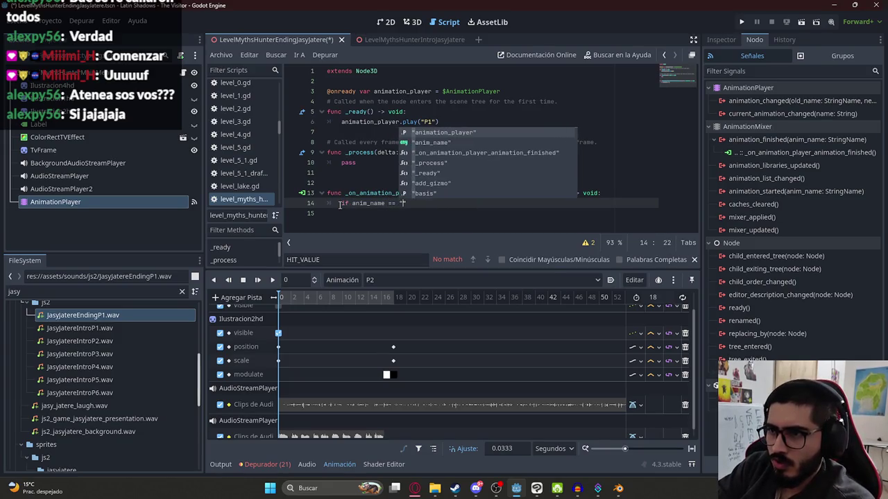
text(P1)
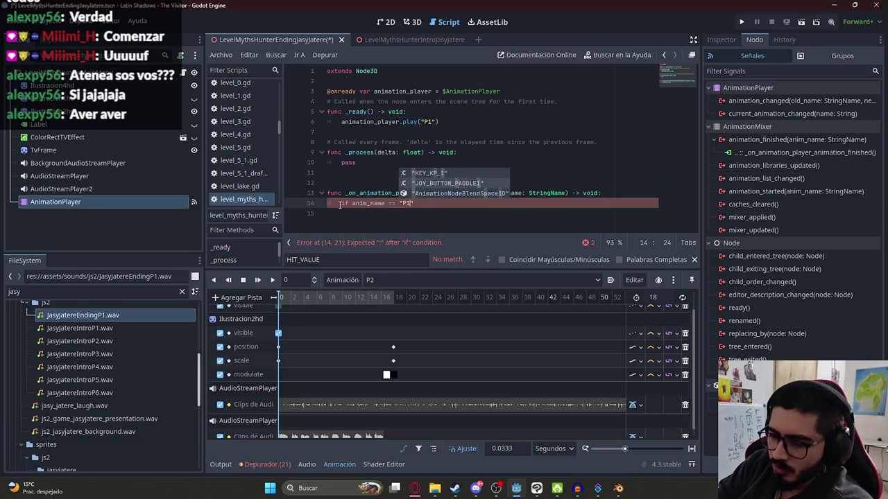
text(":)
key(Return)
text(mation_player.play()
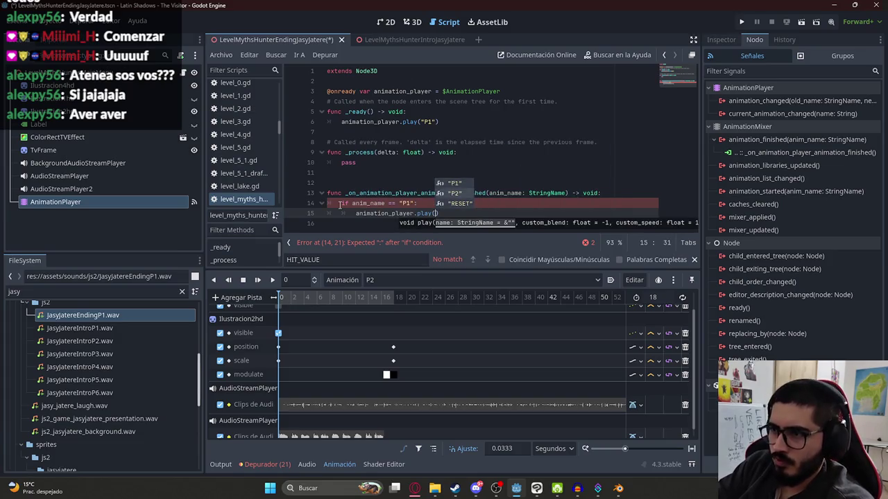
key(Down)
key(Return)
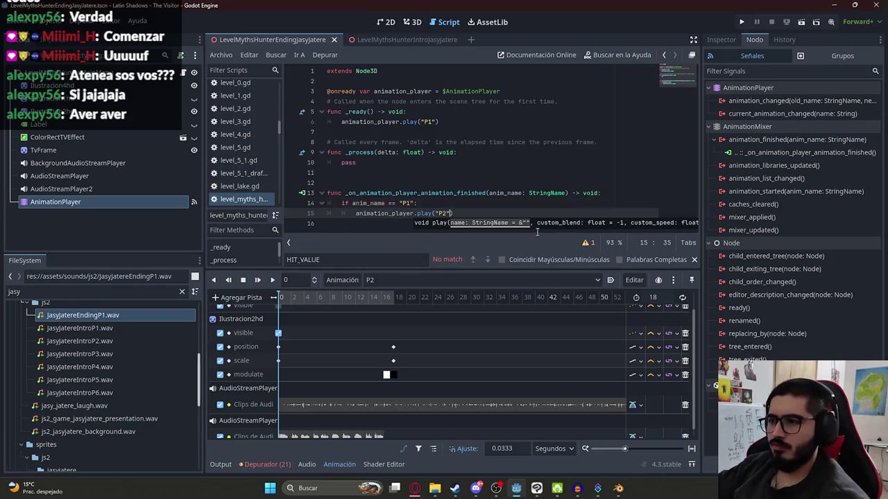
drag(525, 271, 526, 320)
click(437, 158)
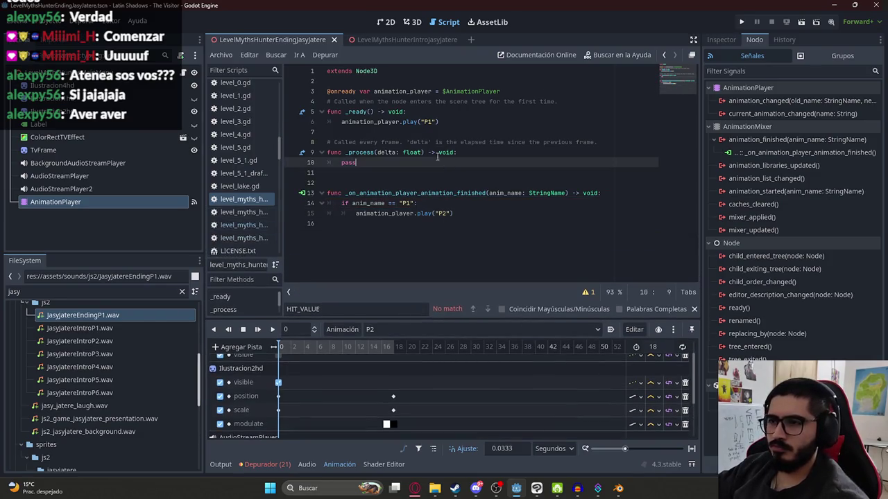
click(384, 24)
key(ctrl+s)
Step: Select the subtitle Label, keep P2 as the current animation, and show the label in the editor
click(184, 124)
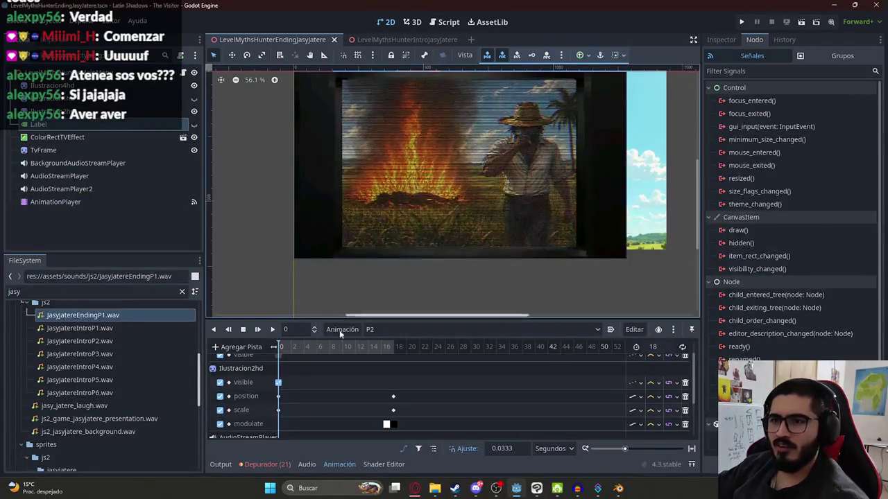
click(394, 331)
click(302, 346)
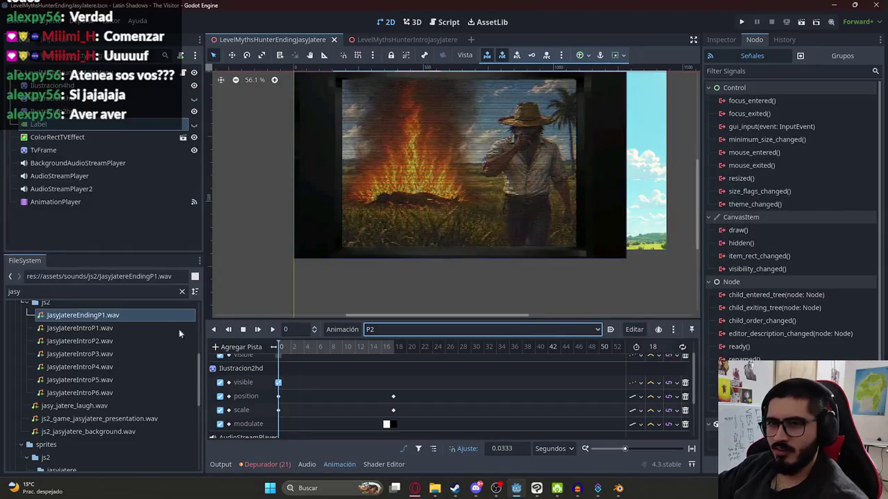
click(194, 125)
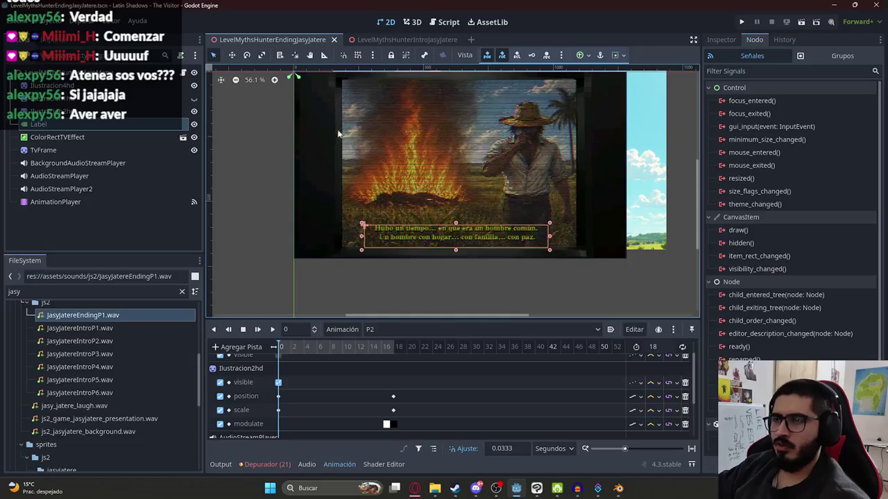
Step: Insert an animation key for the Label's Visible property, leaving the label visible
scroll(477, 385, down, 3)
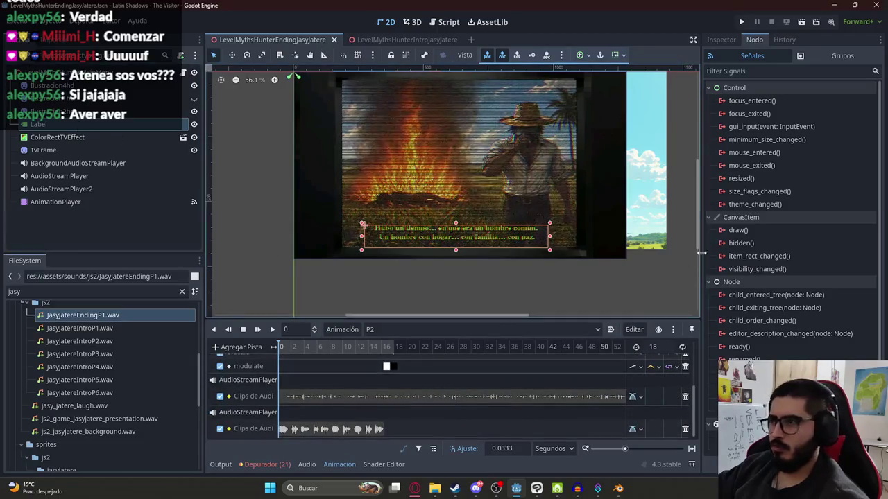
click(725, 42)
scroll(825, 291, down, 5)
scroll(810, 311, down, 2)
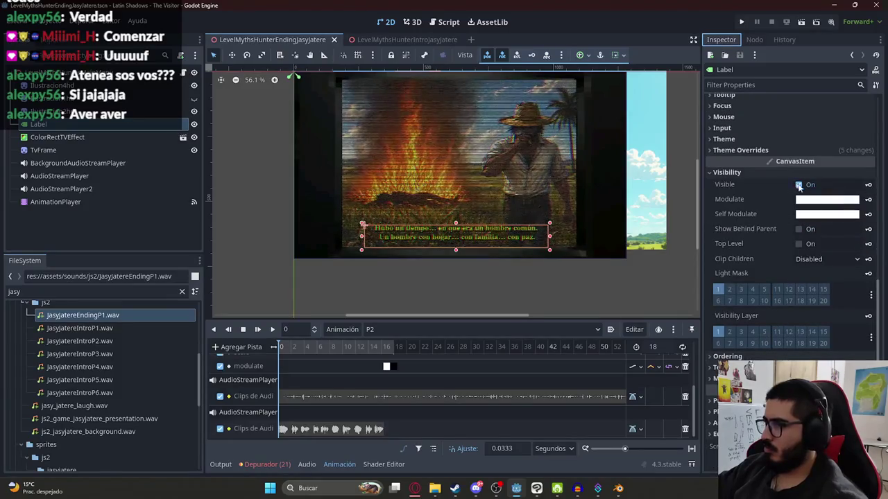
click(799, 184)
click(867, 185)
click(405, 275)
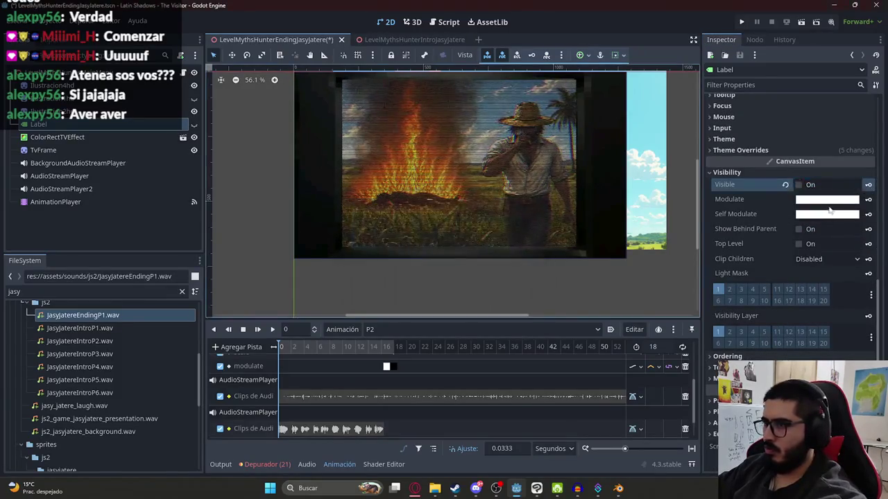
click(799, 184)
Step: Save the scene and switch to the RESET animation
key(ctrl+s)
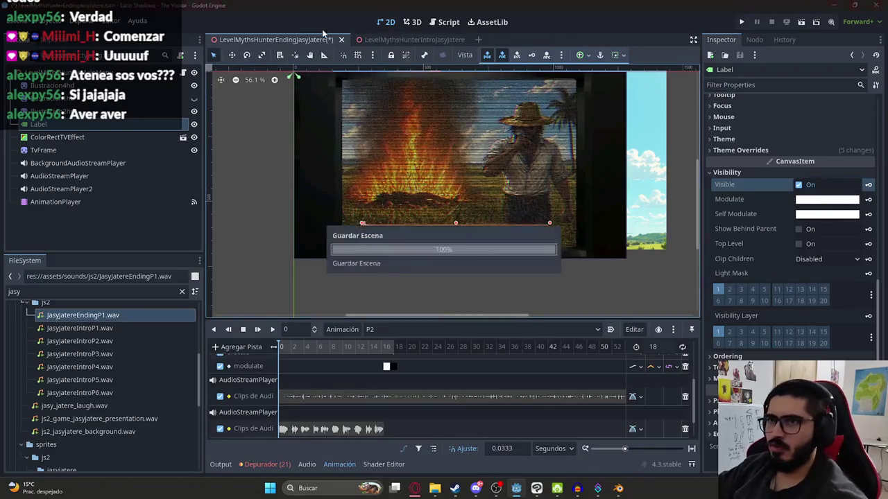
click(380, 335)
click(385, 369)
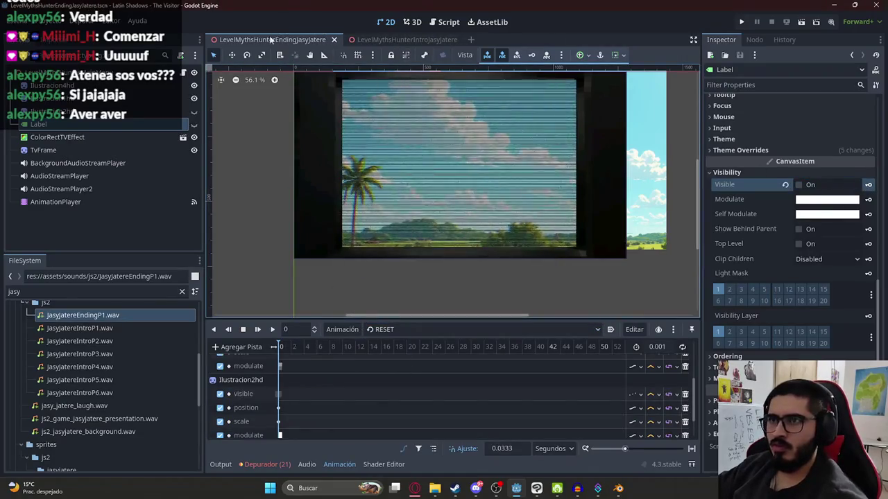